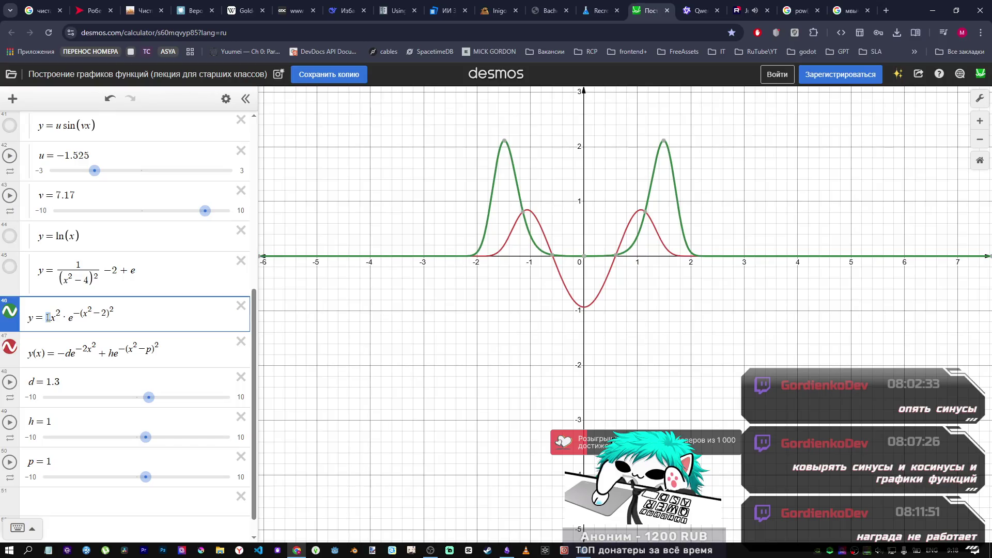
Step: Undo the green formula back to y = 1x²·e^(−(x²−2)²), then switch to the Qwen chat
{"action": "key", "text": "ctrl+z"}
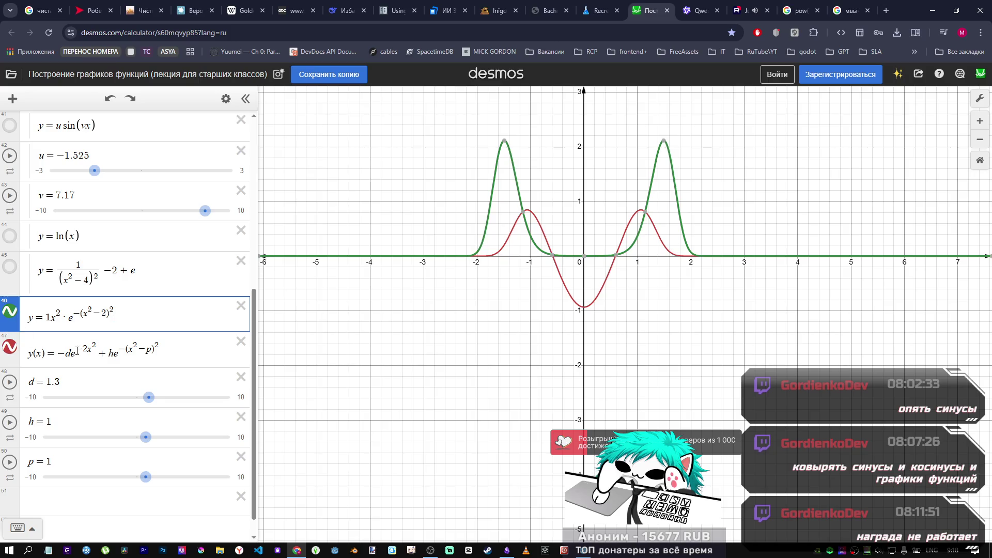
{"action": "left_click", "coordinate": [156, 353]}
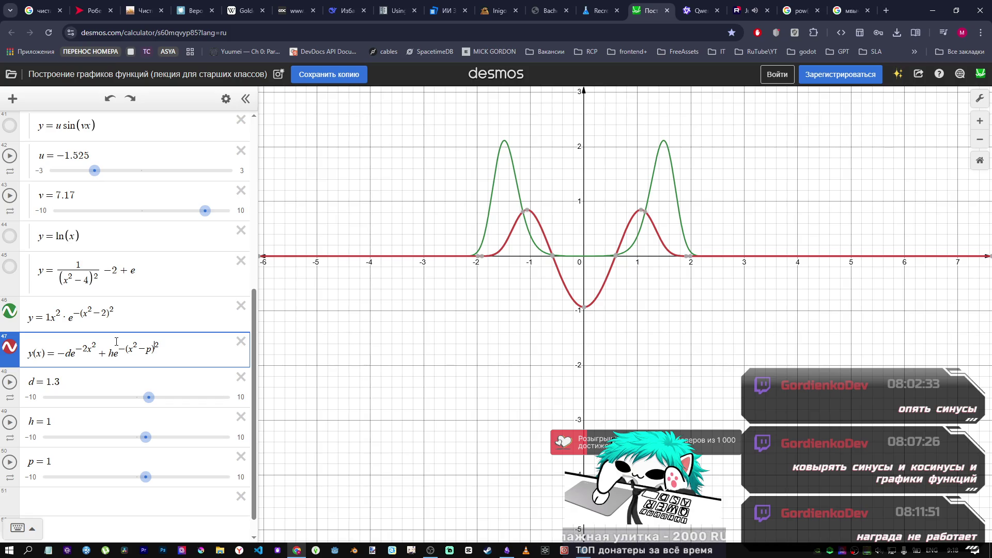
{"action": "left_click", "coordinate": [14, 321]}
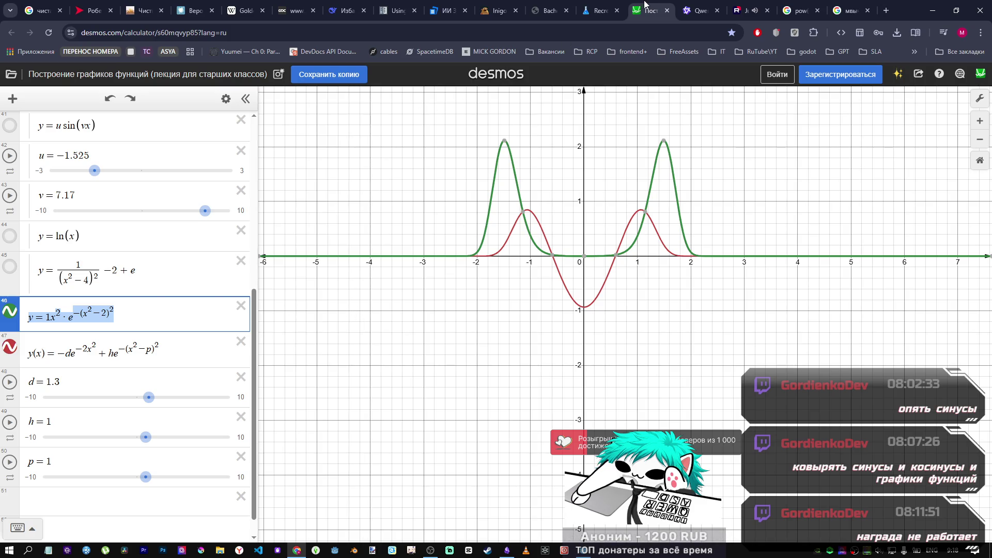
{"action": "left_click", "coordinate": [684, 7]}
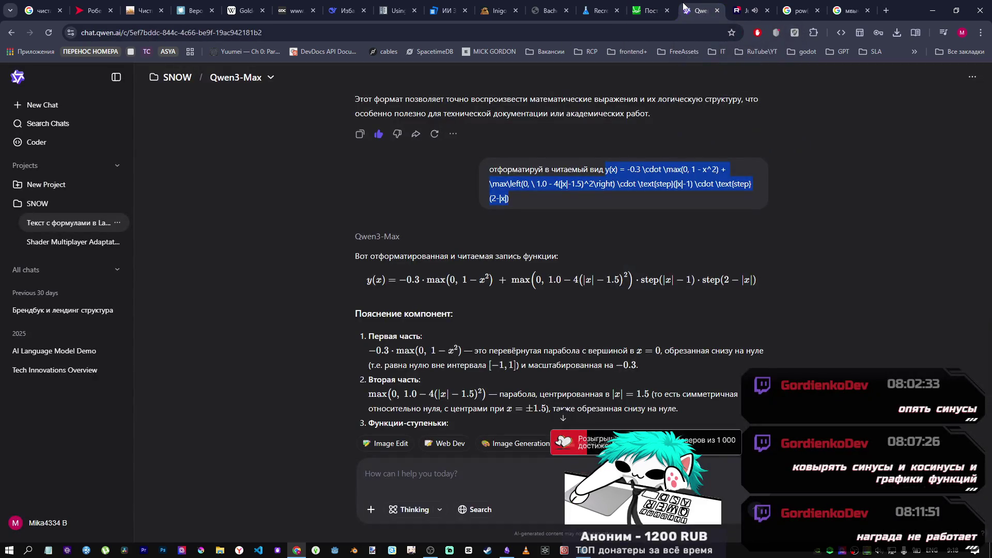
Step: Start a Russian message to Qwen: 'Можешь из данной формулы добавить чтобы отрицательны'
{"action": "left_click", "coordinate": [488, 465]}
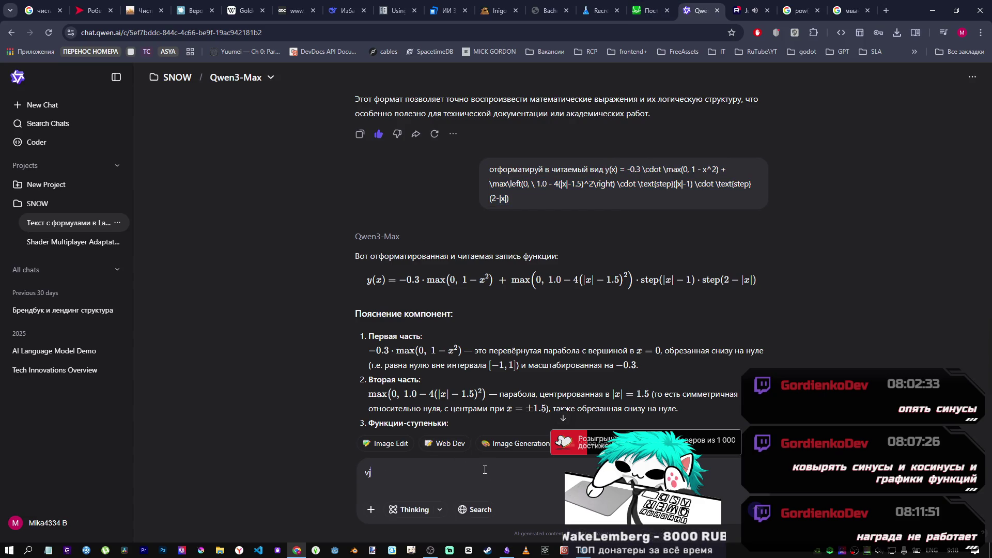
{"action": "key", "text": "alt+shift"}
{"action": "type", "text": "Можешь из данной"}
{"action": "type", "text": " формул"}
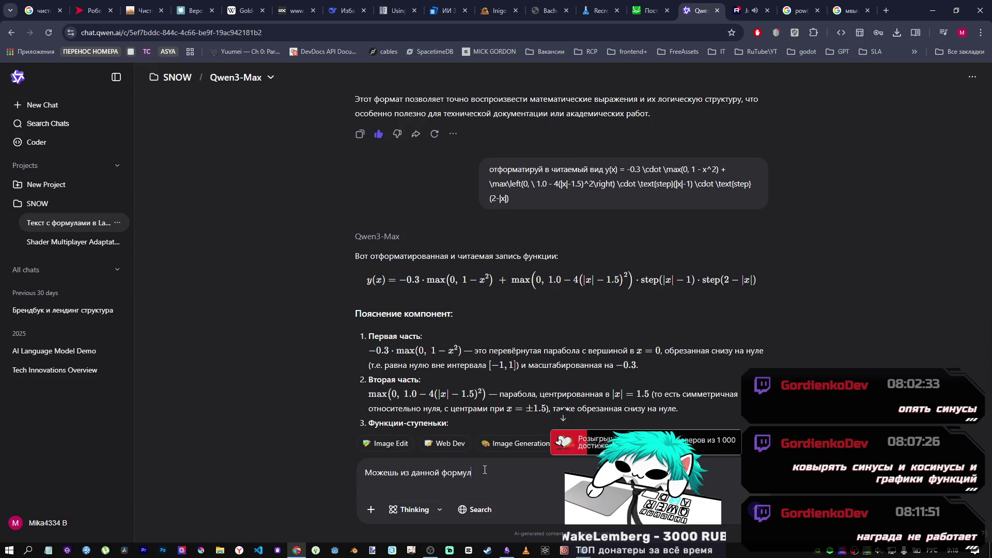
{"action": "type", "text": "ы добави"}
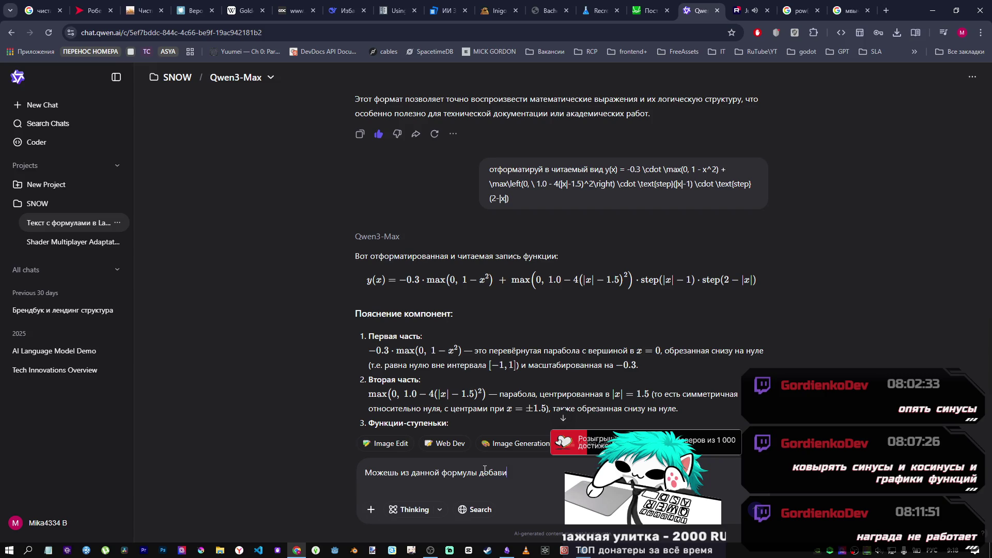
{"action": "type", "text": "ть чтобы "}
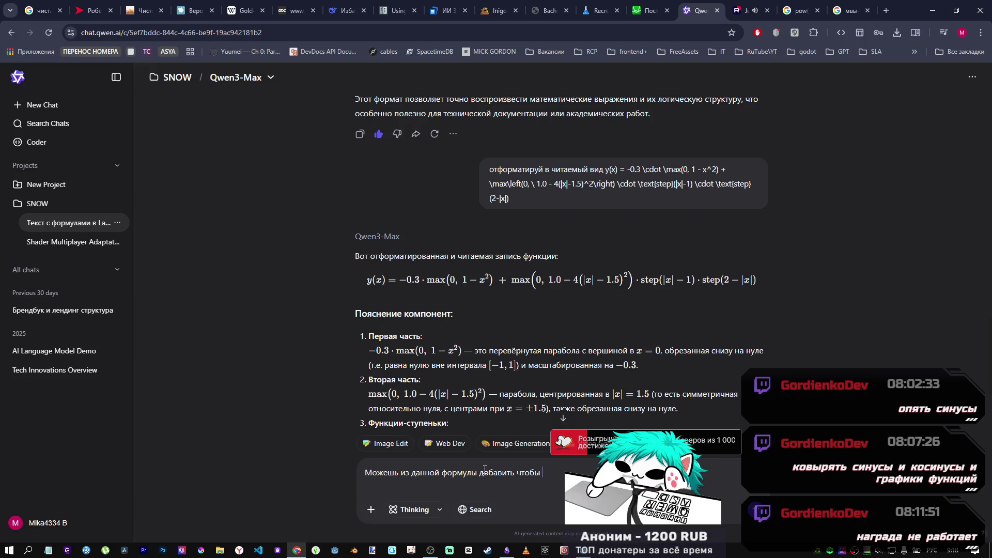
{"action": "type", "text": "отрицательны"}
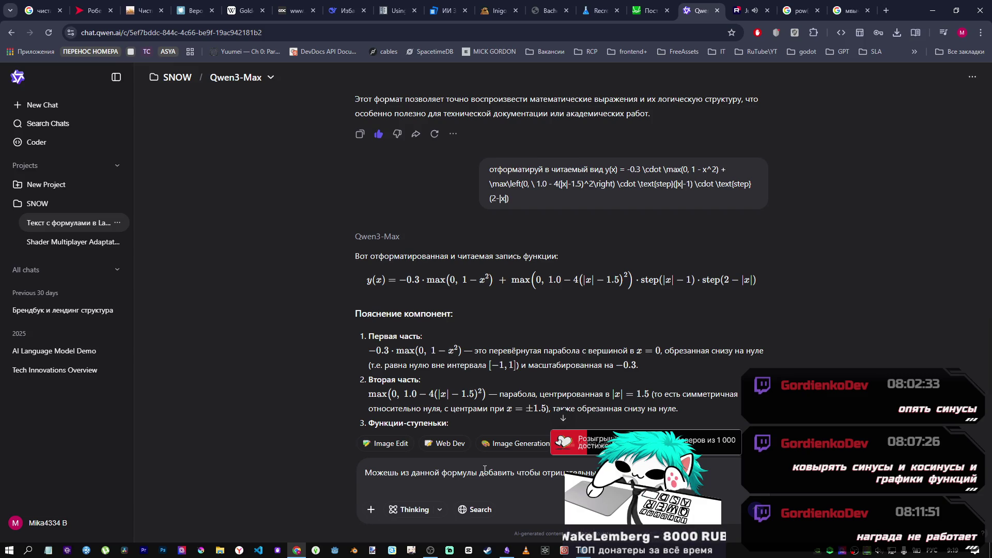
Step: Glance at the Godot editor and the Desmos graph, then return to the Qwen draft
{"action": "key", "text": "alt+Tab"}
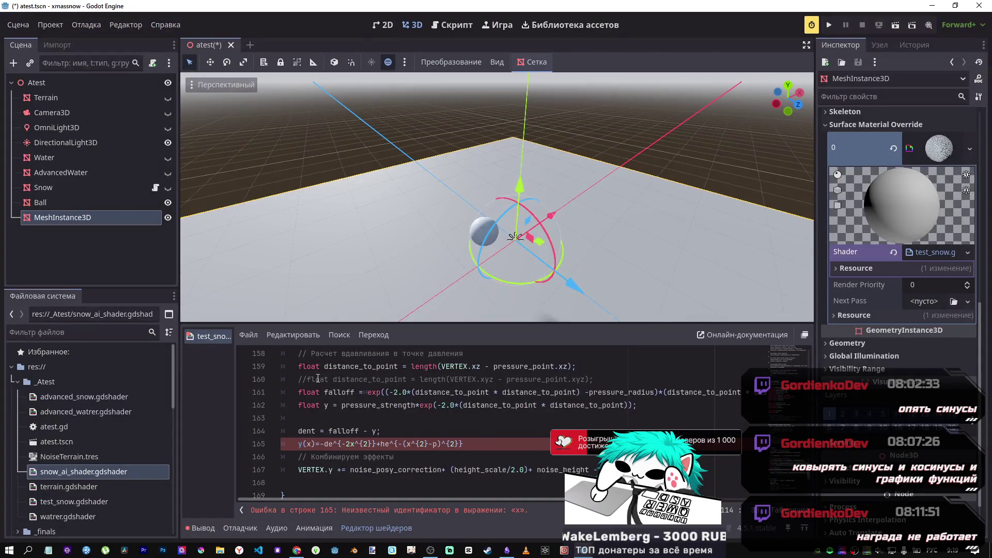
{"action": "key", "text": "alt+Tab"}
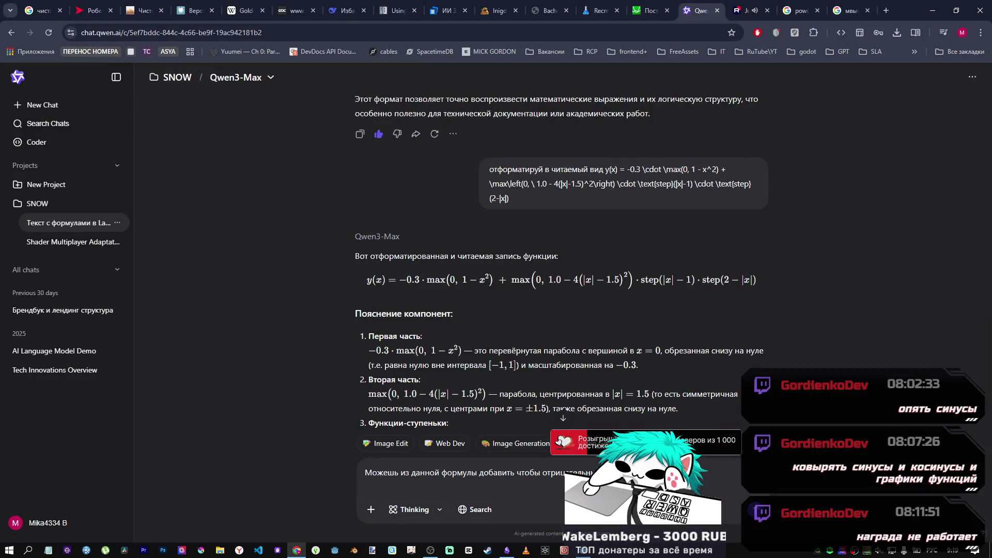
{"action": "left_click", "coordinate": [650, 10]}
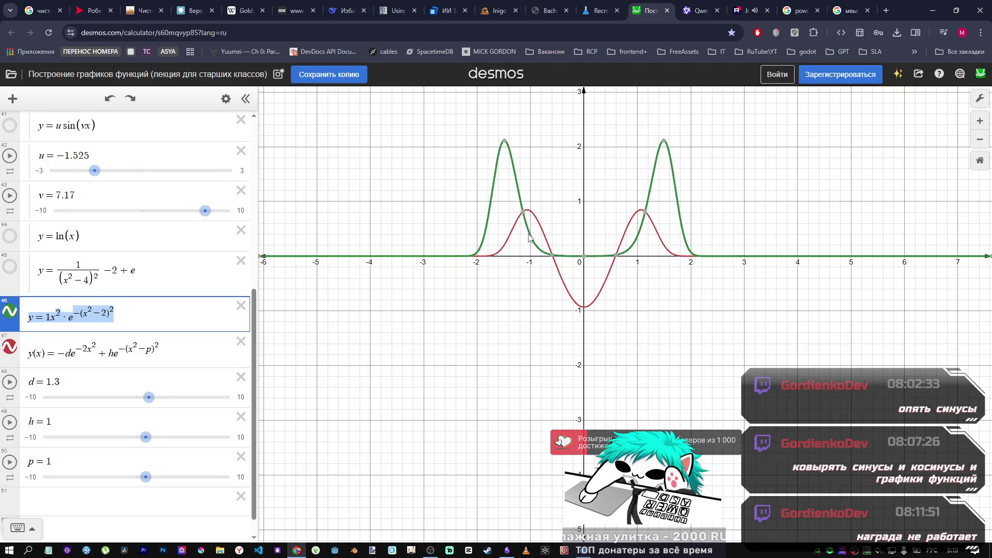
{"action": "mouse_move", "coordinate": [526, 217]}
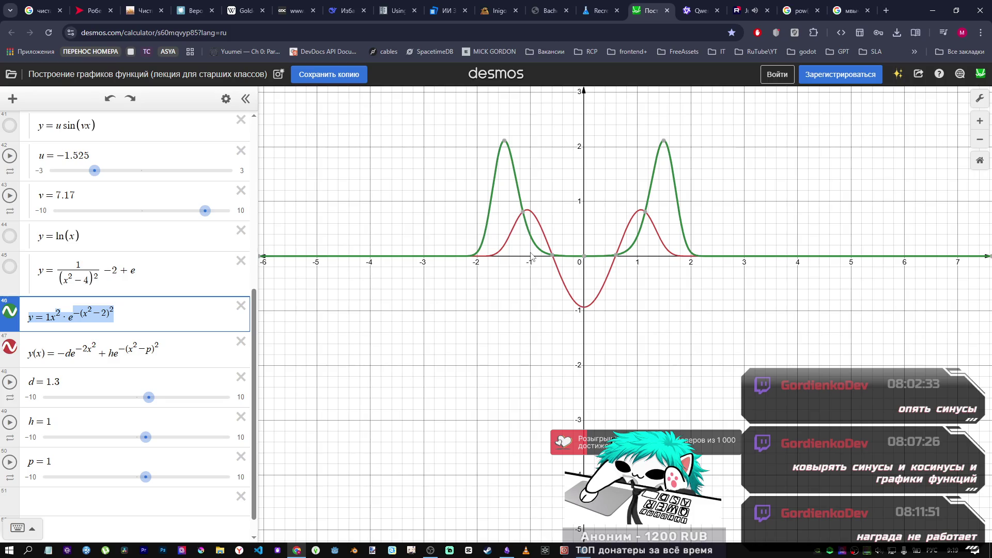
{"action": "key", "text": "alt+Tab"}
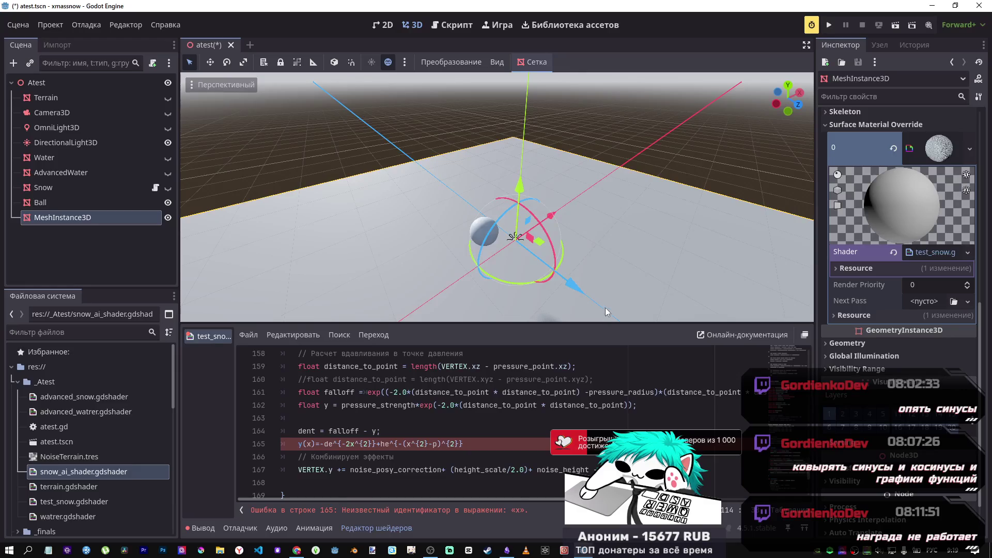
{"action": "key", "text": "alt+Tab"}
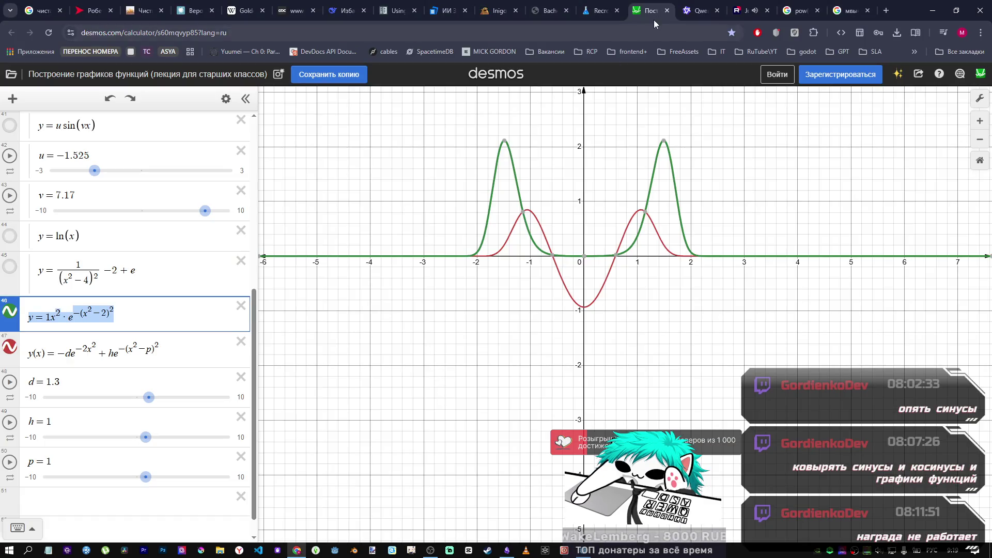
{"action": "left_click", "coordinate": [700, 10]}
Step: Reword the draft to ask for negative values down to −1, and paste the formula on a new line
{"action": "left_click_drag", "start_coordinate": [599, 472], "coordinate": [540, 473]}
{"action": "type", "text": "з"}
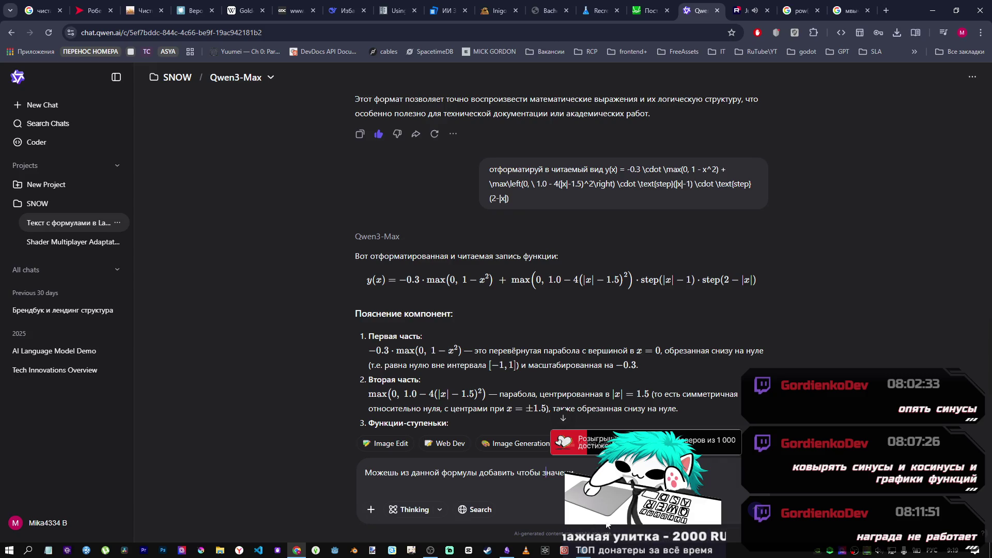
{"action": "type", "text": "по"}
{"action": "key", "text": "alt+shift"}
{"action": "type", "text": " Y"}
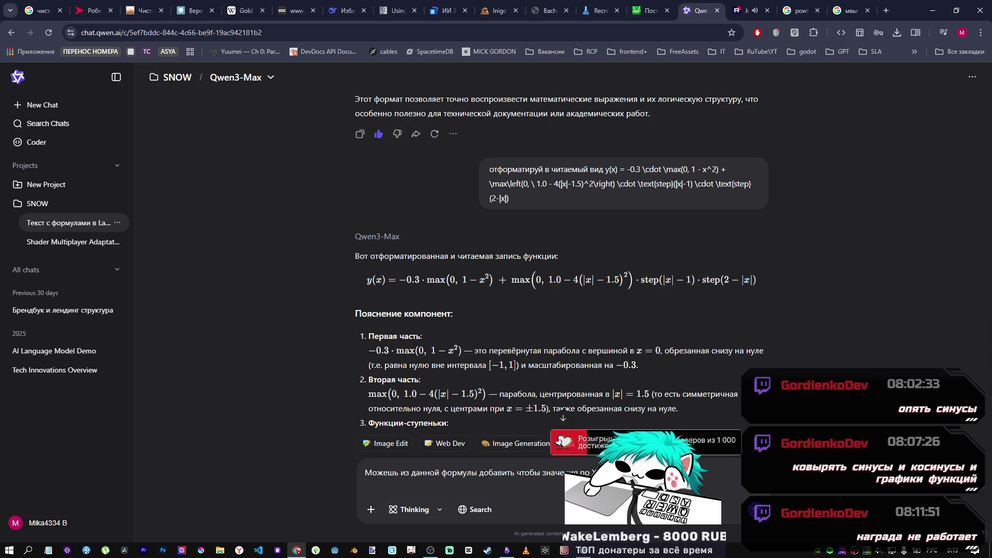
{"action": "type", "text": "ельной "}
{"action": "type", "text": "не д"}
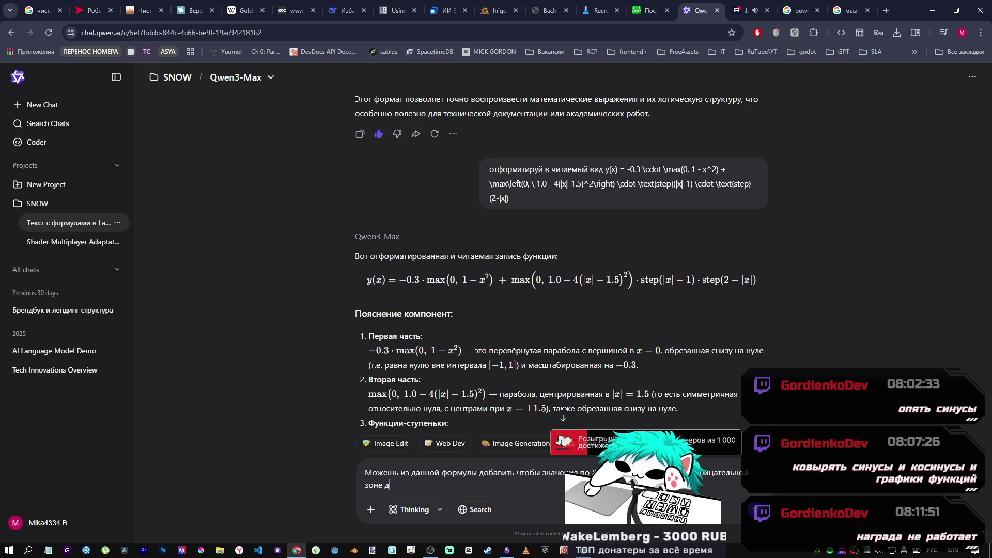
{"action": "type", "text": "опустим на ра"}
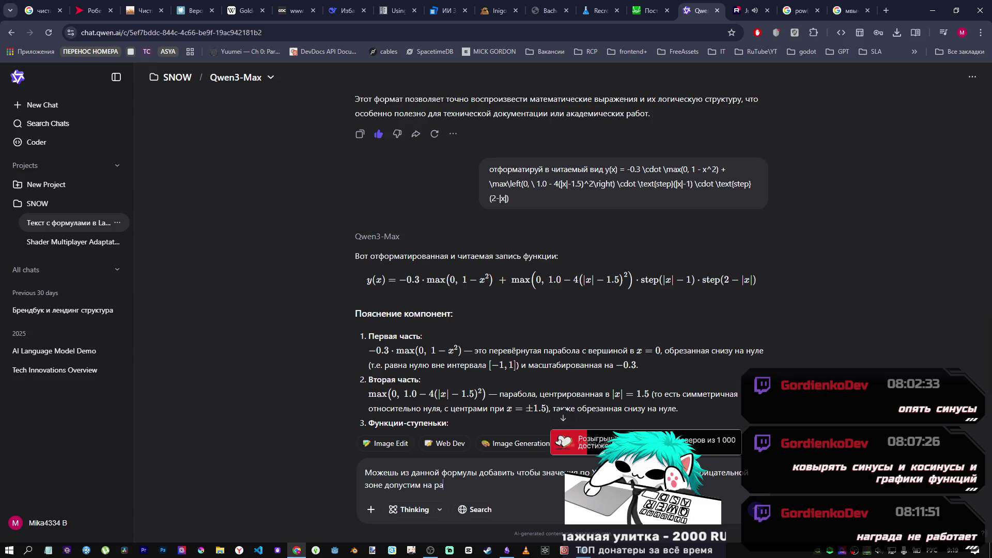
{"action": "type", "text": "-1"}
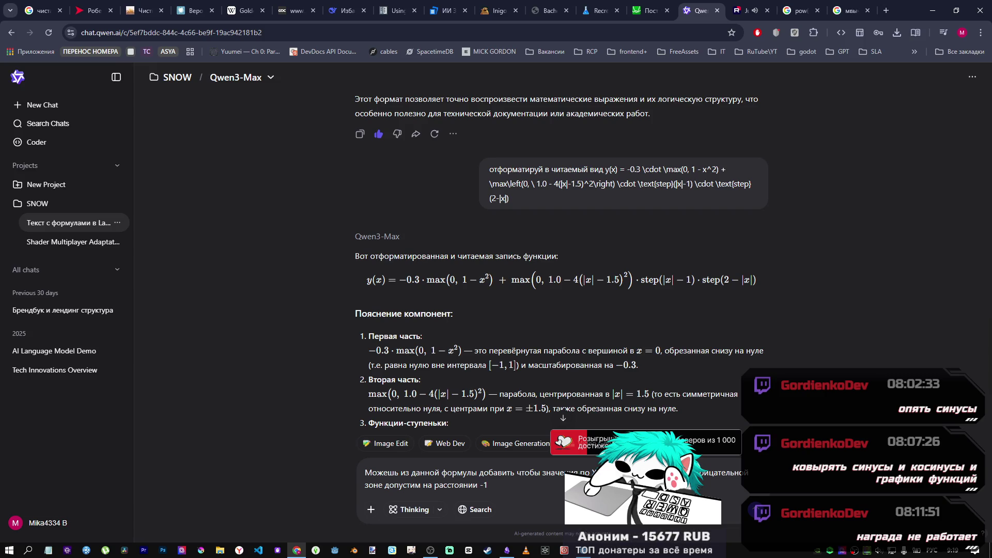
{"action": "key", "text": "shift+Return"}
{"action": "key", "text": "shift+Return"}
{"action": "type", "text": "y=1x^{2}\\cdot e^{-(x^{2}-2)^{2}}"}
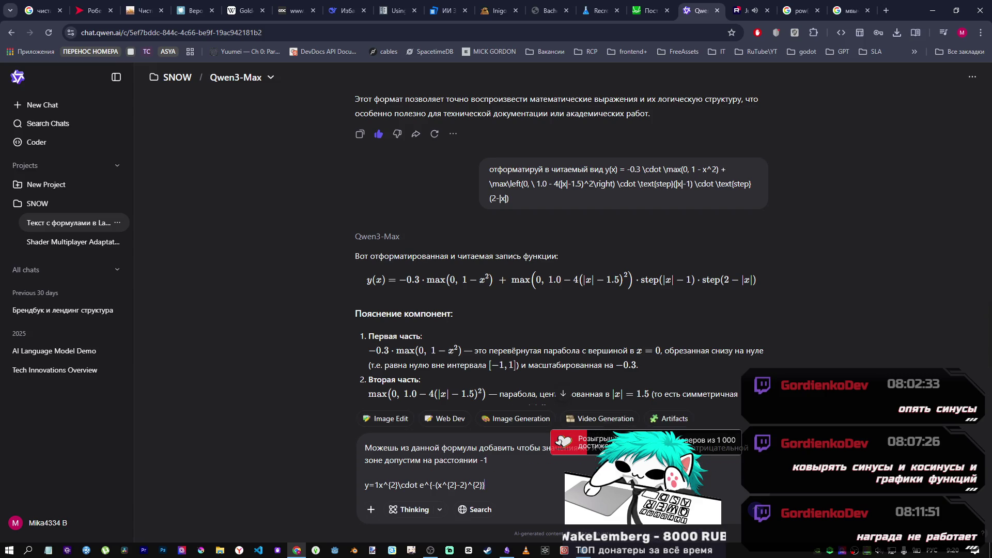
Step: Fix the wording to 'не больше -1', send the request, and switch to Godot
{"action": "left_click", "coordinate": [434, 460]}
{"action": "type", "text": "макс"}
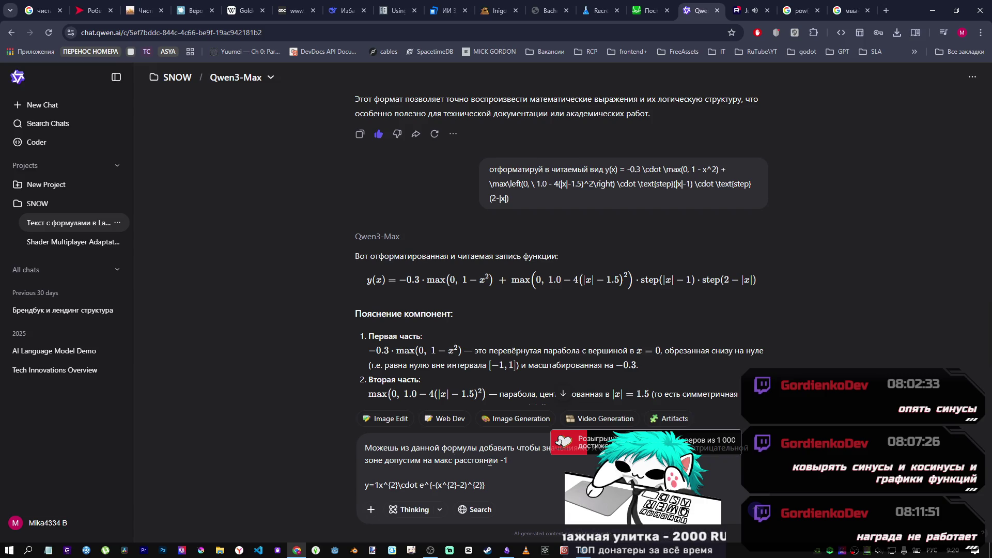
{"action": "double_click", "coordinate": [439, 461]}
{"action": "key", "text": "BackSpace"}
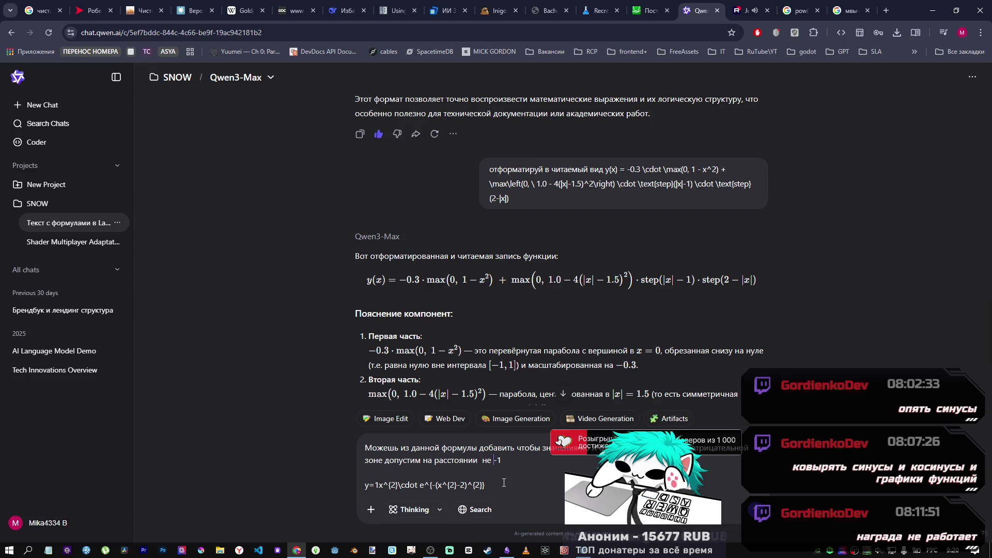
{"action": "type", "text": "е боль"}
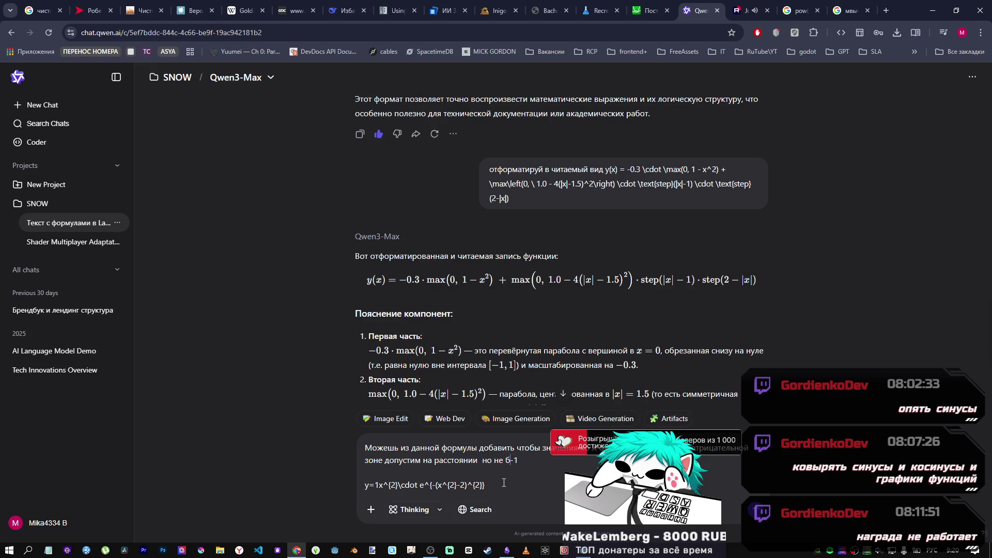
{"action": "type", "text": "ше"}
{"action": "key", "text": "Return"}
{"action": "key", "text": "alt+Tab"}
{"action": "key", "text": "alt+Tab"}
{"action": "key", "text": "alt+Tab"}
Step: Glance at the Qwen reply and the DeepSeek conversation, then view Desmos and return to the Godot shader
{"action": "mouse_move", "coordinate": [296, 550]}
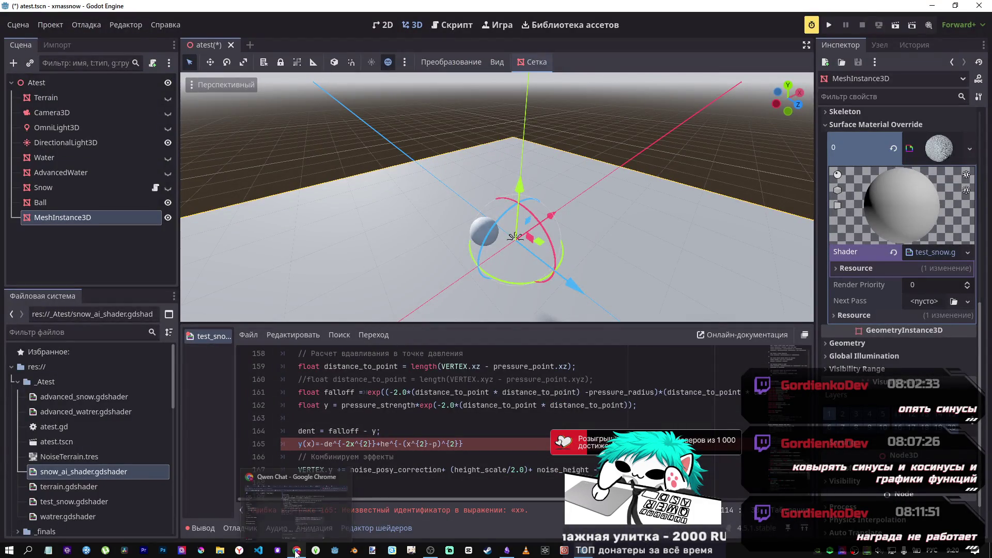
{"action": "left_click", "coordinate": [283, 521]}
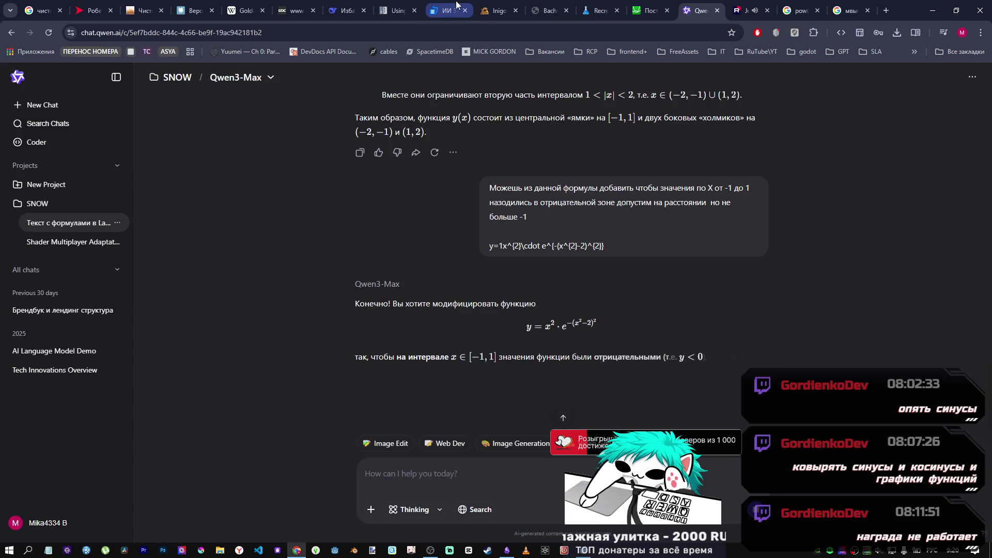
{"action": "left_click", "coordinate": [345, 10]}
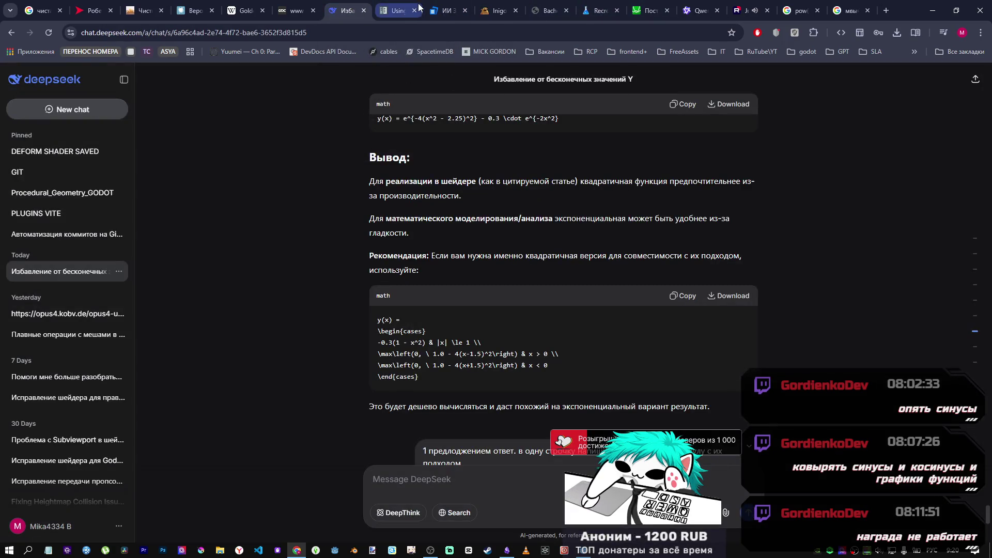
{"action": "left_click", "coordinate": [643, 9]}
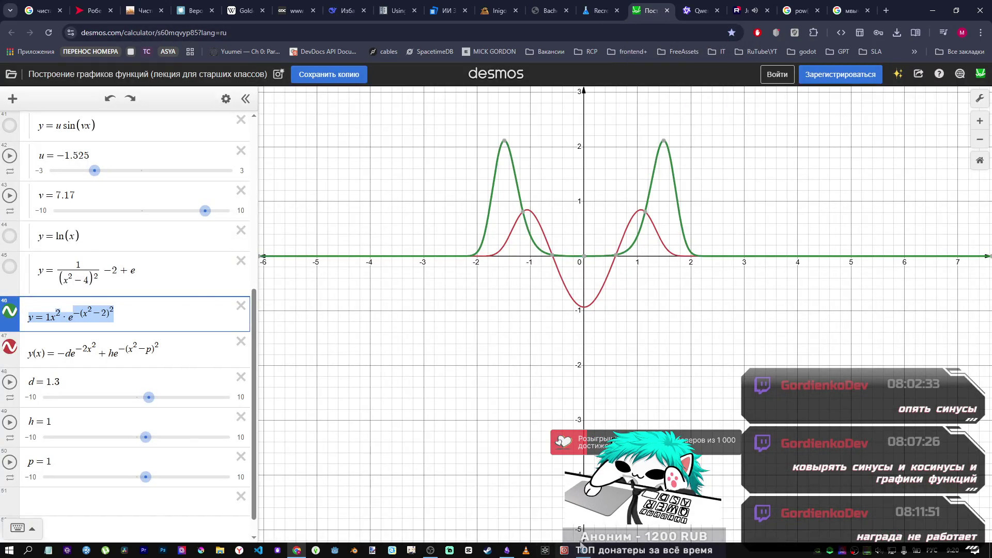
{"action": "key", "text": "alt+Tab"}
Step: Select falloff line 161 up to its distance term and compare it against the Desmos graph
{"action": "left_click", "coordinate": [556, 408]}
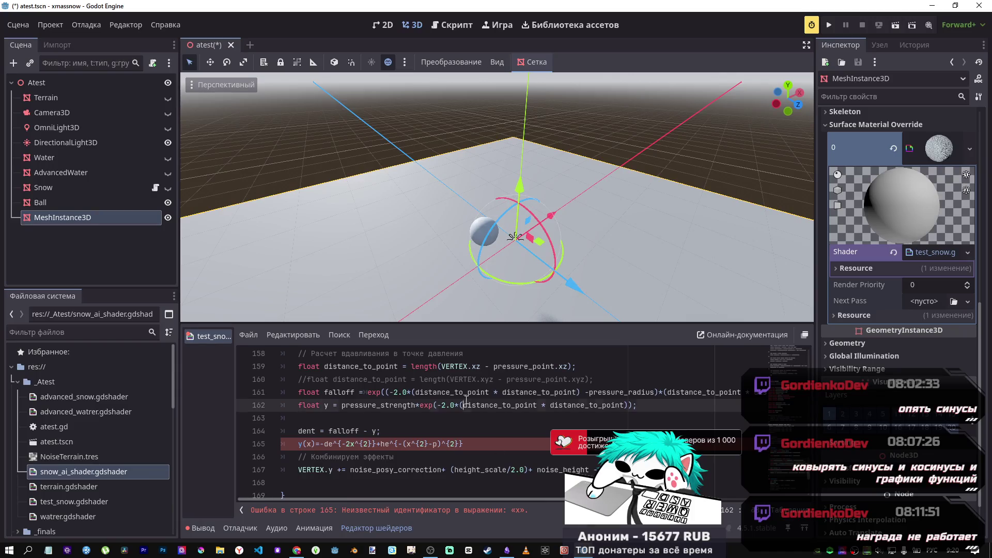
{"action": "mouse_move", "coordinate": [675, 392]}
{"action": "left_mouse_down"}
{"action": "mouse_move", "coordinate": [743, 393]}
{"action": "mouse_move", "coordinate": [289, 393]}
{"action": "mouse_move", "coordinate": [326, 398]}
{"action": "left_mouse_up"}
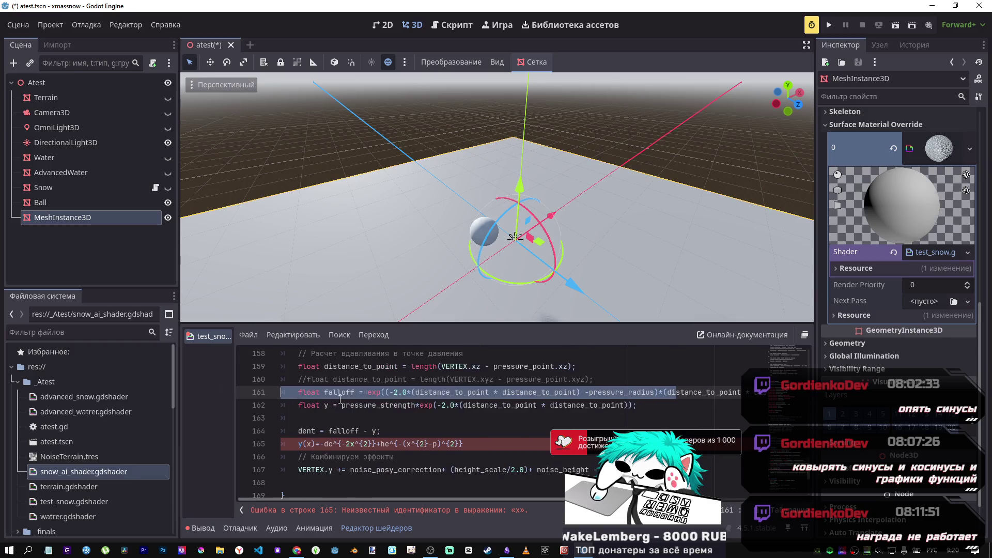
{"action": "key", "text": "alt+Tab"}
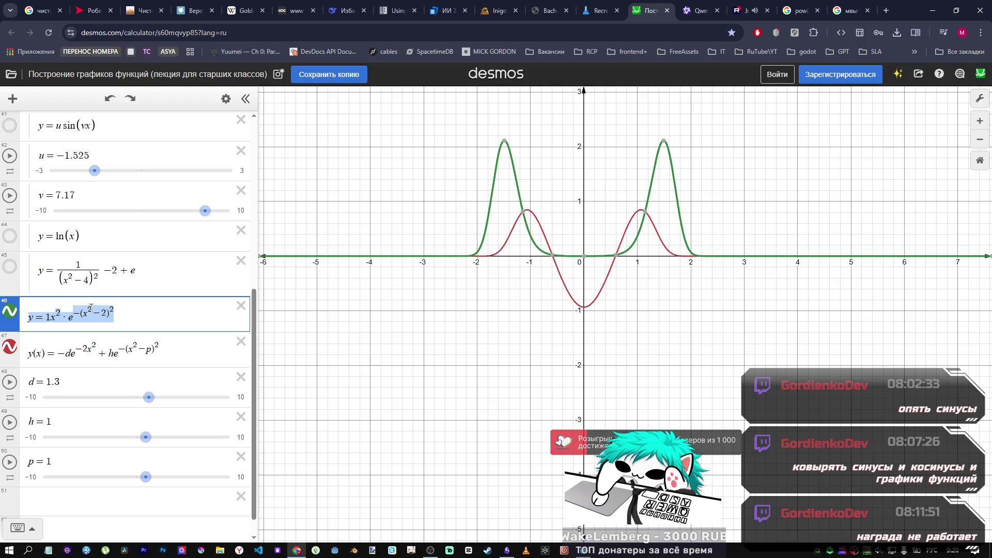
{"action": "key", "text": "alt+Tab"}
{"action": "left_click", "coordinate": [664, 392]}
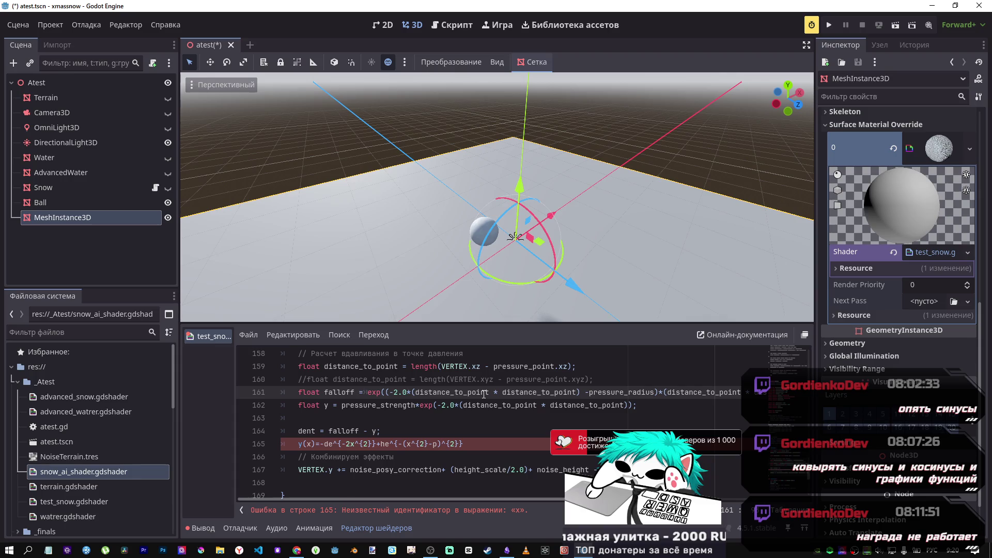
{"action": "key", "text": "alt+Tab"}
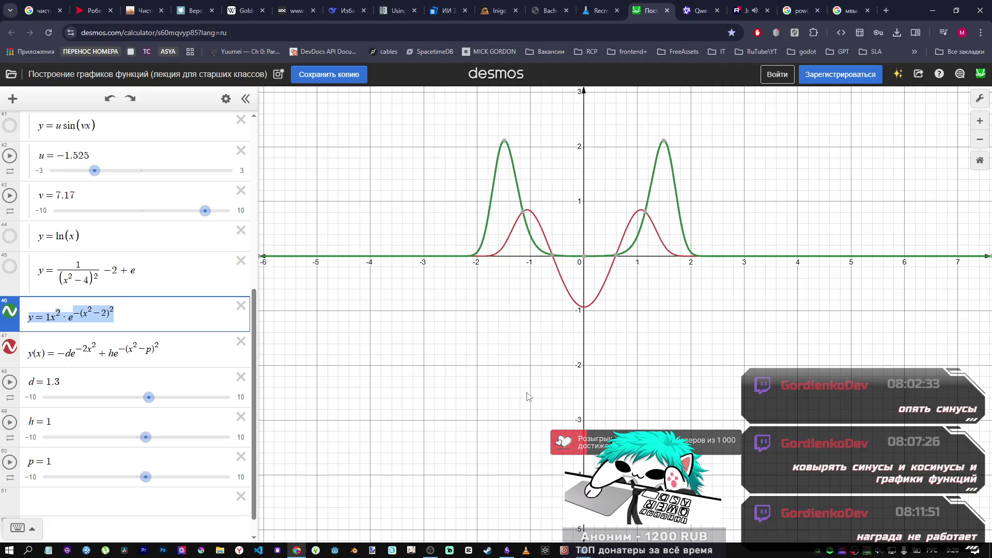
Step: Set Desmos sliders h=1.3, d=2.1, p=1.3, then select the duplicated distance term on Godot line 161
{"action": "left_click_drag", "start_coordinate": [145, 437], "coordinate": [150, 440]}
{"action": "mouse_move", "coordinate": [148, 397]}
{"action": "left_mouse_down"}
{"action": "mouse_move", "coordinate": [166, 399]}
{"action": "mouse_move", "coordinate": [156, 402]}
{"action": "left_mouse_up"}
{"action": "mouse_move", "coordinate": [146, 477]}
{"action": "left_mouse_down"}
{"action": "mouse_move", "coordinate": [164, 478]}
{"action": "mouse_move", "coordinate": [132, 477]}
{"action": "mouse_move", "coordinate": [149, 476]}
{"action": "left_mouse_up"}
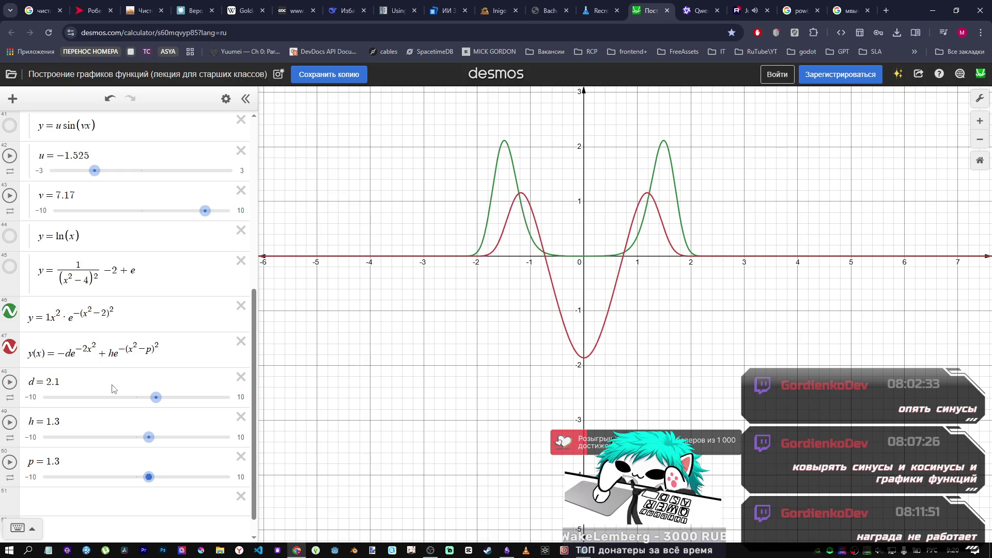
{"action": "left_click", "coordinate": [149, 353]}
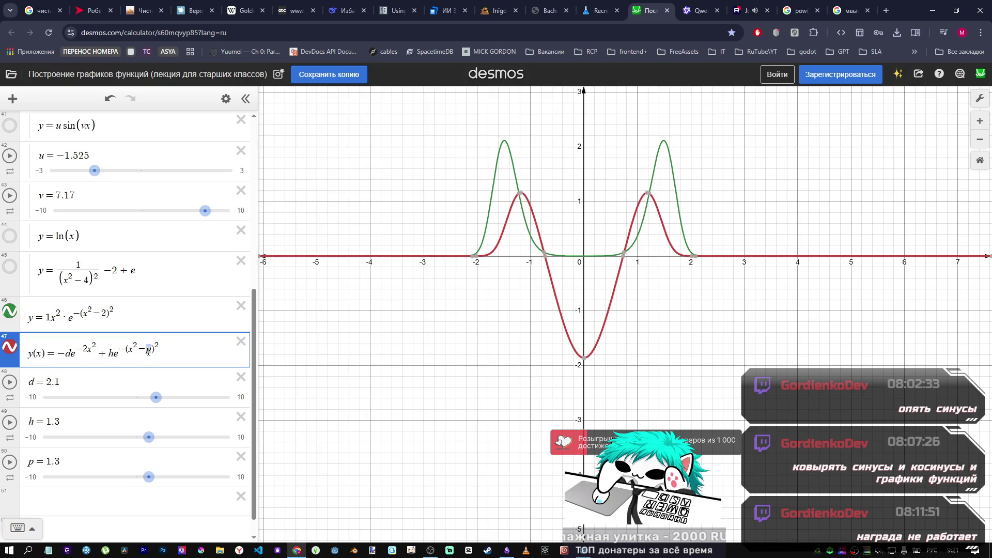
{"action": "key", "text": "alt+Tab"}
{"action": "mouse_move", "coordinate": [734, 394]}
{"action": "left_mouse_down"}
{"action": "mouse_move", "coordinate": [762, 394]}
{"action": "mouse_move", "coordinate": [509, 393]}
{"action": "mouse_move", "coordinate": [768, 392]}
{"action": "left_mouse_up"}
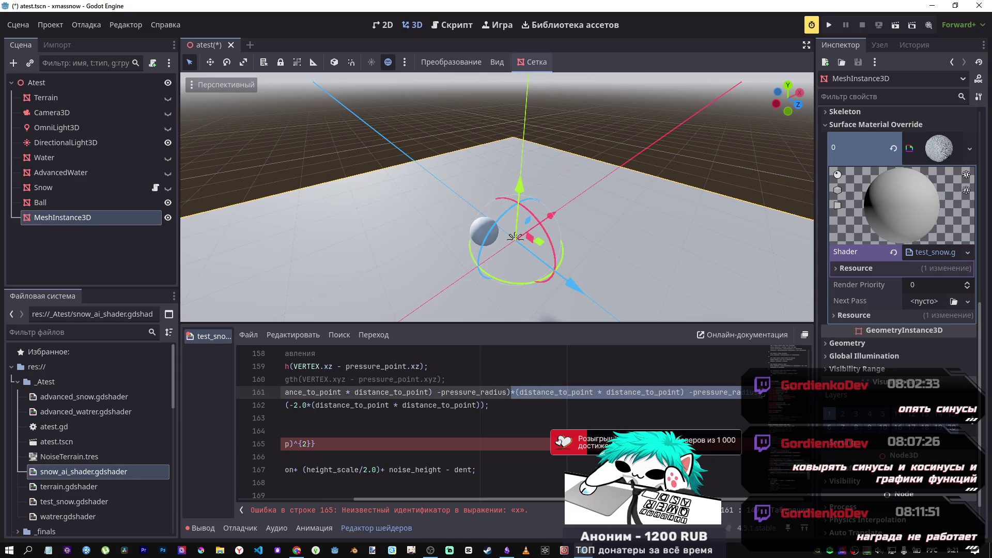
Step: Delete the duplicated distance term from line 161 and test different h values in Desmos
{"action": "key", "text": "Delete"}
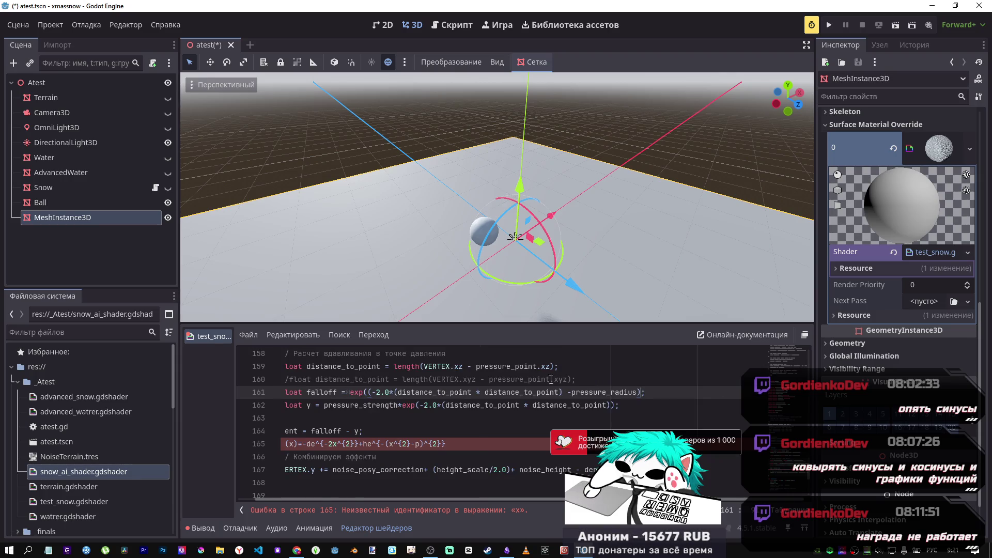
{"action": "key", "text": "alt+Tab"}
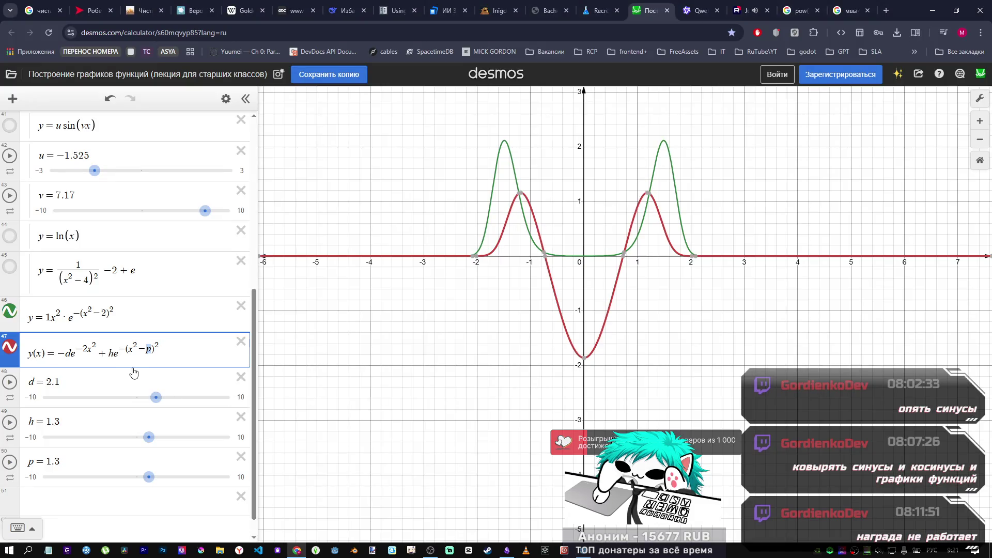
{"action": "key", "text": "alt+Tab"}
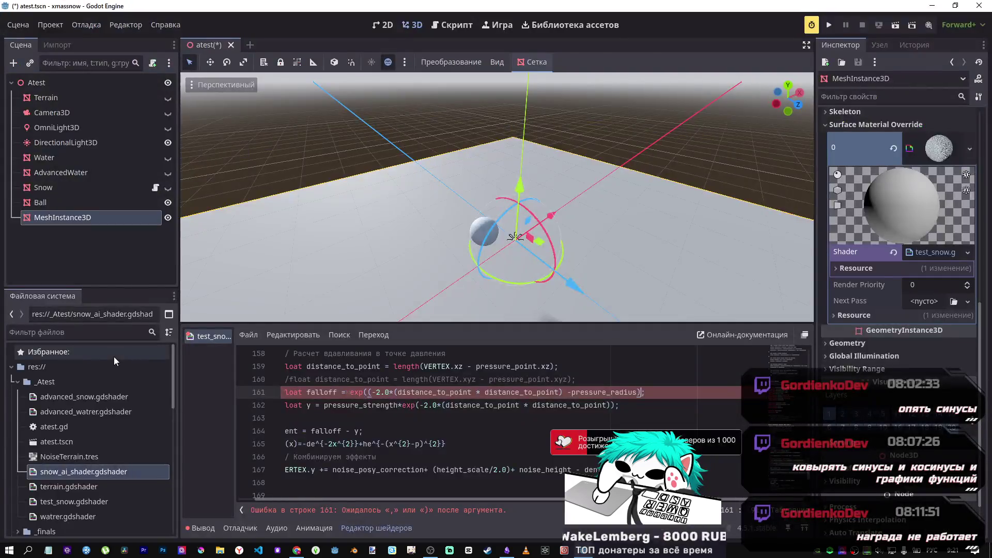
{"action": "key", "text": "alt+Tab"}
{"action": "mouse_move", "coordinate": [154, 444]}
{"action": "left_mouse_down"}
{"action": "mouse_move", "coordinate": [167, 444]}
{"action": "mouse_move", "coordinate": [140, 444]}
{"action": "left_mouse_up"}
{"action": "key", "text": "alt+Tab"}
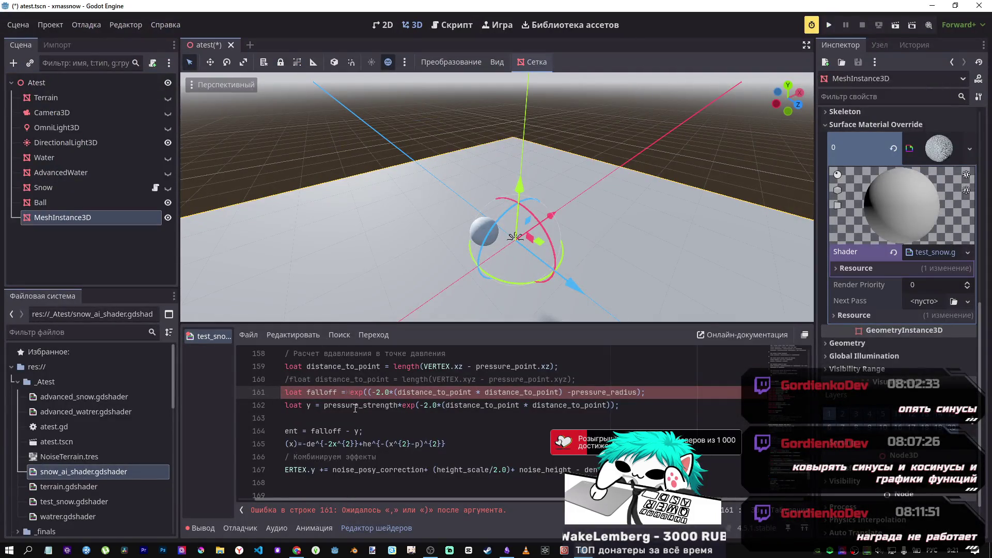
Step: Try different d values in Desmos and put the caret back on falloff line 161
{"action": "double_click", "coordinate": [377, 407]}
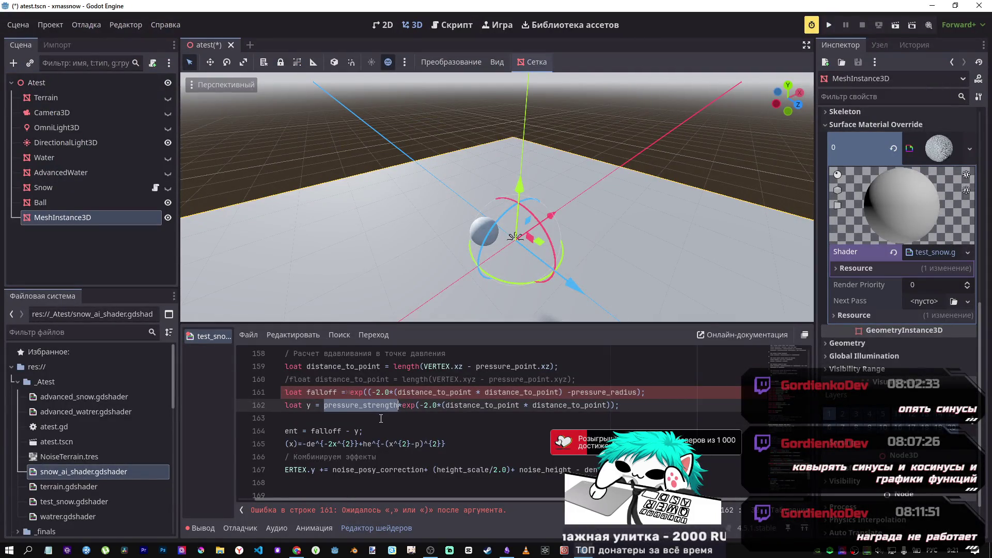
{"action": "key", "text": "alt+Tab"}
{"action": "mouse_move", "coordinate": [168, 399]}
{"action": "left_mouse_down"}
{"action": "mouse_move", "coordinate": [134, 397]}
{"action": "mouse_move", "coordinate": [165, 397]}
{"action": "mouse_move", "coordinate": [146, 398]}
{"action": "left_mouse_up"}
{"action": "key", "text": "alt+Tab"}
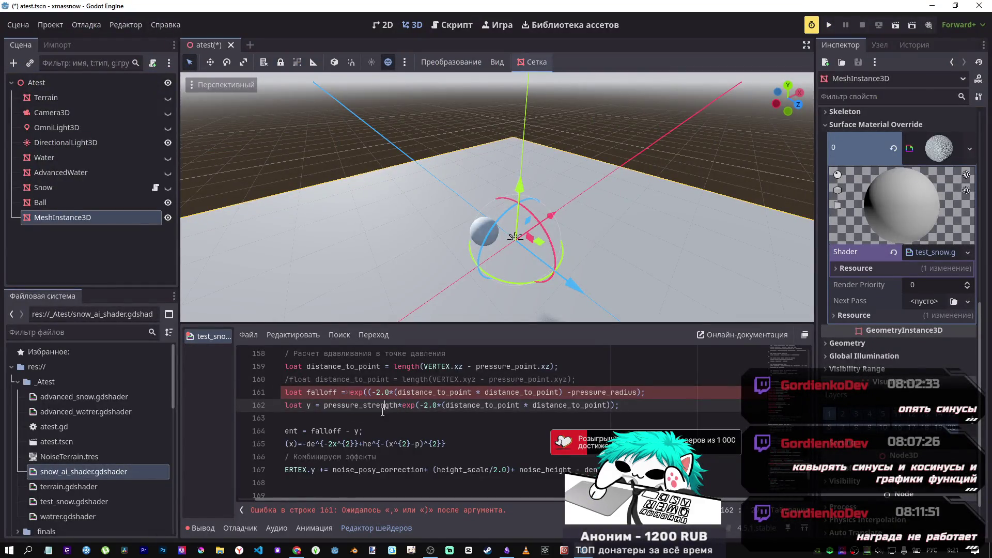
{"action": "key", "text": "Up"}
{"action": "key", "text": "Up"}
{"action": "key", "text": "Down"}
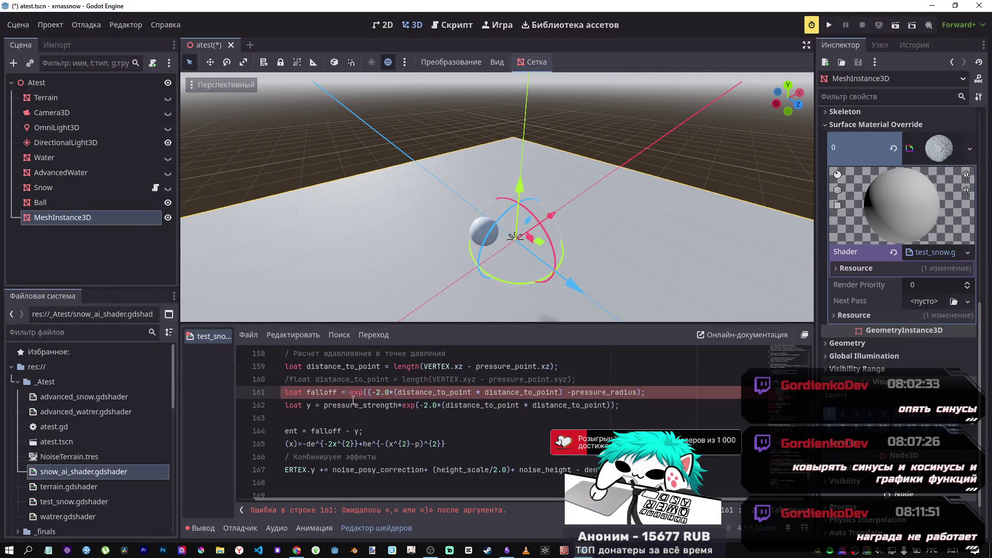
{"action": "scroll", "coordinate": [353, 402], "scroll_direction": "up", "scroll_amount": 3}
{"action": "scroll", "coordinate": [424, 413], "scroll_direction": "down", "scroll_amount": 4}
{"action": "scroll", "coordinate": [498, 427], "scroll_direction": "up", "scroll_amount": 2}
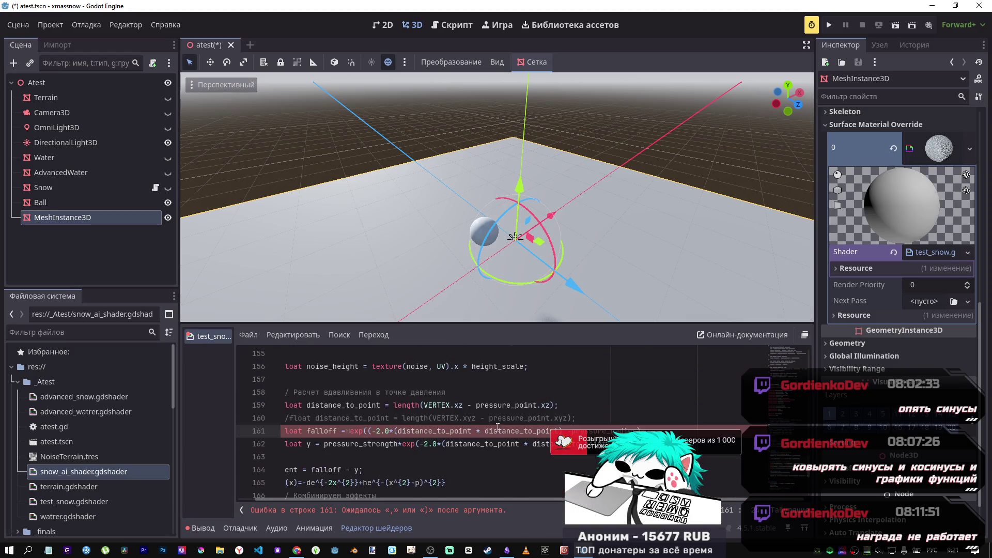
{"action": "scroll", "coordinate": [497, 426], "scroll_direction": "down", "scroll_amount": 1}
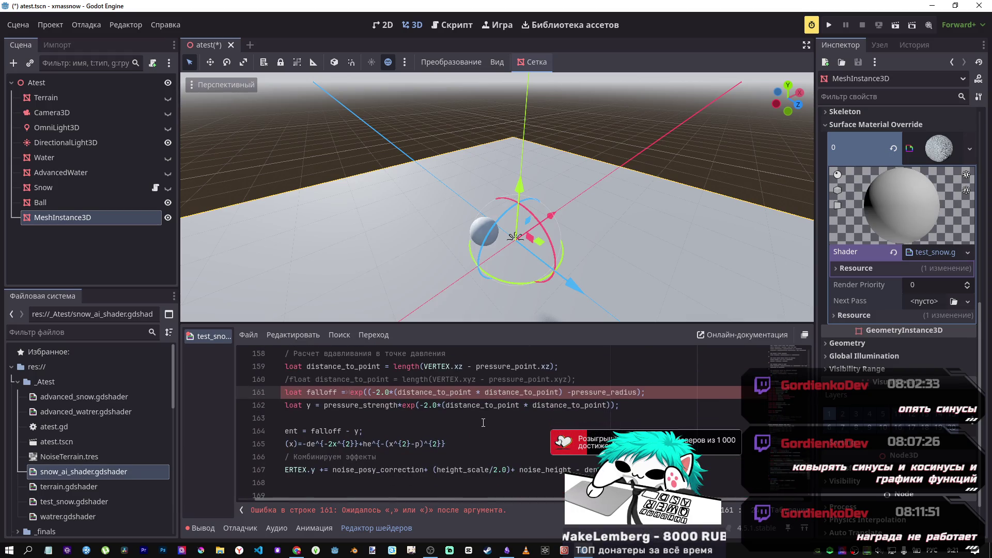
{"action": "key", "text": "alt+Tab"}
{"action": "key", "text": "alt+Tab"}
Step: Insert a '*de' placeholder before exp on line 161, correcting the keyboard layout
{"action": "type", "text": "e"}
{"action": "key", "text": "BackSpace"}
{"action": "key", "text": "alt+shift"}
{"action": "type", "text": "de"}
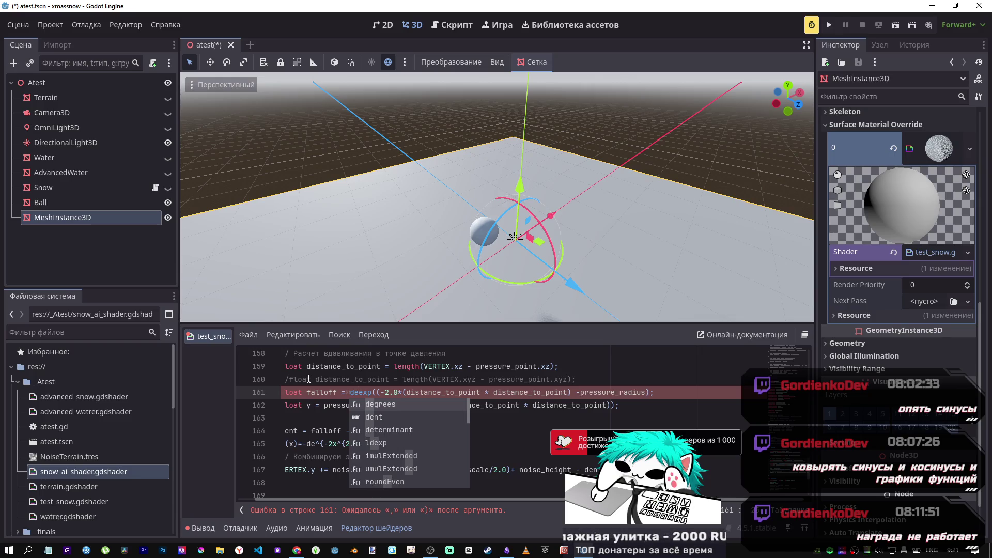
{"action": "key", "text": "Escape"}
{"action": "key", "text": "BackSpace"}
{"action": "key", "text": "BackSpace"}
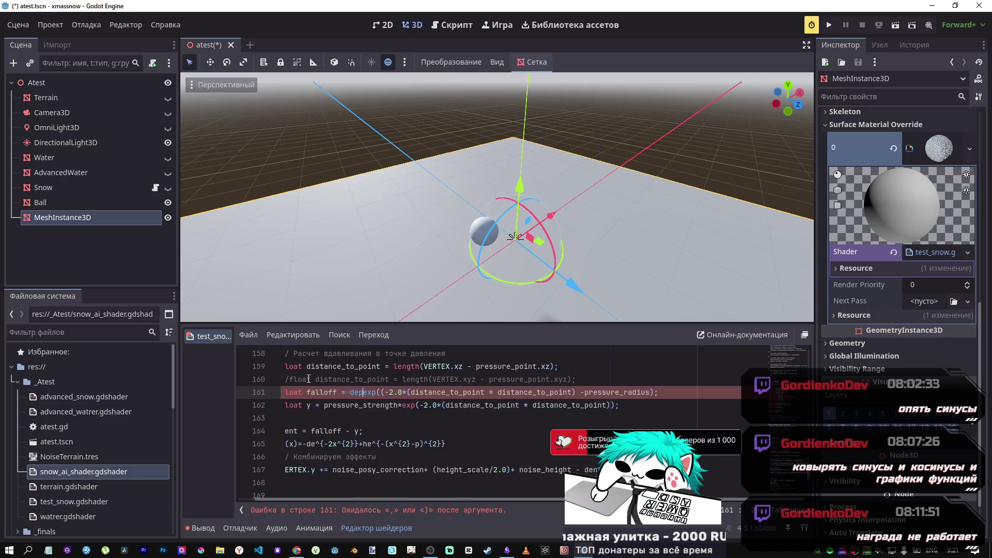
{"action": "type", "text": "*de"}
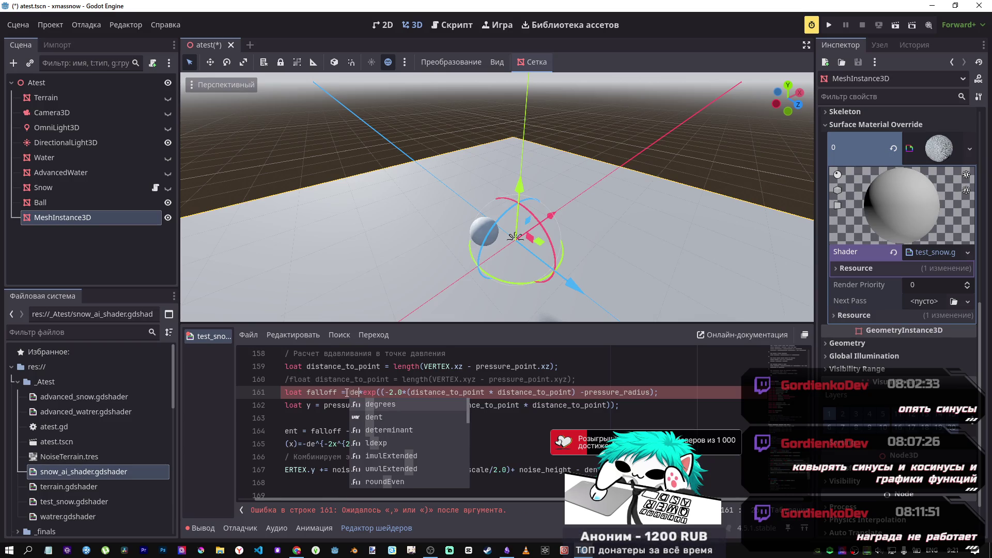
{"action": "left_click", "coordinate": [348, 392]}
{"action": "key", "text": "ctrl+space"}
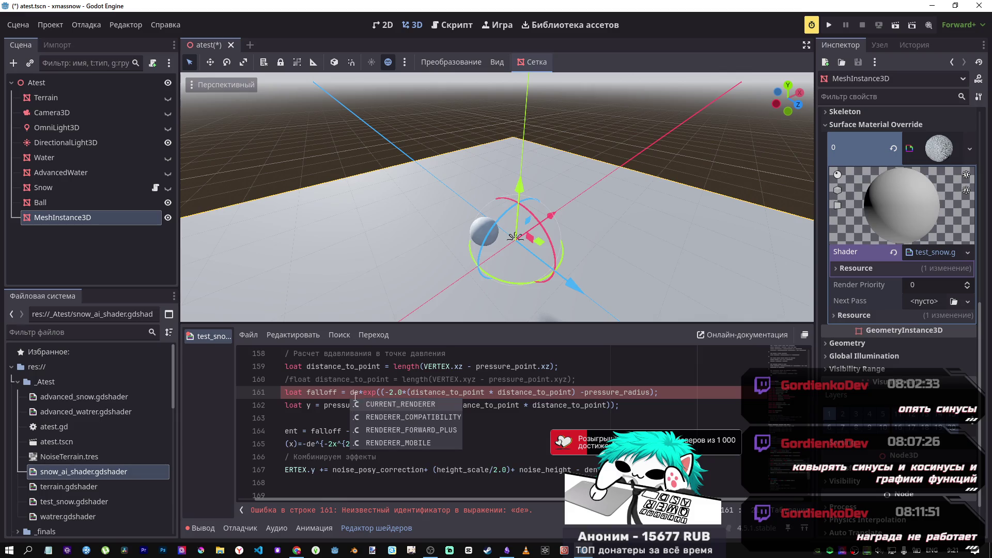
{"action": "left_click", "coordinate": [355, 395]}
{"action": "scroll", "coordinate": [425, 401], "scroll_direction": "up", "scroll_amount": 15}
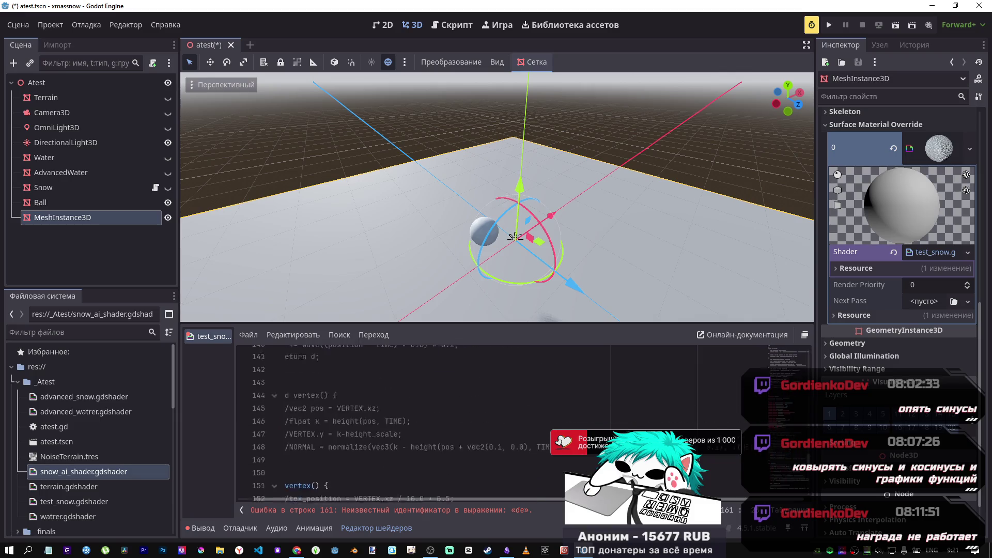
{"action": "scroll", "coordinate": [789, 436], "scroll_direction": "down", "scroll_amount": 1}
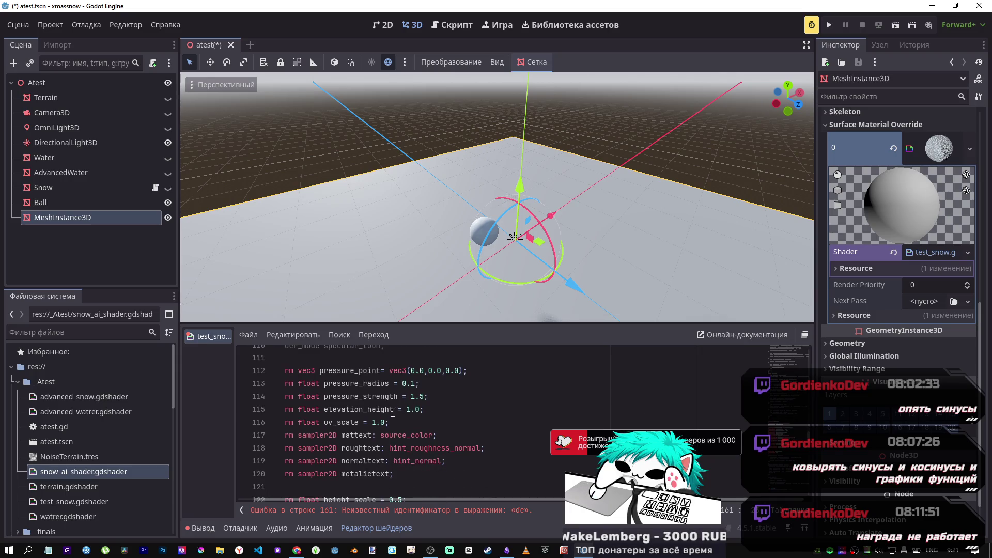
Step: Copy elevation_height from line 115 and paste it in place of 'de' on line 161
{"action": "left_click_drag", "start_coordinate": [391, 409], "coordinate": [328, 408]}
{"action": "left_click_drag", "start_coordinate": [396, 410], "coordinate": [328, 408]}
{"action": "scroll", "coordinate": [397, 410], "scroll_direction": "down", "scroll_amount": 10}
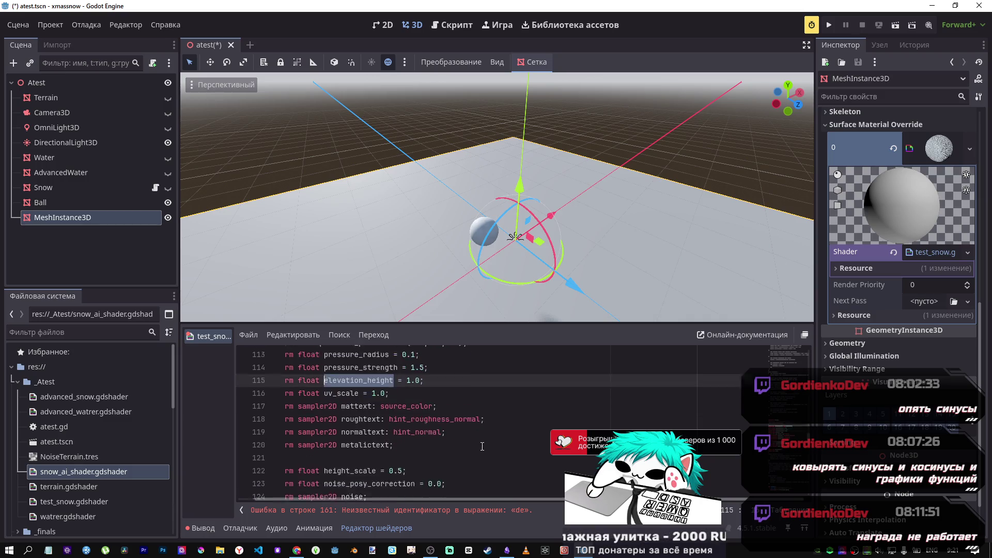
{"action": "scroll", "coordinate": [396, 411], "scroll_direction": "down", "scroll_amount": 2}
{"action": "double_click", "coordinate": [354, 461]}
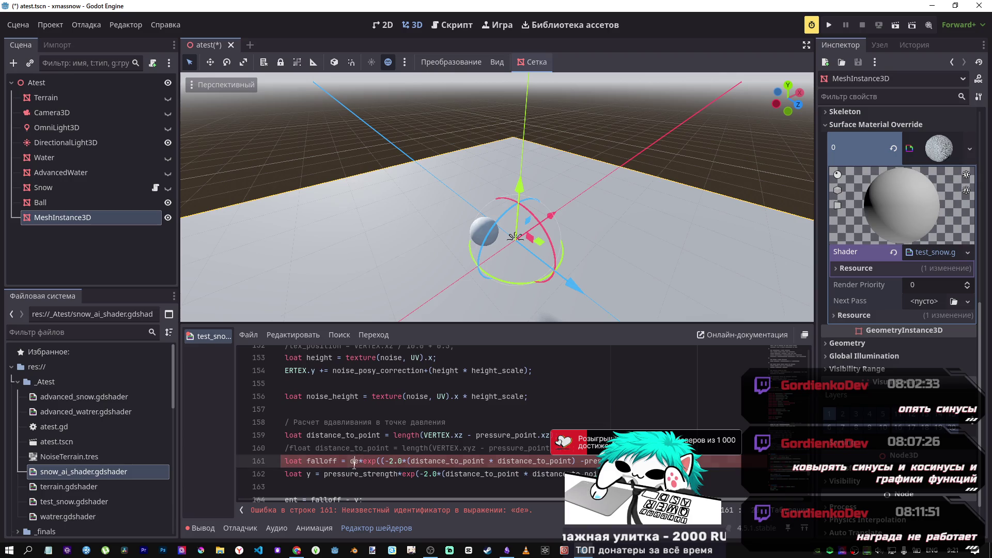
{"action": "type", "text": "elevation_height"}
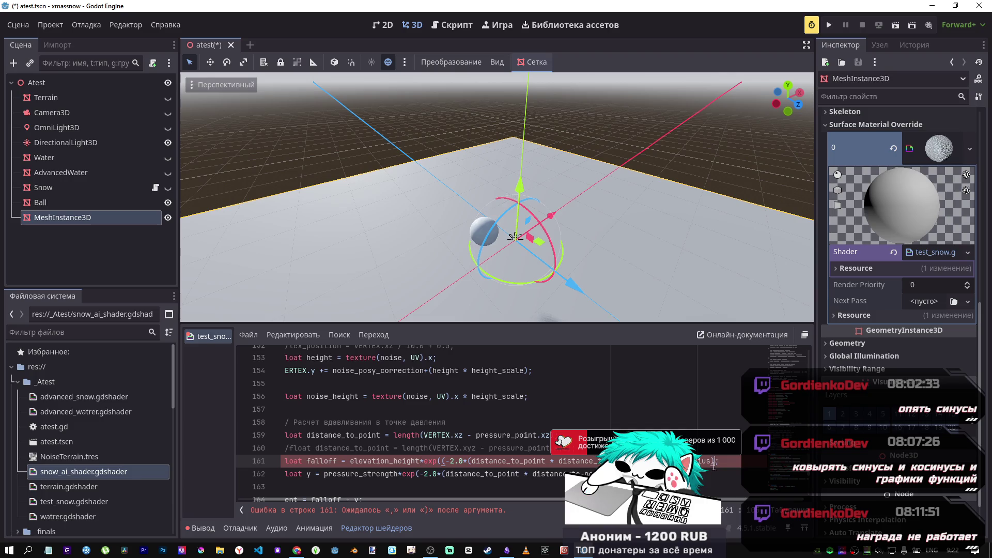
{"action": "key", "text": "alt+Tab"}
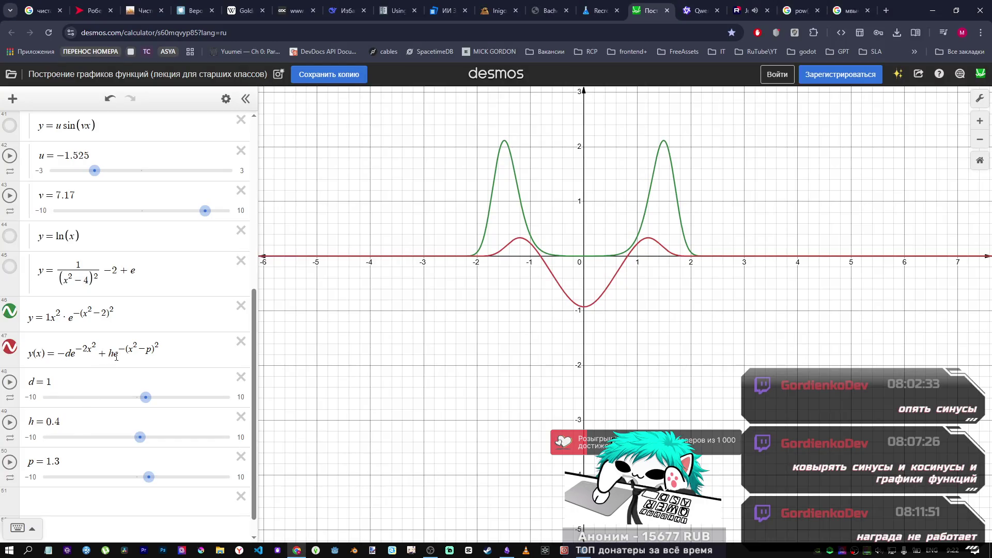
Step: Add a factor of 2 before (x²−p)² in the red curve's exponent, after trying 4
{"action": "key", "text": "alt+Tab"}
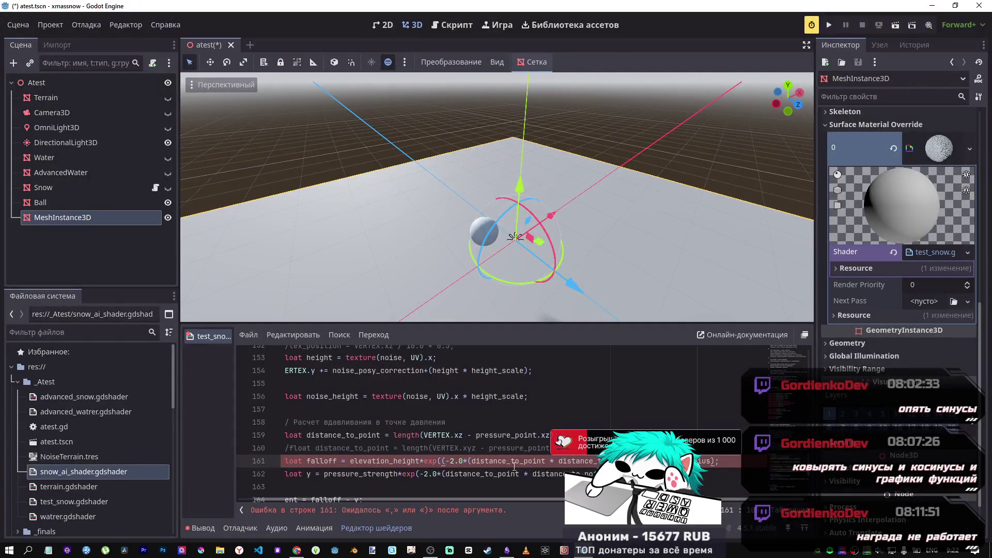
{"action": "key", "text": "alt+Tab"}
{"action": "left_click", "coordinate": [108, 352]}
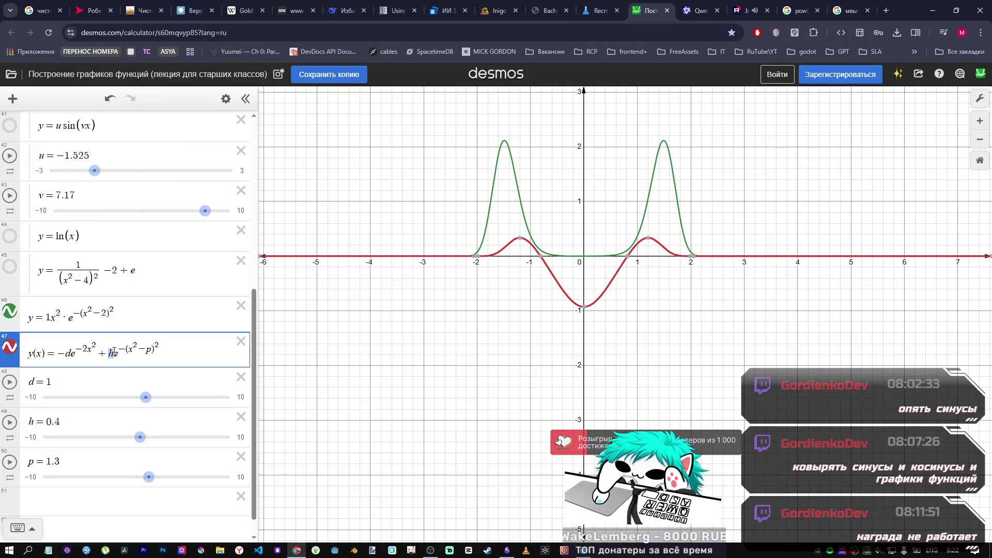
{"action": "left_click", "coordinate": [128, 349]}
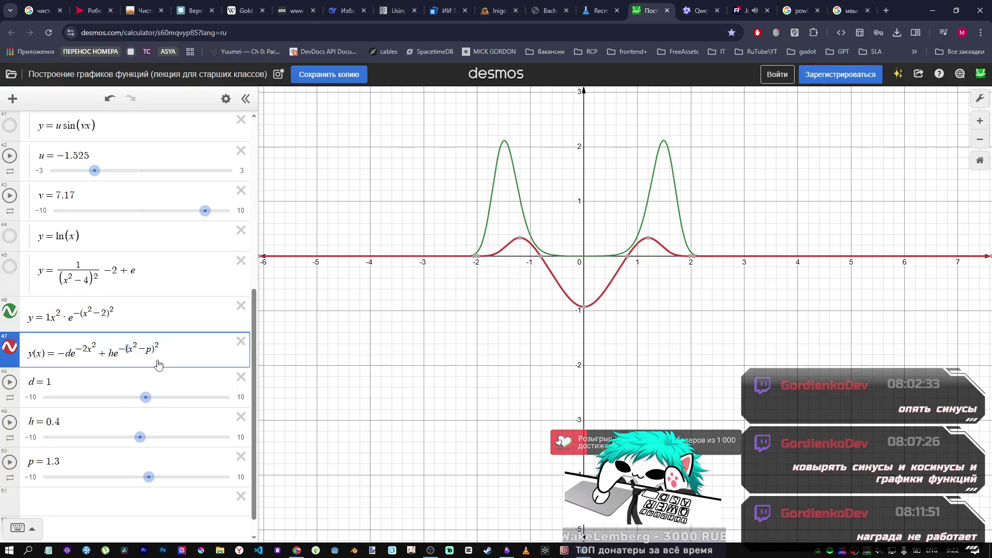
{"action": "type", "text": "2"}
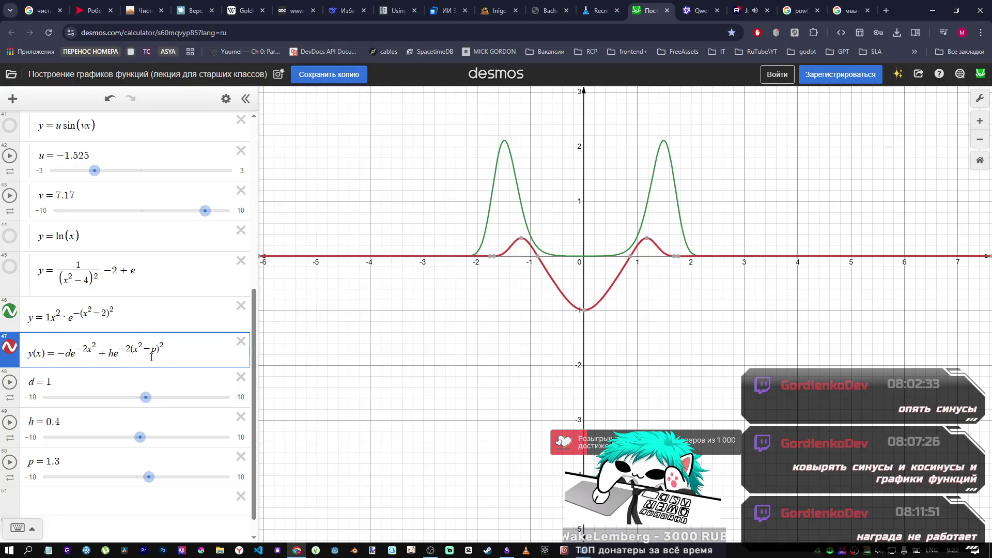
{"action": "key", "text": "BackSpace"}
{"action": "type", "text": "4"}
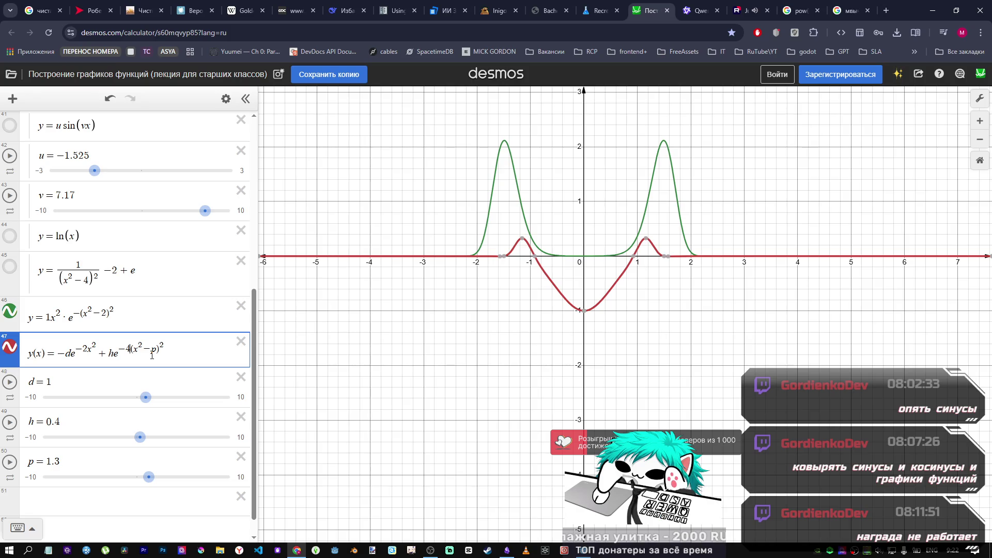
{"action": "key", "text": "BackSpace"}
{"action": "type", "text": "2"}
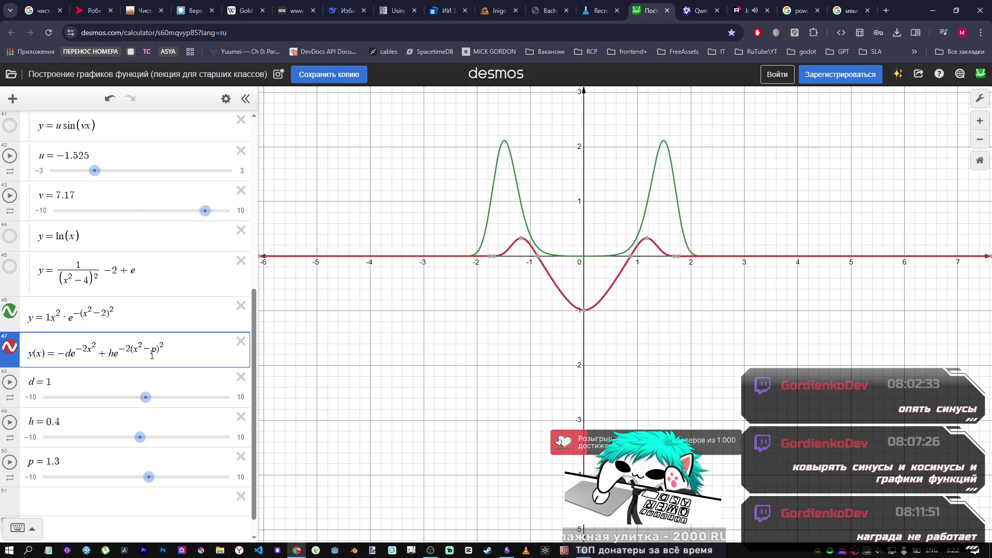
Step: Compare the curve with the Godot shader and nudge p to 1.4 to shift the bumps
{"action": "key", "text": "alt+Tab"}
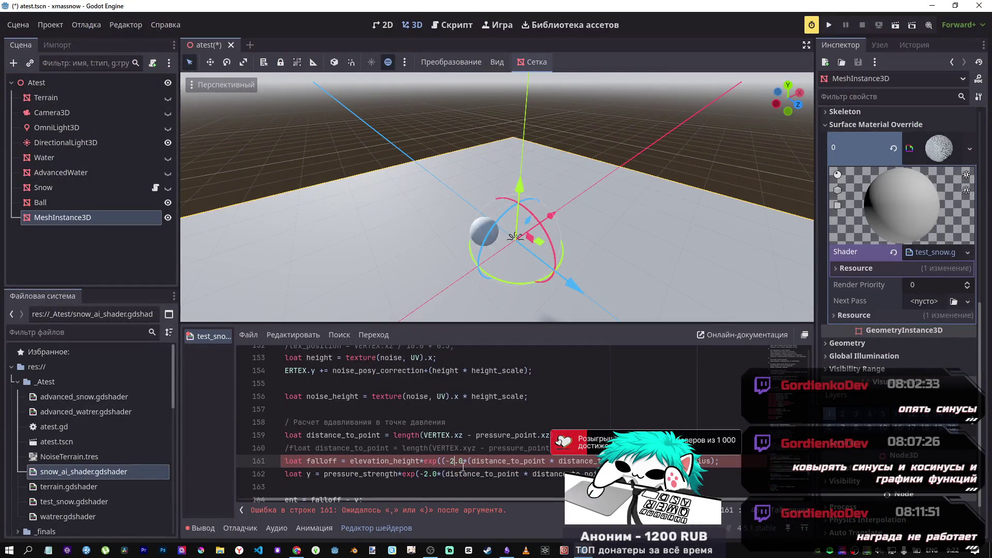
{"action": "key", "text": "alt+Tab"}
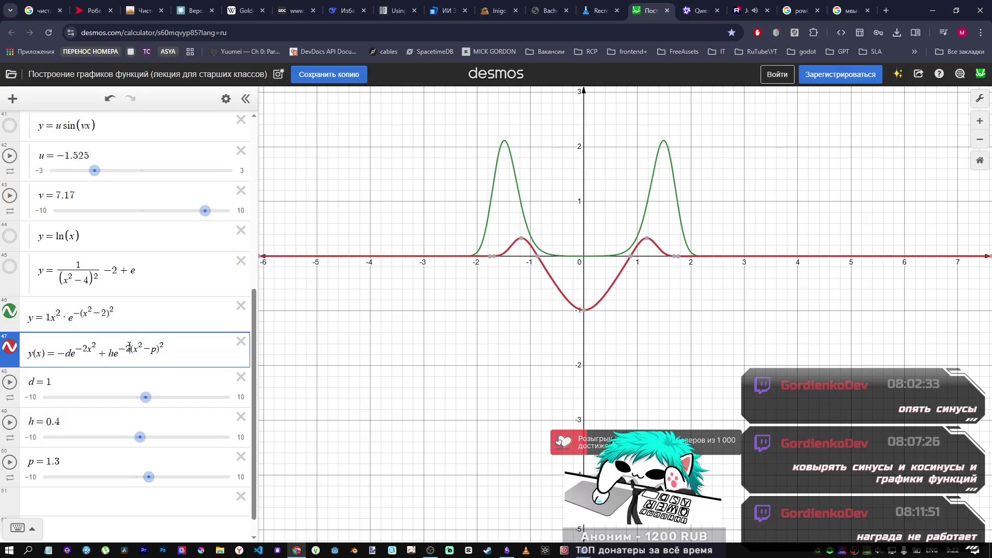
{"action": "type", "text": "1"}
{"action": "type", "text": "2x^2)+he^(-2"}
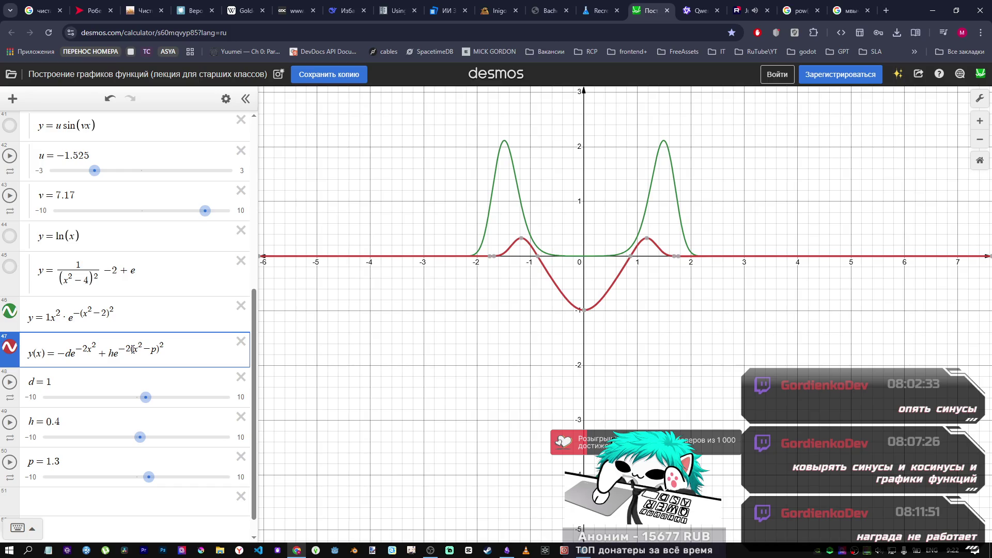
{"action": "type", "text": "4"}
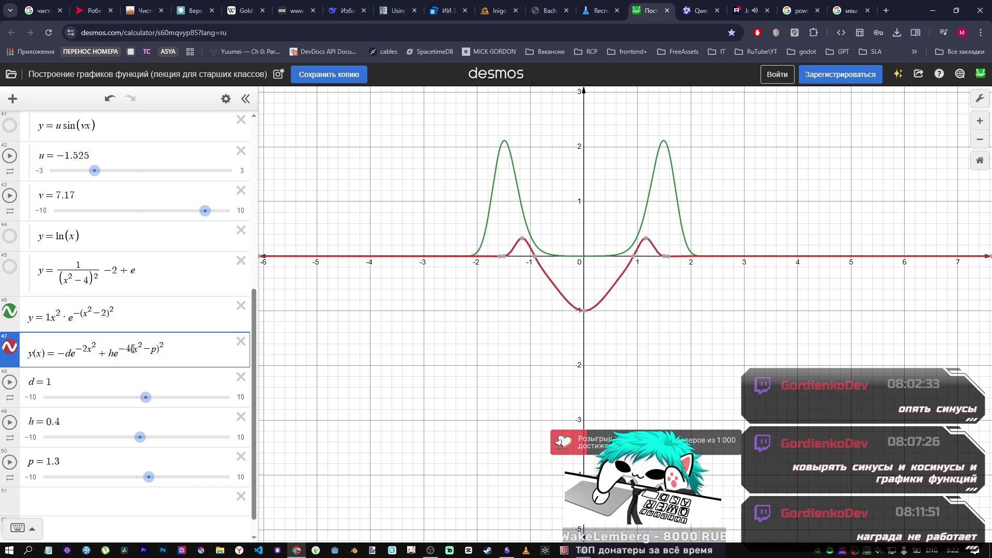
{"action": "type", "text": "1"}
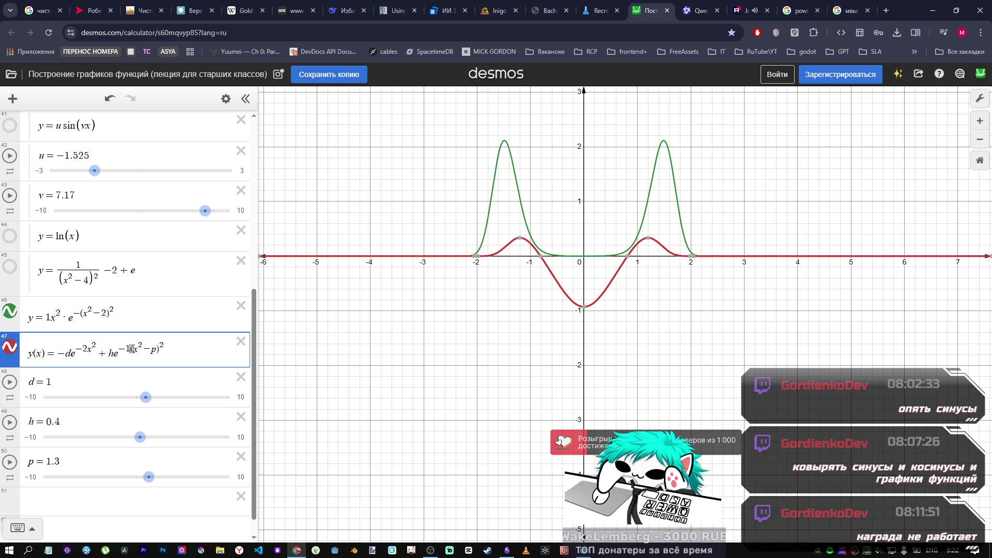
{"action": "type", "text": "0"}
{"action": "key", "text": "alt+Tab"}
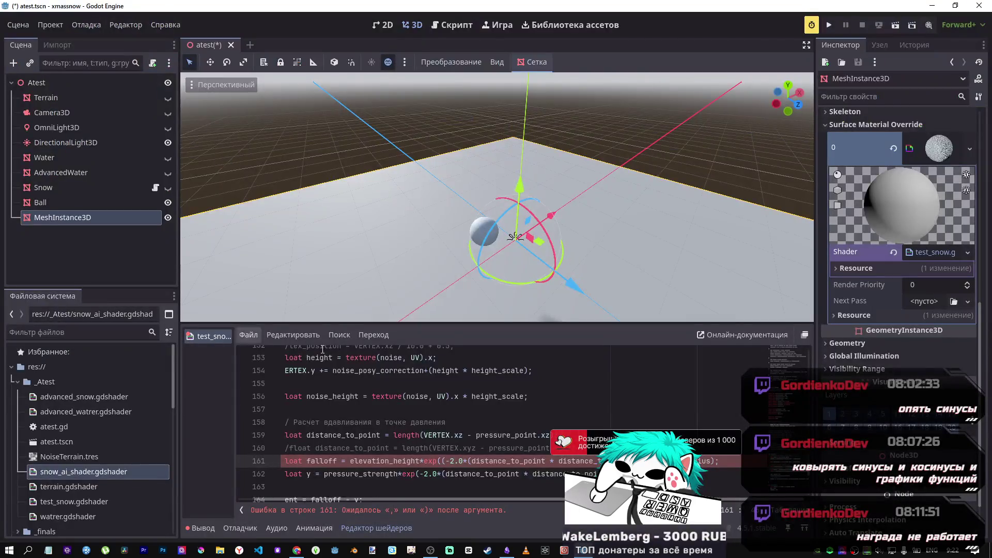
{"action": "key", "text": "alt+Tab"}
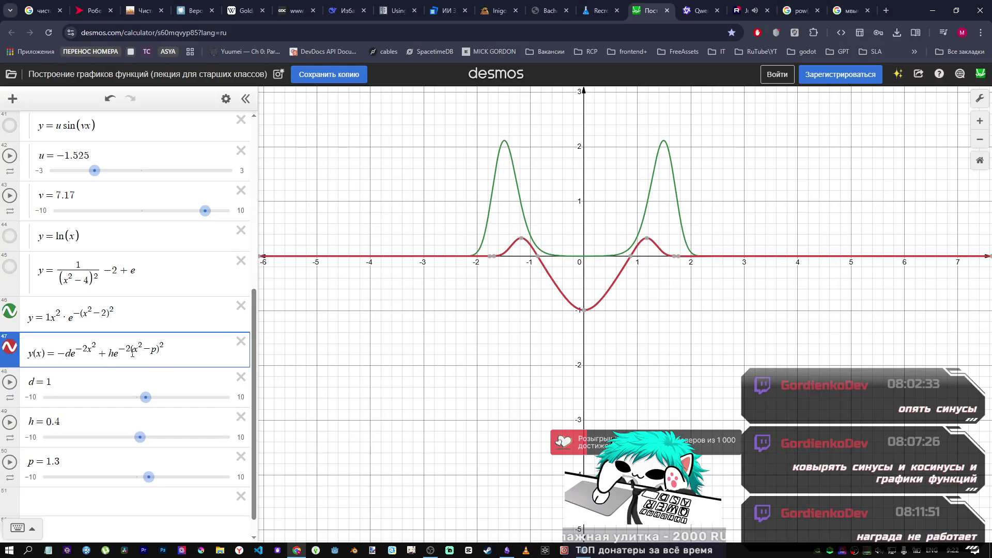
{"action": "key", "text": "alt+Tab"}
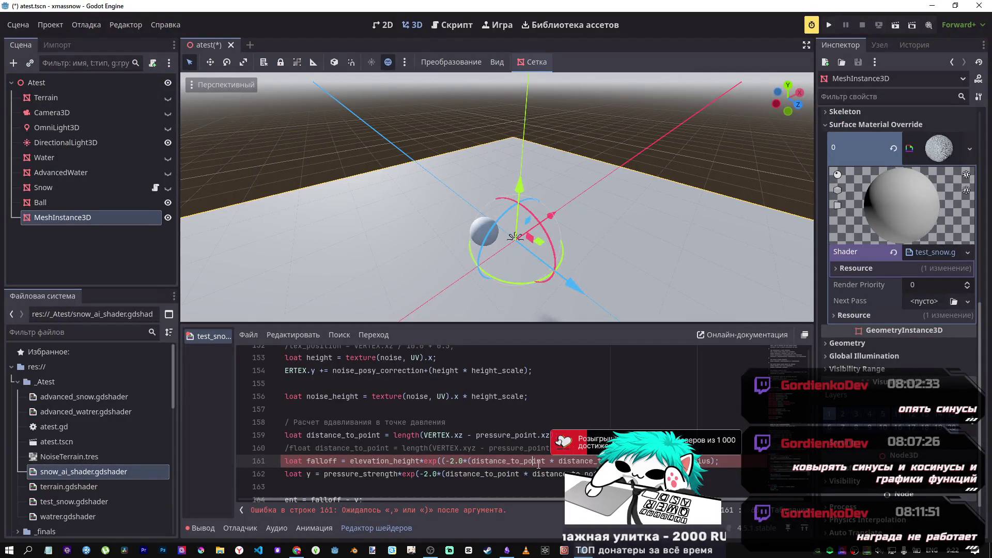
{"action": "key", "text": "alt+Tab"}
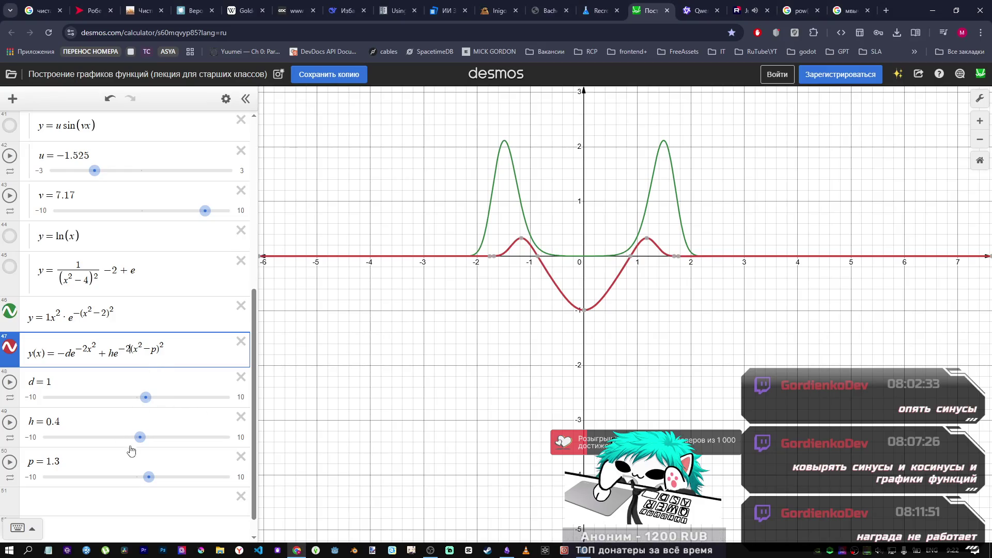
{"action": "mouse_move", "coordinate": [152, 478]}
{"action": "left_mouse_down"}
{"action": "mouse_move", "coordinate": [224, 477]}
{"action": "mouse_move", "coordinate": [142, 476]}
{"action": "mouse_move", "coordinate": [154, 476]}
{"action": "left_mouse_up"}
Step: Test p = 1.7 in Desmos, then select the −1.0 offset on Godot line 161
{"action": "key", "text": "alt+Tab"}
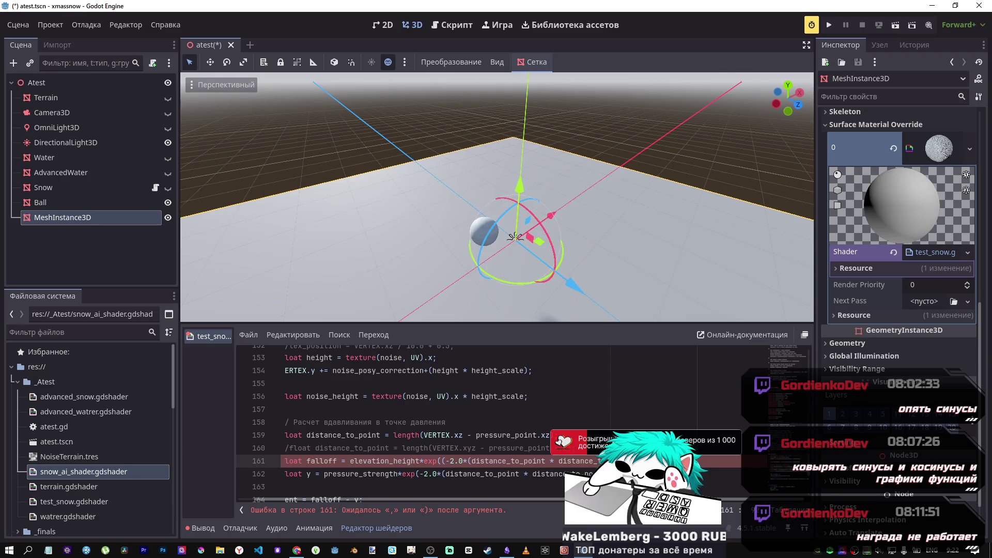
{"action": "key", "text": "alt+Tab"}
{"action": "key", "text": "alt+Tab"}
{"action": "left_click", "coordinate": [608, 433]}
{"action": "scroll", "coordinate": [608, 434], "scroll_direction": "down", "scroll_amount": 1}
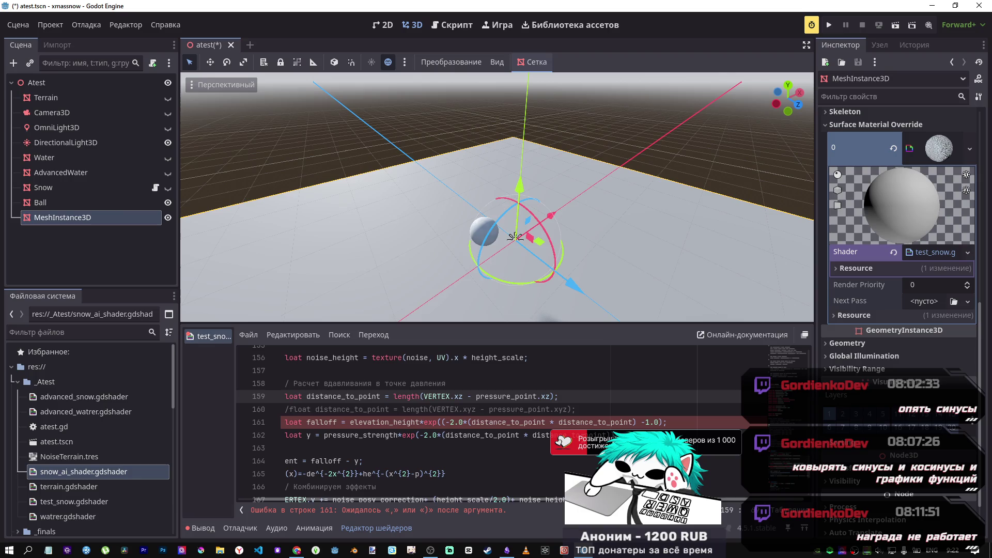
{"action": "key", "text": "alt+Tab"}
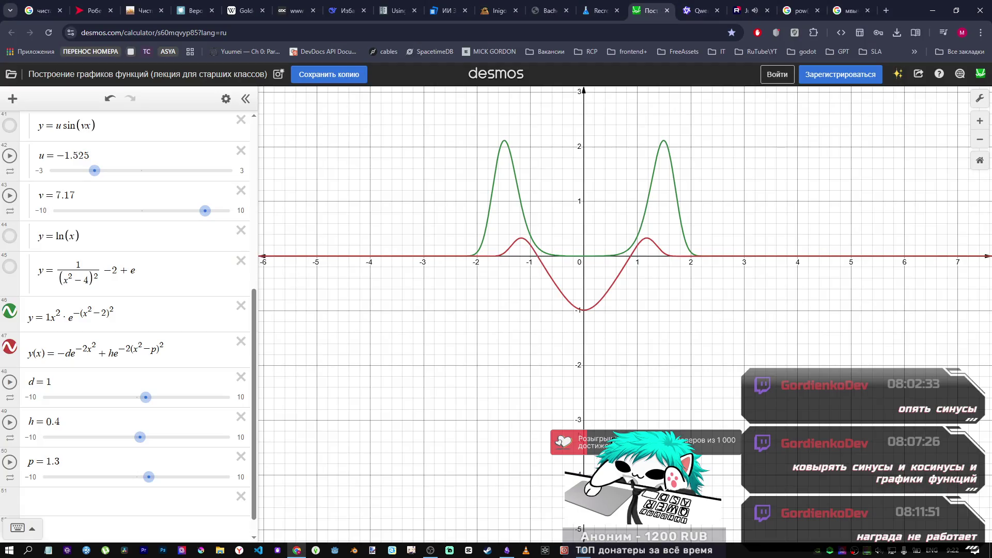
{"action": "left_click_drag", "start_coordinate": [149, 477], "coordinate": [158, 487]}
{"action": "key", "text": "alt+Tab"}
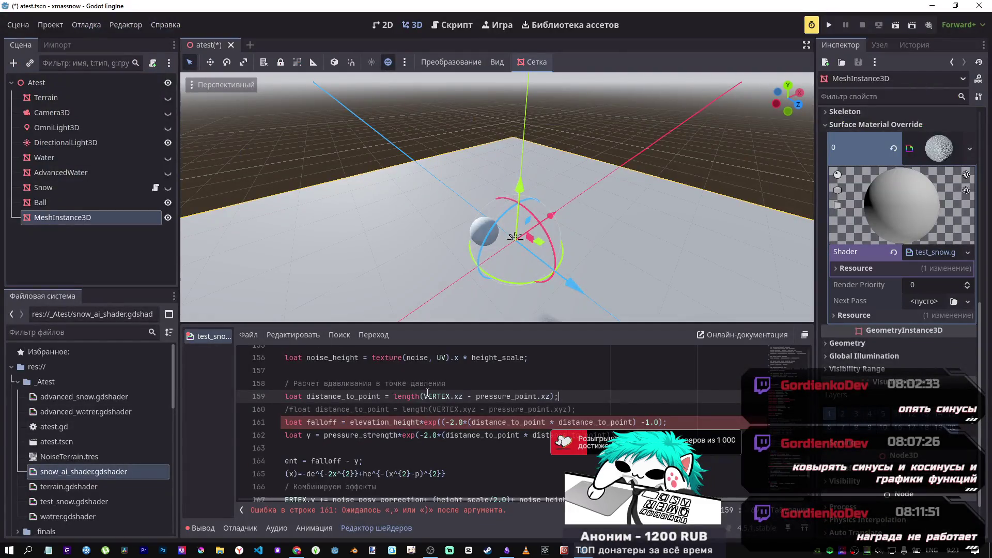
{"action": "left_click", "coordinate": [662, 422]}
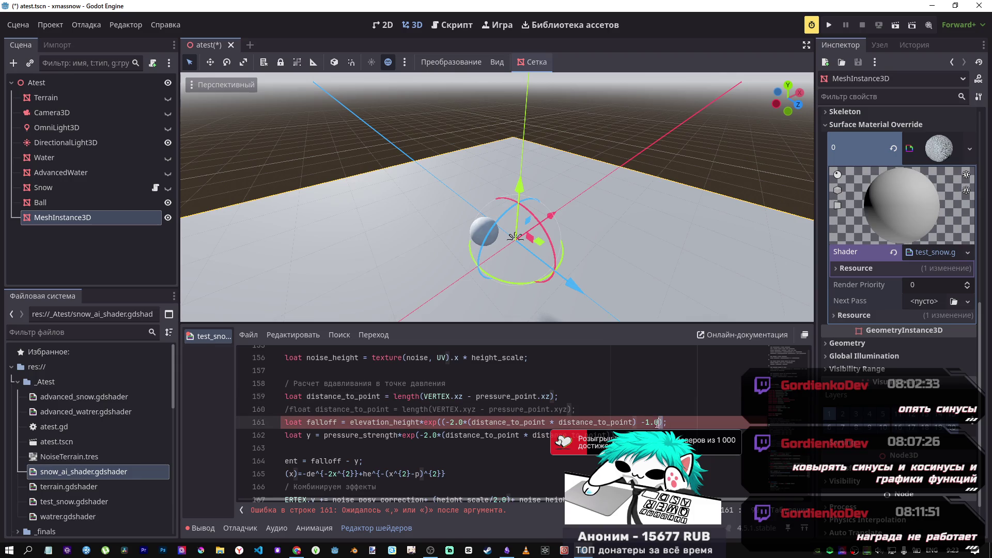
{"action": "left_click_drag", "start_coordinate": [659, 421], "coordinate": [646, 423]}
Step: Replace the −1.0 offset on line 161 with pressure_radius using autocomplete
{"action": "type", "text": "press"}
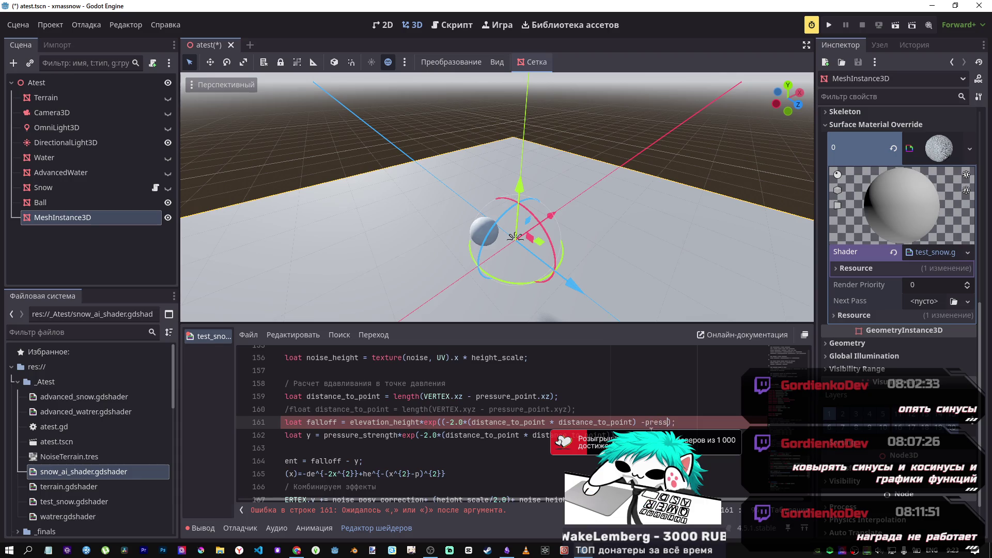
{"action": "key", "text": "Escape"}
{"action": "scroll", "coordinate": [486, 398], "scroll_direction": "up", "scroll_amount": 13}
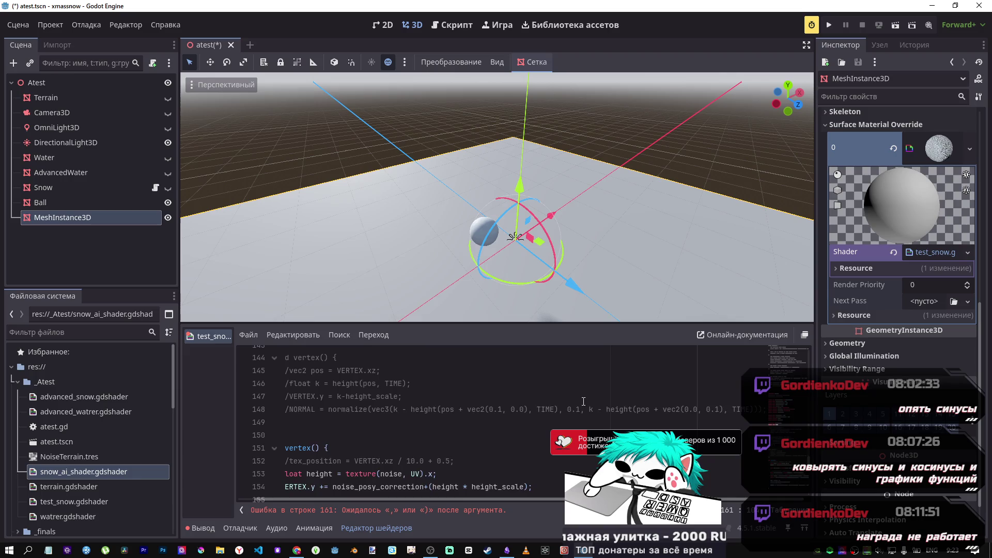
{"action": "scroll", "coordinate": [486, 398], "scroll_direction": "up", "scroll_amount": 3}
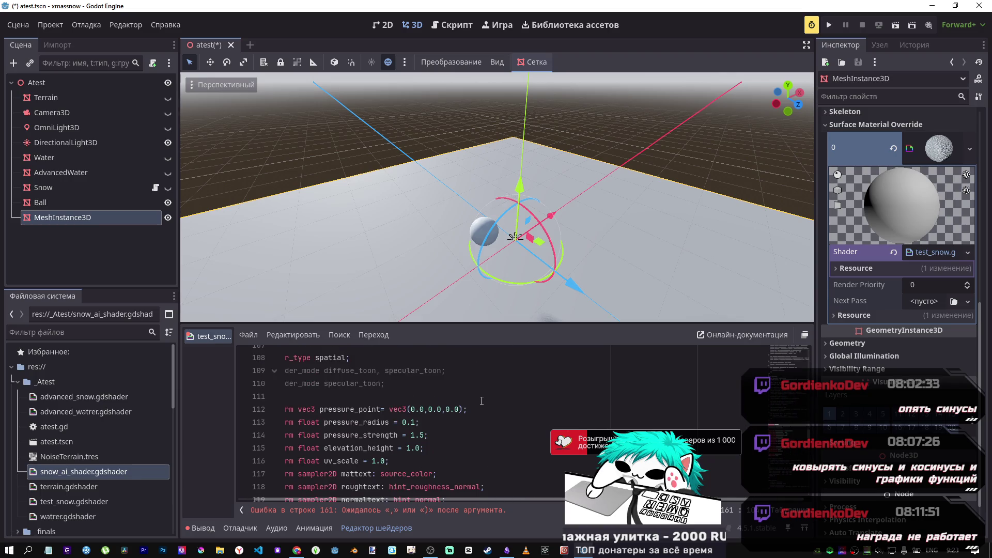
Step: Change pressure_radius's default from 0.1 to 1.1 and save
{"action": "left_click", "coordinate": [421, 435]}
{"action": "left_click", "coordinate": [410, 422]}
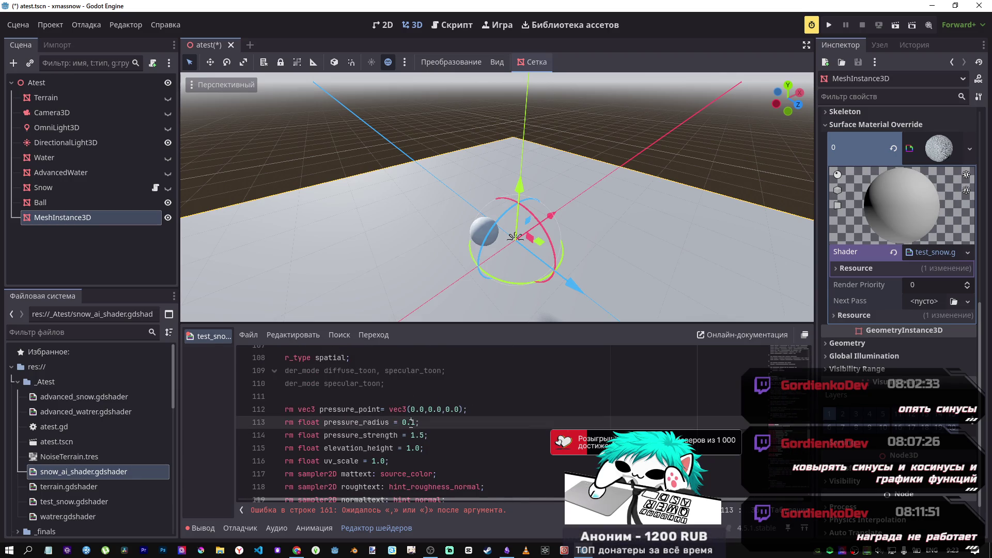
{"action": "double_click", "coordinate": [413, 423]}
{"action": "type", "text": "1.1"}
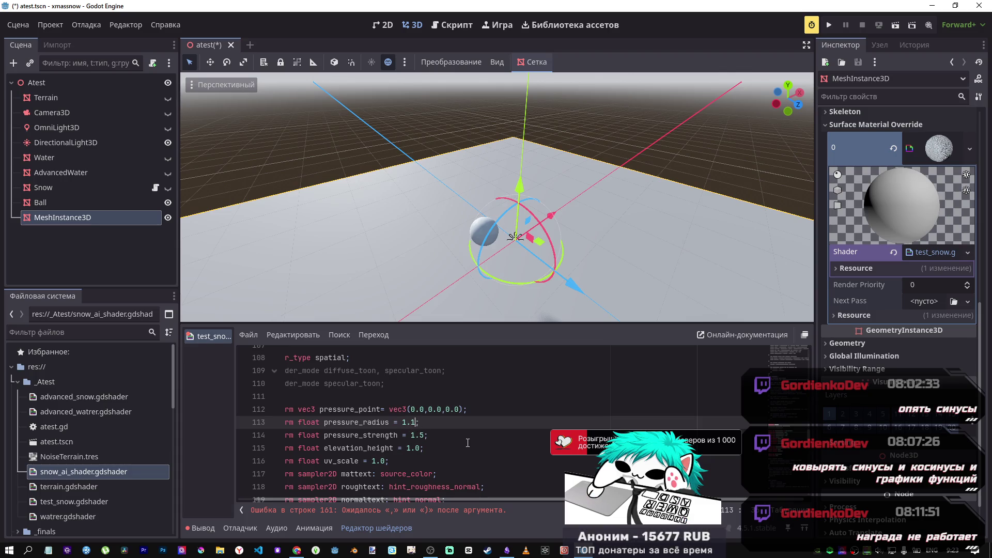
{"action": "key", "text": "ctrl+s"}
Step: Add the missing closing parenthesis at the end of falloff line 161
{"action": "scroll", "coordinate": [467, 442], "scroll_direction": "down", "scroll_amount": 15}
{"action": "left_click", "coordinate": [674, 401]}
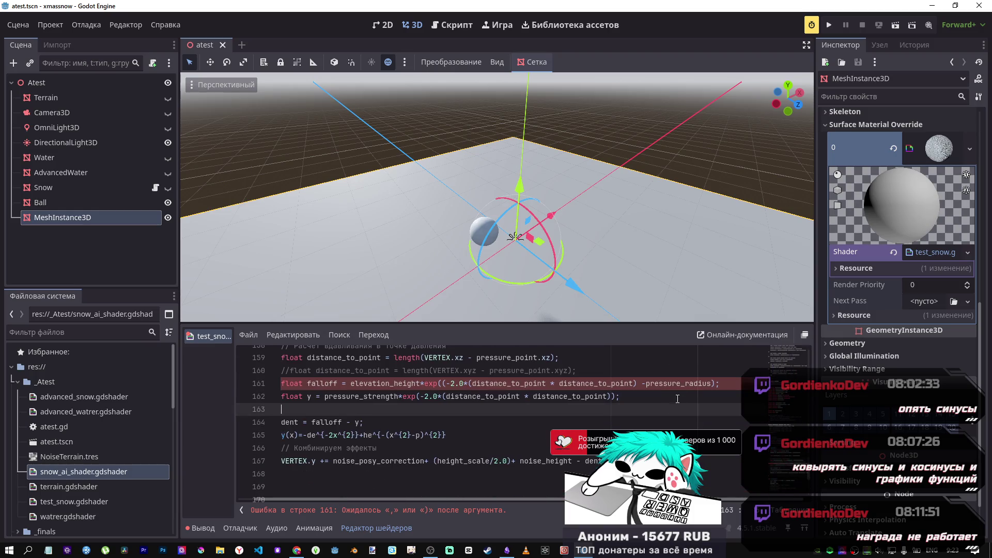
{"action": "key", "text": "alt+Tab"}
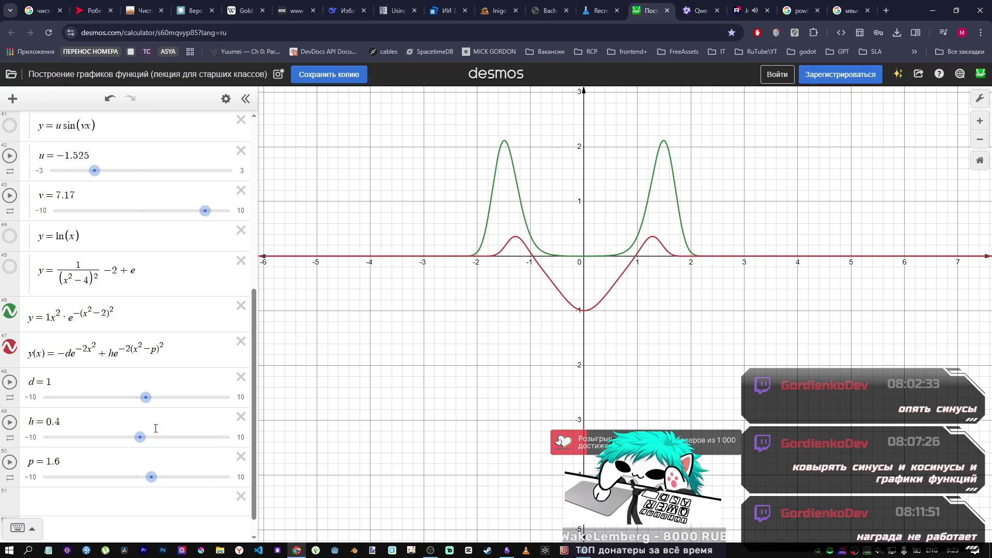
{"action": "key", "text": "alt+Tab"}
{"action": "left_click", "coordinate": [716, 384]}
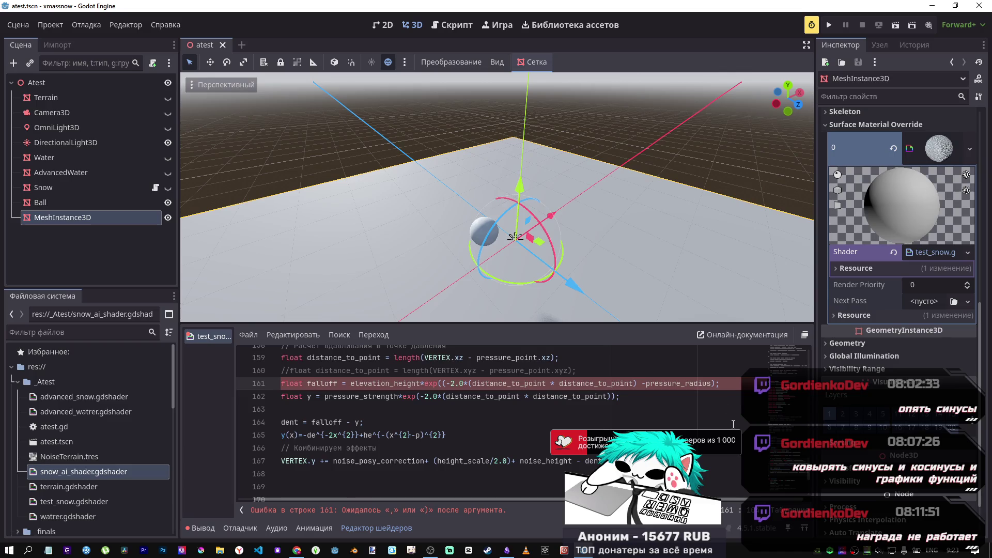
{"action": "type", "text": ")"}
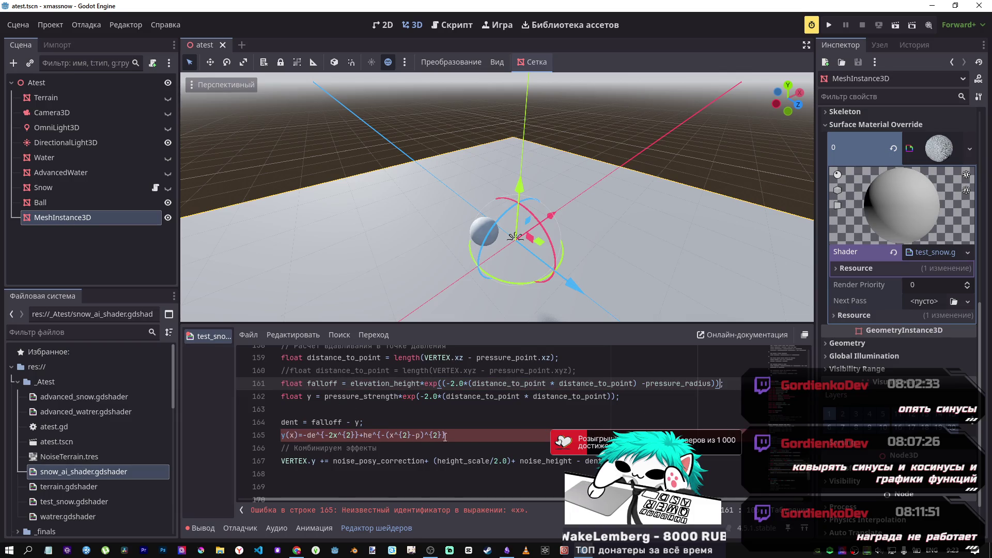
Step: Undo the pasted Desmos formula on line 165, save the scene, and reset Pressure Radius to 1.1
{"action": "key", "text": "ctrl+z"}
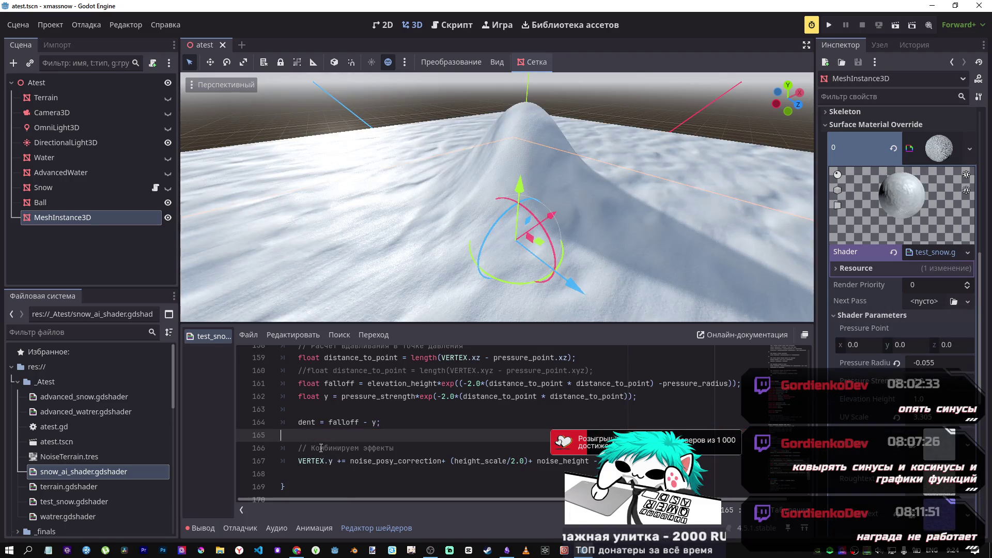
{"action": "key", "text": "ctrl+s"}
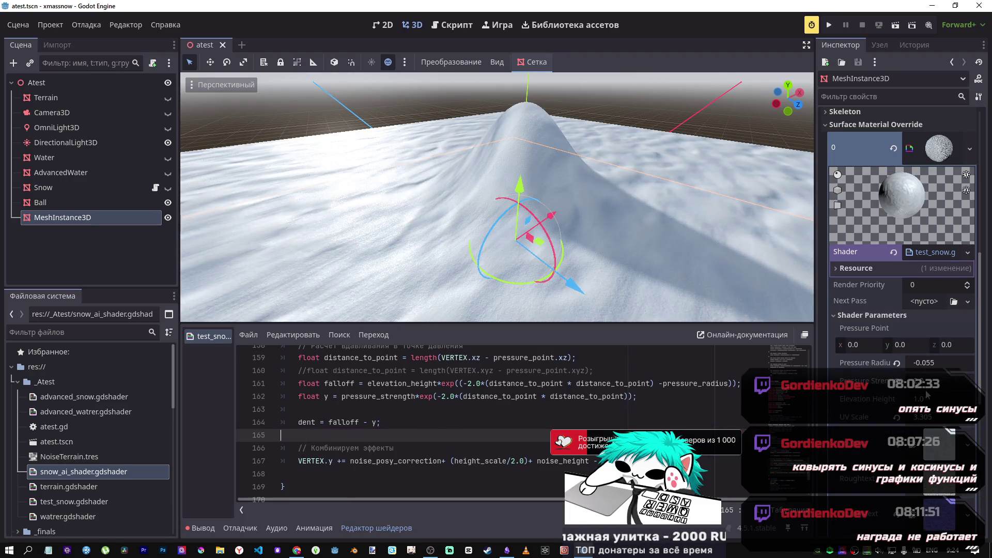
{"action": "left_click", "coordinate": [897, 380]}
{"action": "left_click", "coordinate": [896, 363]}
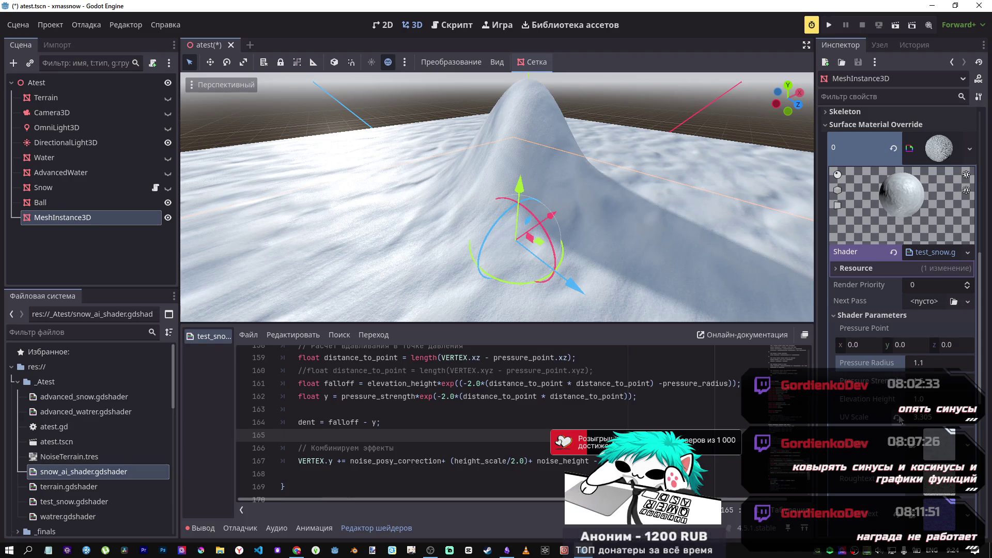
{"action": "scroll", "coordinate": [590, 200], "scroll_direction": "down", "scroll_amount": 3}
{"action": "scroll", "coordinate": [590, 197], "scroll_direction": "up", "scroll_amount": 3}
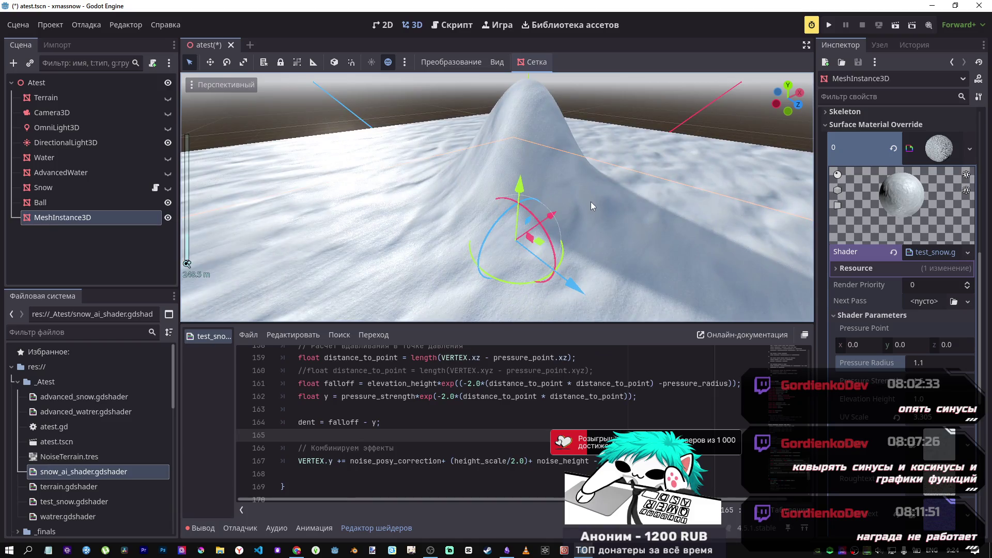
Step: Add a minus before pressure_strength on line 162, then vary Elevation Height around 1.0 to test the crater
{"action": "left_click", "coordinate": [347, 400]}
{"action": "type", "text": "-"}
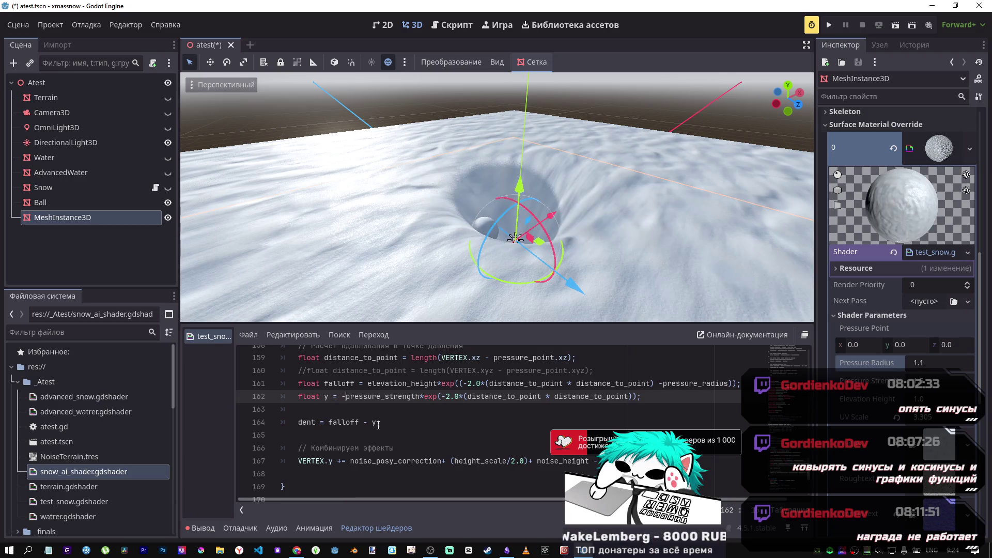
{"action": "scroll", "coordinate": [549, 286], "scroll_direction": "up", "scroll_amount": 5}
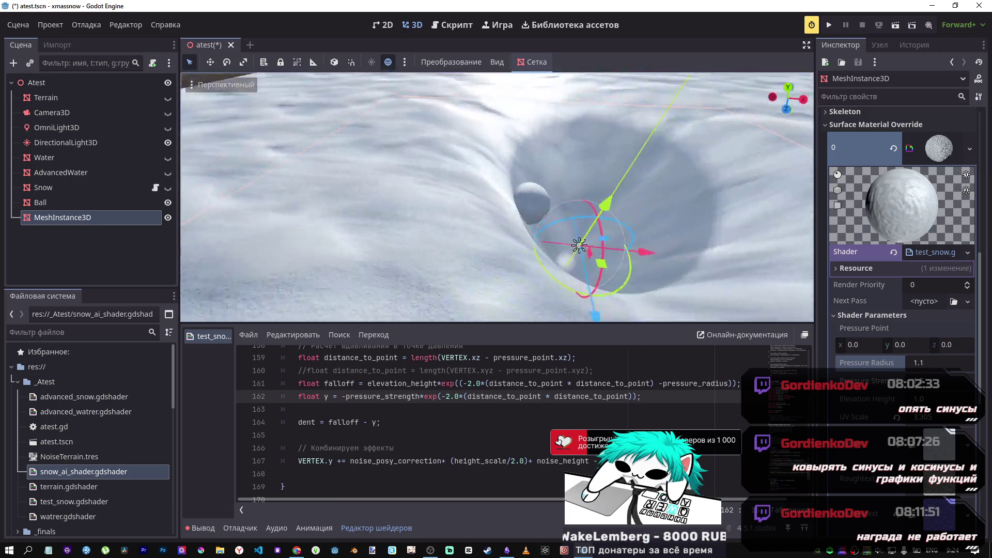
{"action": "scroll", "coordinate": [497, 197], "scroll_direction": "down", "scroll_amount": 5}
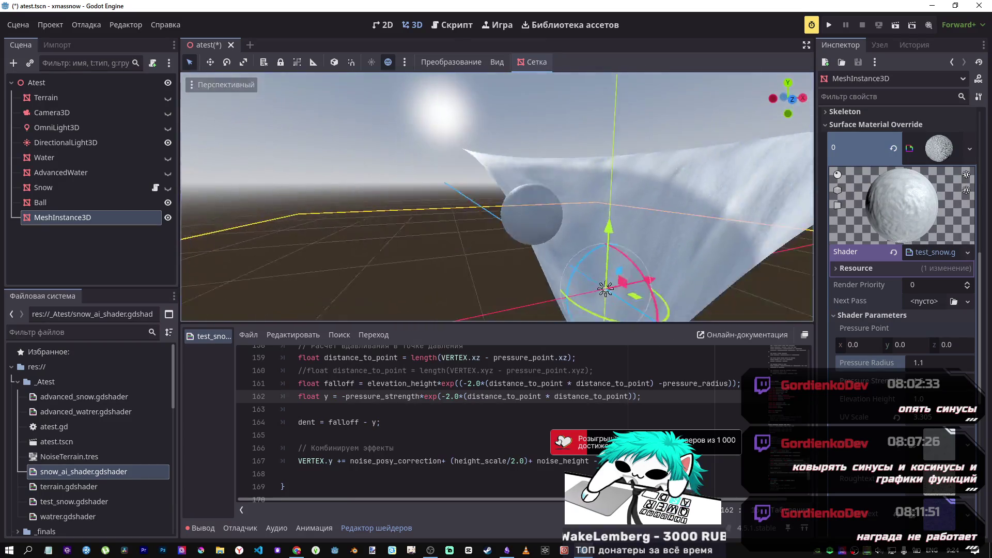
{"action": "scroll", "coordinate": [594, 294], "scroll_direction": "up", "scroll_amount": 8}
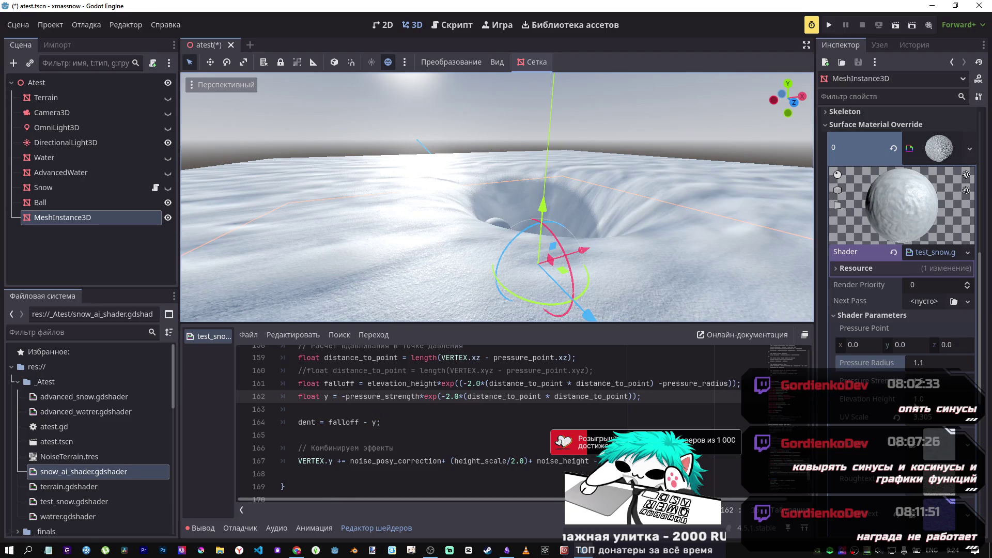
{"action": "mouse_move", "coordinate": [919, 399]}
{"action": "left_mouse_down"}
{"action": "mouse_move", "coordinate": [878, 398]}
{"action": "mouse_move", "coordinate": [913, 399]}
{"action": "left_mouse_up"}
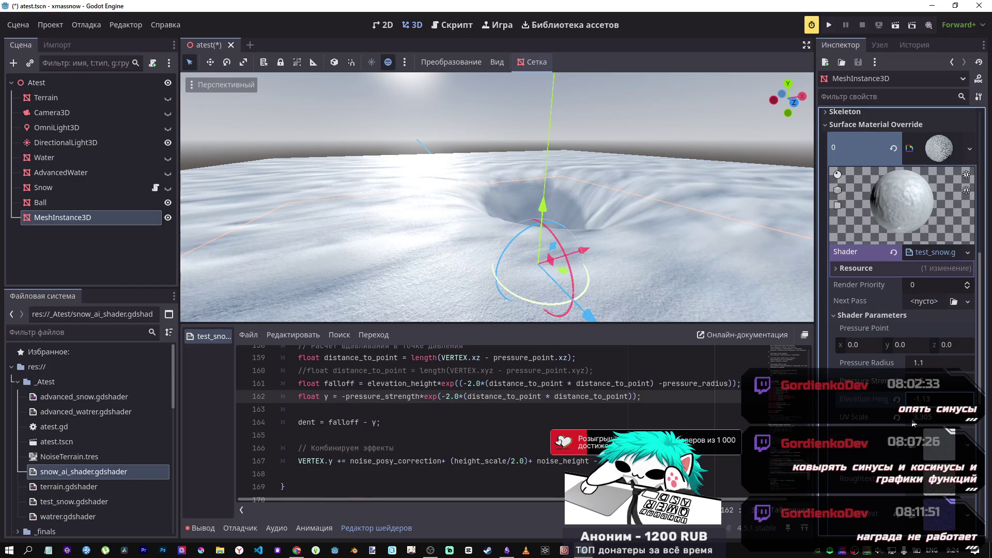
{"action": "left_click", "coordinate": [897, 399]}
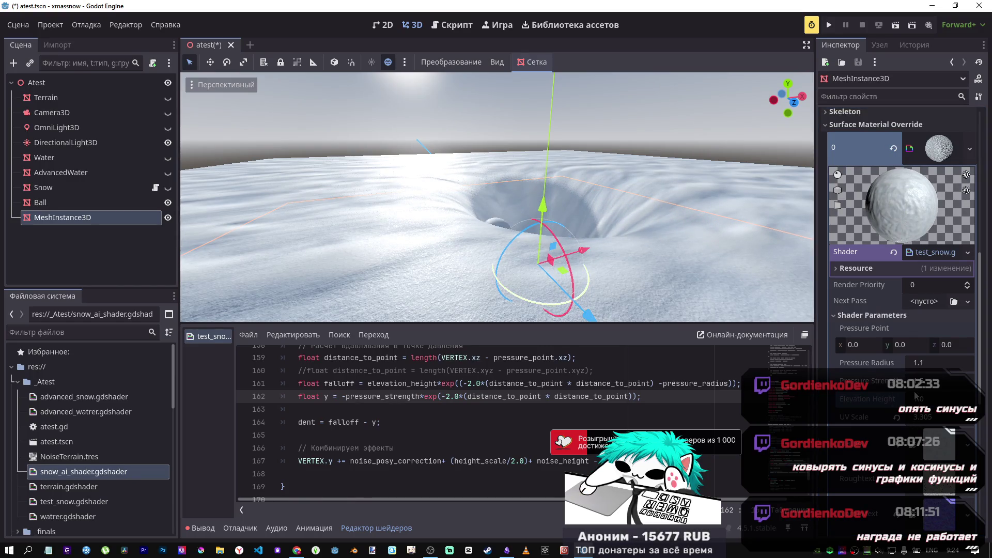
{"action": "mouse_move", "coordinate": [914, 399]}
{"action": "left_mouse_down"}
{"action": "mouse_move", "coordinate": [945, 398]}
{"action": "mouse_move", "coordinate": [901, 398]}
{"action": "left_mouse_up"}
Step: Reset Elevation Height to 1.0 and set d to 1.7 in the Desmos formula
{"action": "left_click", "coordinate": [897, 400]}
{"action": "key", "text": "alt+Tab"}
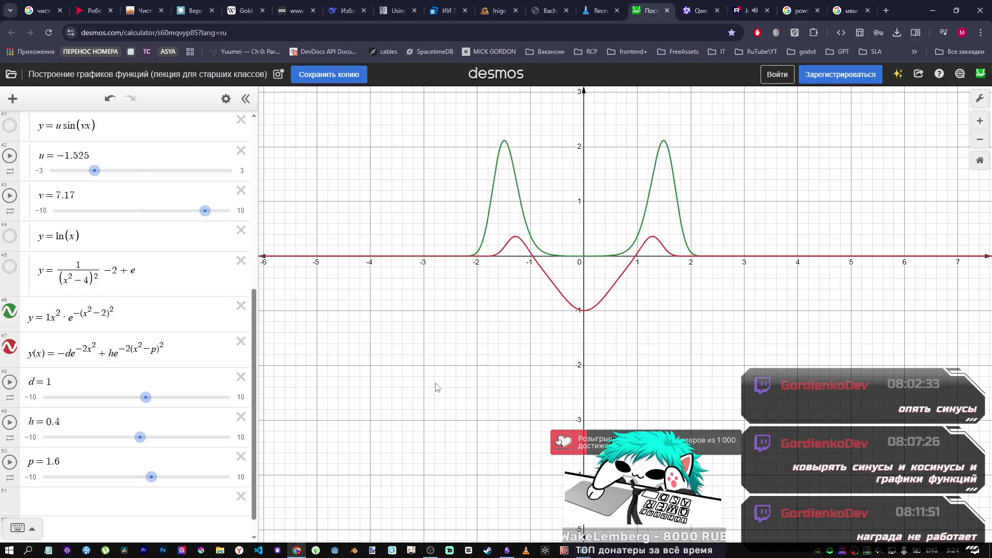
{"action": "left_click", "coordinate": [70, 356]}
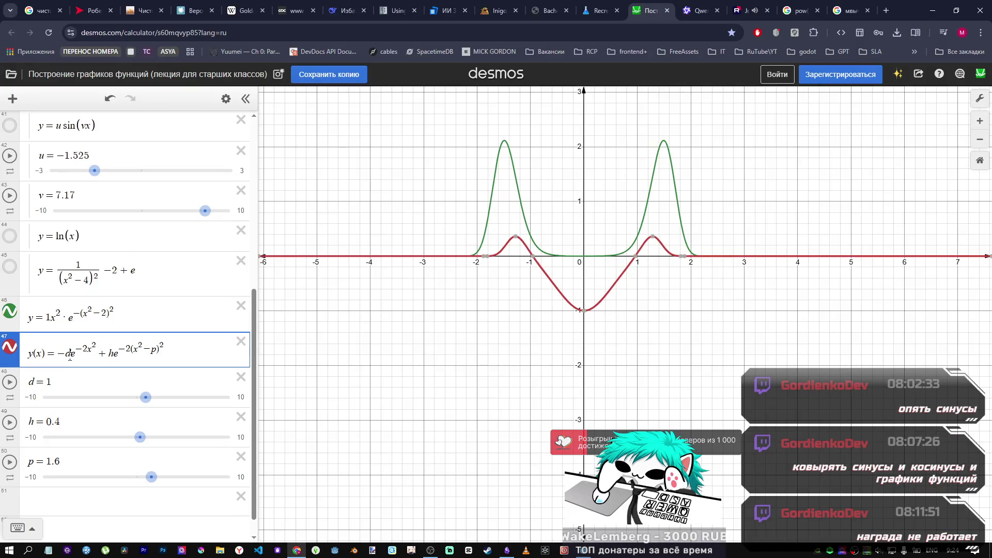
{"action": "mouse_move", "coordinate": [144, 396]}
{"action": "left_mouse_down"}
{"action": "mouse_move", "coordinate": [132, 396]}
{"action": "mouse_move", "coordinate": [152, 397]}
{"action": "left_mouse_up"}
{"action": "key", "text": "alt+Tab"}
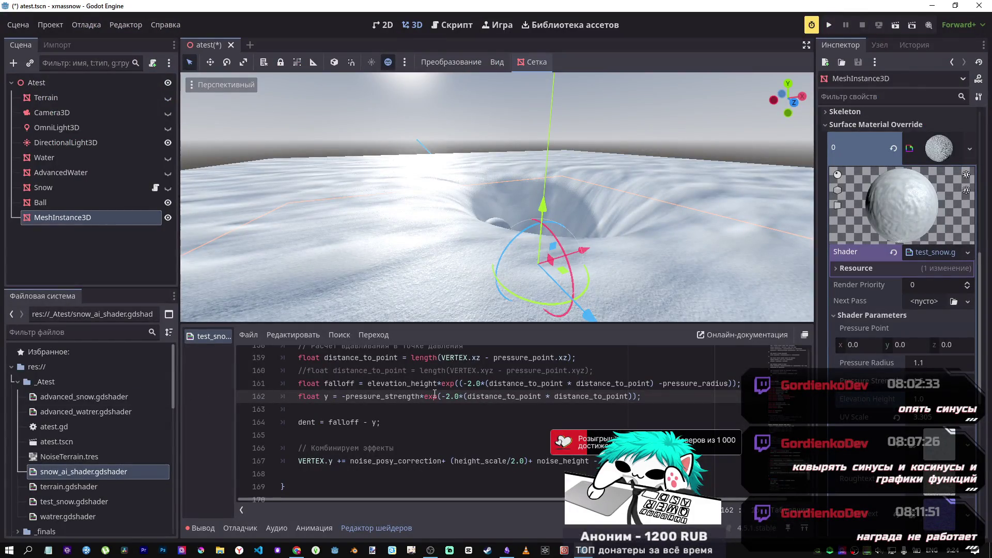
Step: Compare the falloff formula on line 161 with the bump term of the Desmos formula
{"action": "left_click", "coordinate": [370, 383]}
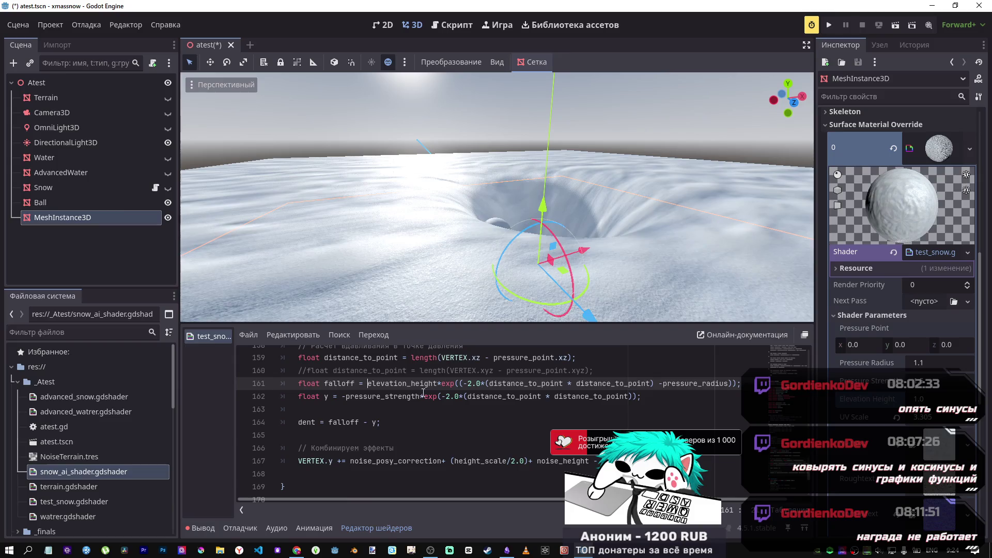
{"action": "key", "text": "alt+Tab"}
{"action": "left_click", "coordinate": [110, 354]}
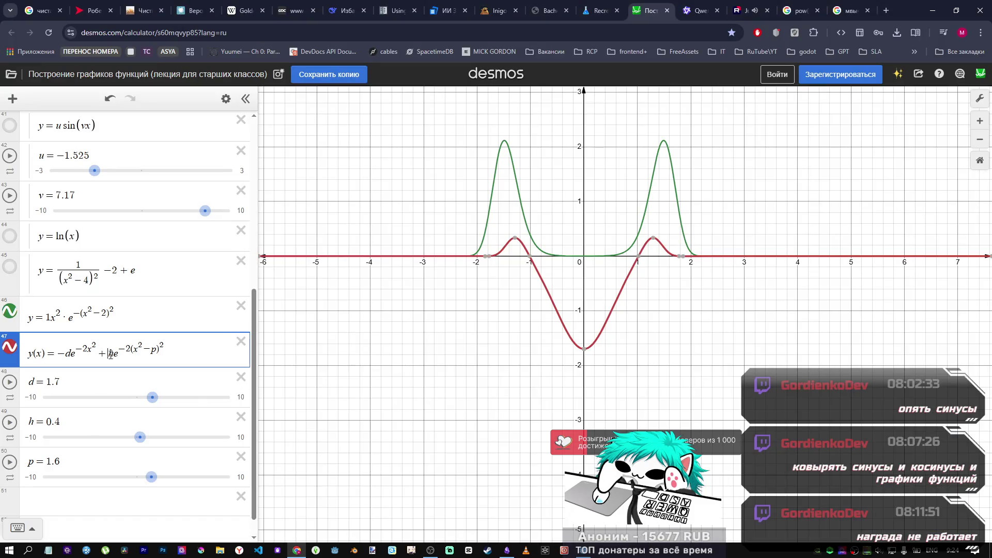
{"action": "left_click_drag", "start_coordinate": [115, 355], "coordinate": [122, 356]}
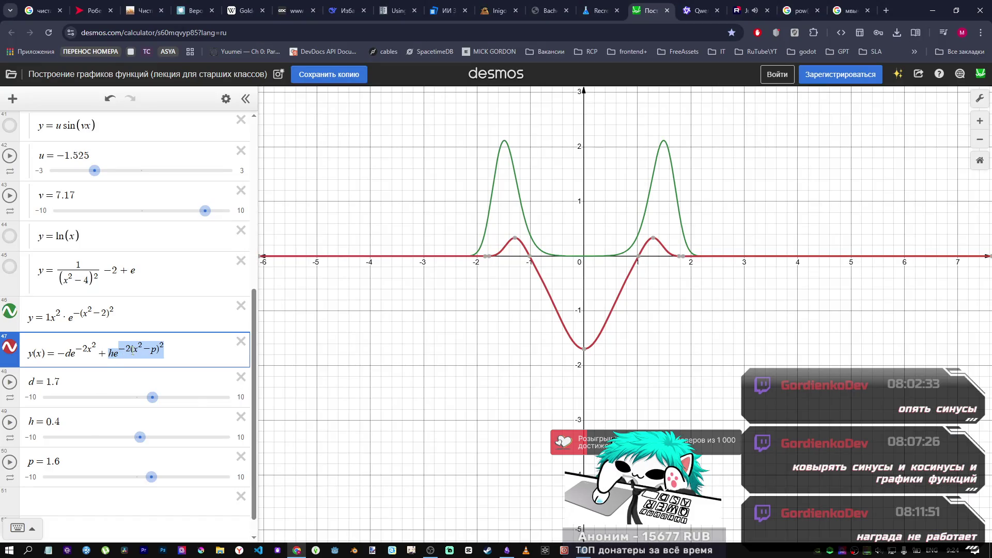
{"action": "key", "text": "alt+Tab"}
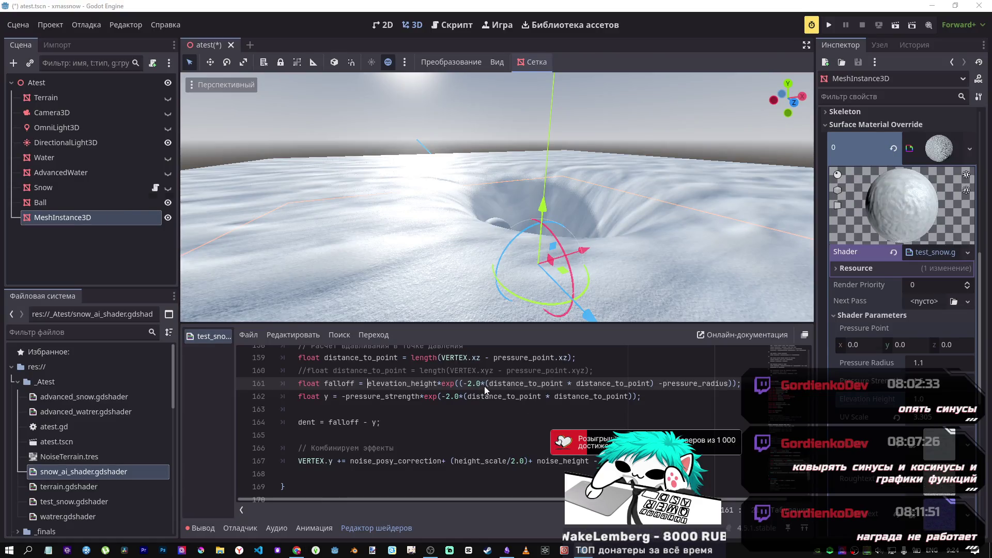
{"action": "key", "text": "alt+Tab"}
{"action": "key", "text": "Tab"}
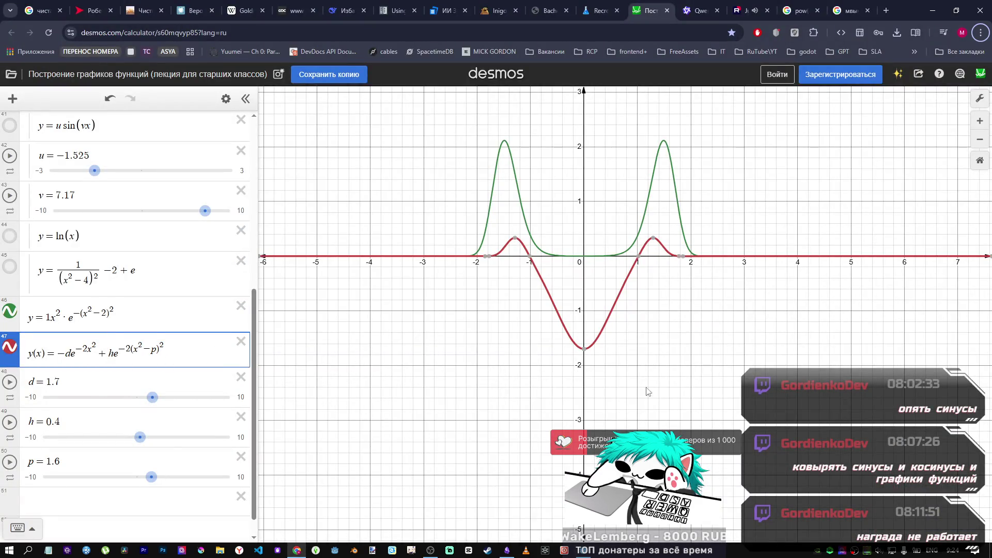
{"action": "key", "text": "alt+Tab"}
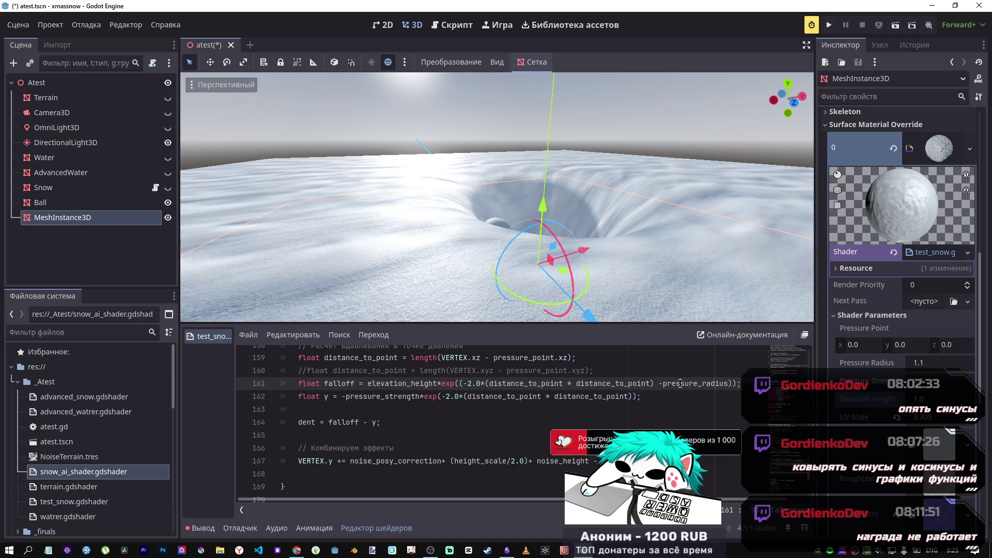
Step: Try a Pressure Radius of 4.385 and sweep the value to watch the crater change
{"action": "double_click", "coordinate": [680, 383]}
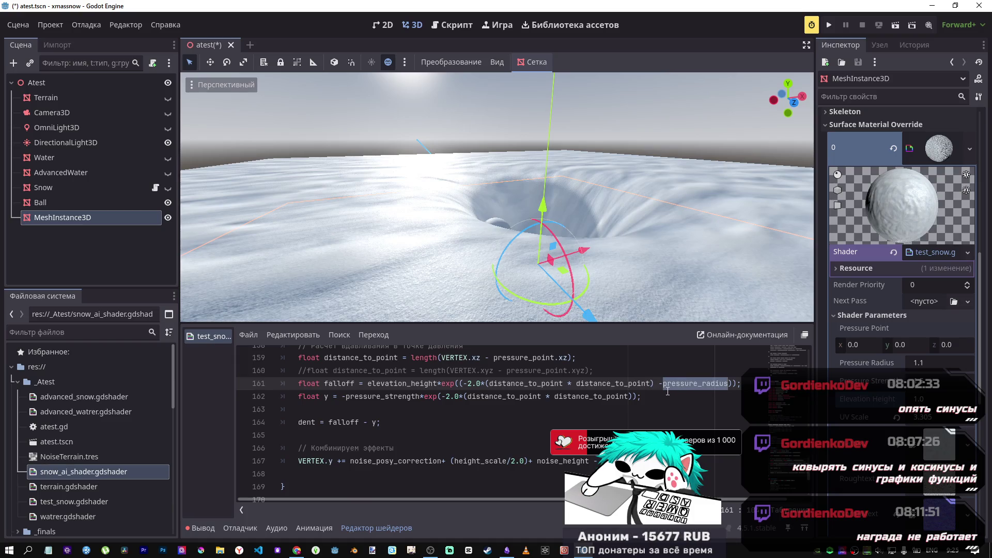
{"action": "left_click", "coordinate": [922, 363]}
{"action": "type", "text": "4.385"}
{"action": "key", "text": "Return"}
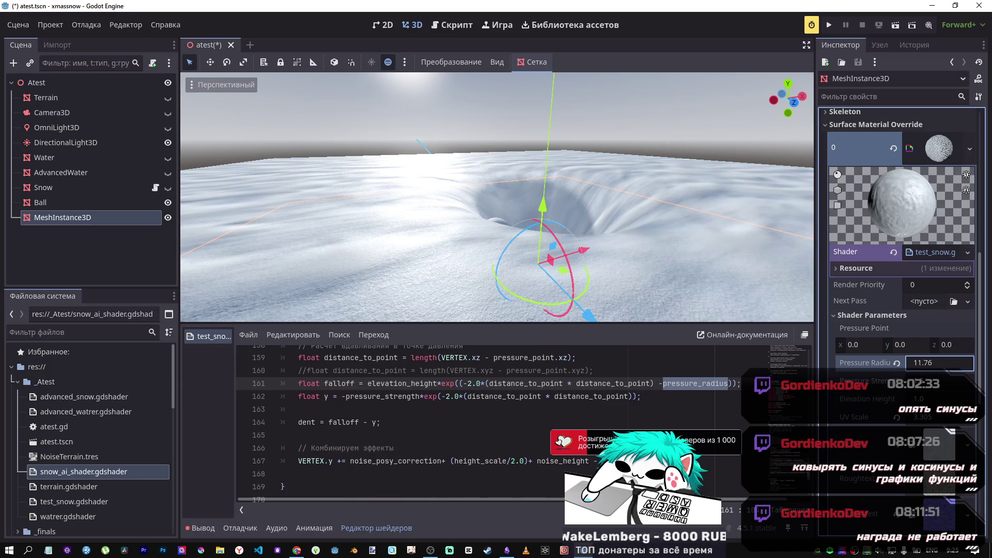
{"action": "mouse_move", "coordinate": [939, 362]}
{"action": "left_mouse_down"}
{"action": "mouse_move", "coordinate": [902, 363]}
{"action": "mouse_move", "coordinate": [925, 363]}
{"action": "mouse_move", "coordinate": [910, 362]}
{"action": "left_mouse_up"}
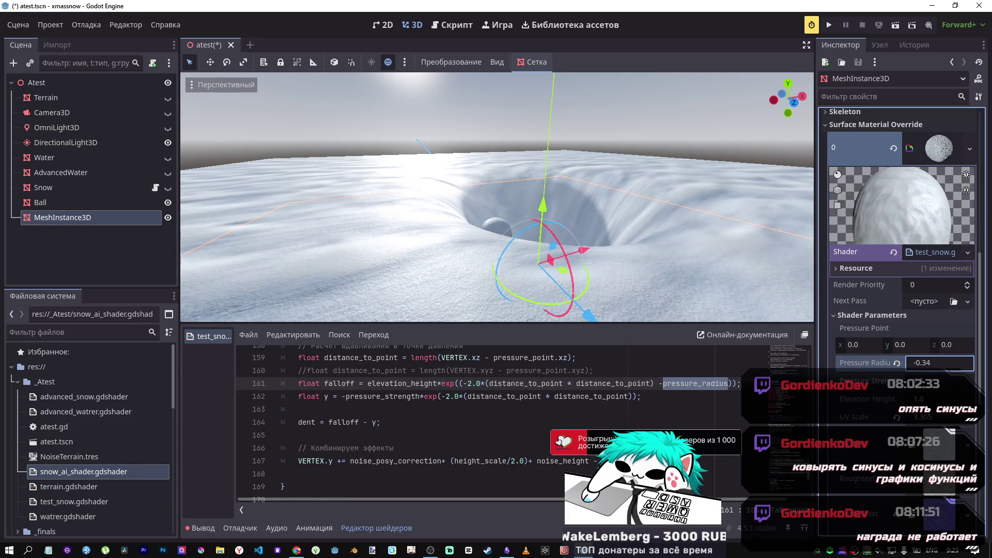
Step: Reset Pressure Radius to 1.1 and drag Elevation Height down to −4.645
{"action": "mouse_move", "coordinate": [516, 232]}
{"action": "left_mouse_down"}
{"action": "mouse_move", "coordinate": [576, 295]}
{"action": "mouse_move", "coordinate": [631, 284]}
{"action": "left_mouse_up"}
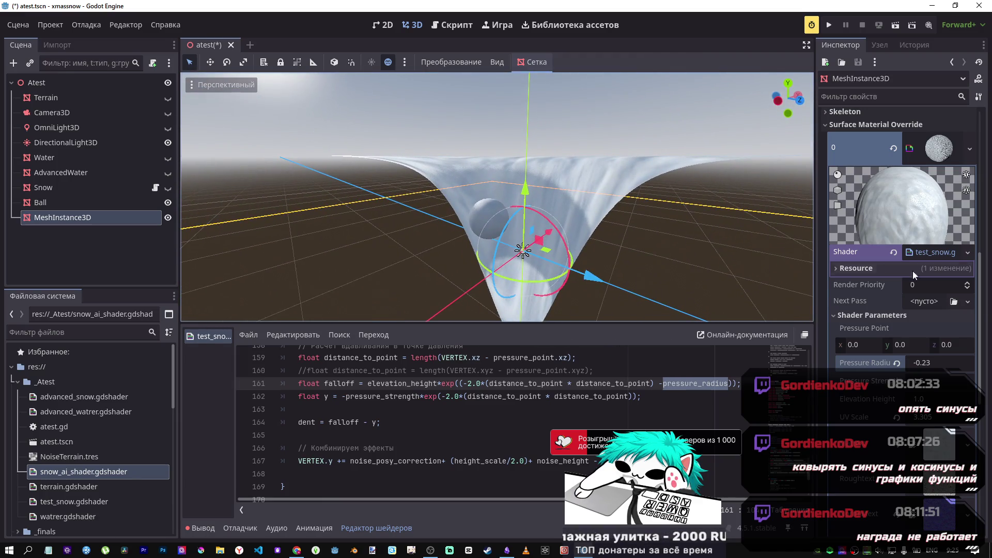
{"action": "left_click_drag", "start_coordinate": [924, 363], "coordinate": [955, 362]}
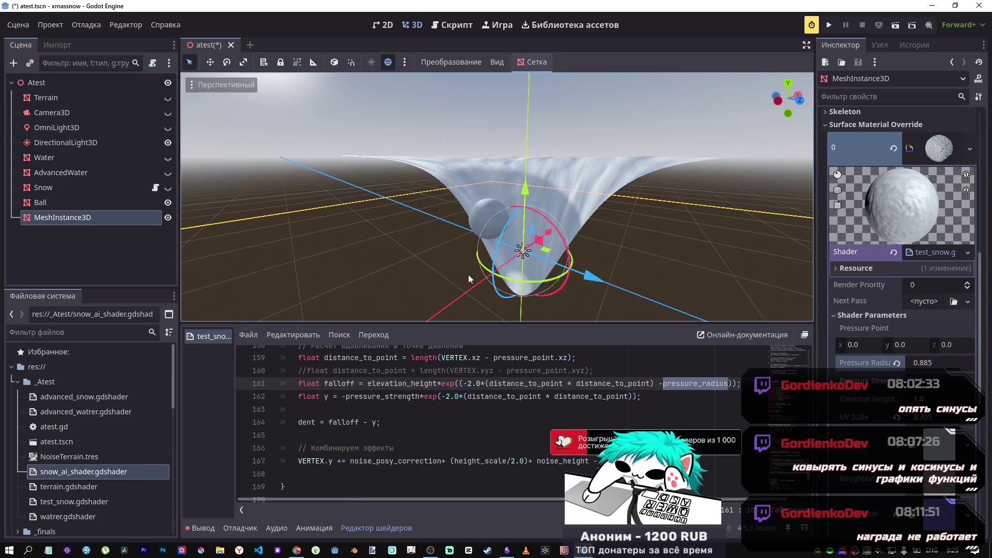
{"action": "left_click", "coordinate": [896, 363]}
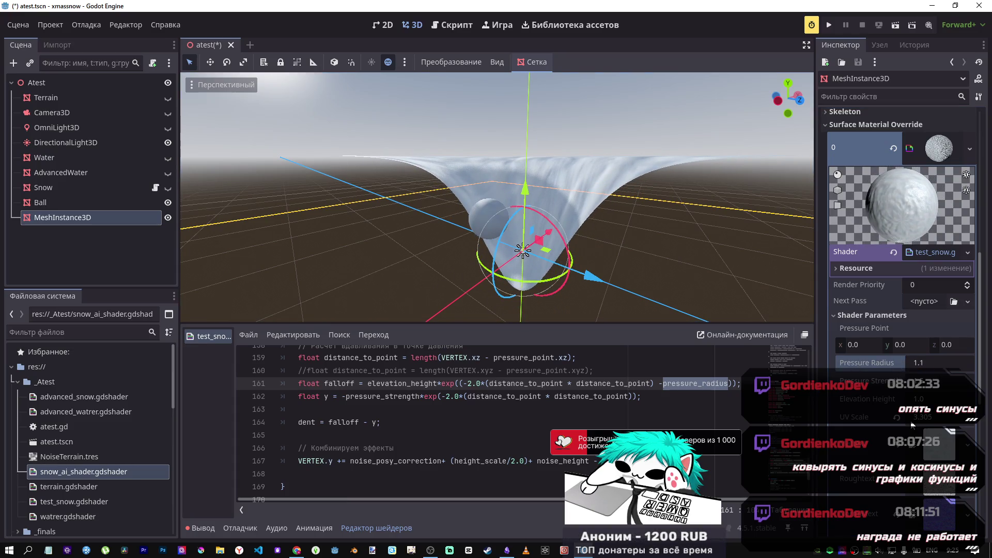
{"action": "mouse_move", "coordinate": [918, 399]}
{"action": "left_mouse_down"}
{"action": "mouse_move", "coordinate": [870, 398]}
{"action": "mouse_move", "coordinate": [938, 381]}
{"action": "left_mouse_up"}
Step: Replace the minus with a plus in the dent formula on line 164 and adjust Pressure Strength
{"action": "key", "text": "alt+Tab"}
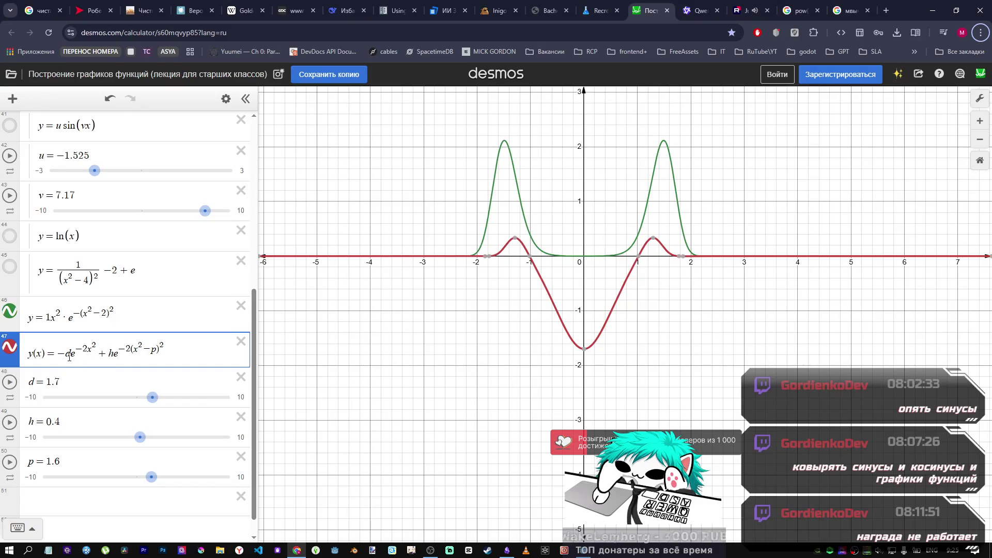
{"action": "key", "text": "alt+Tab"}
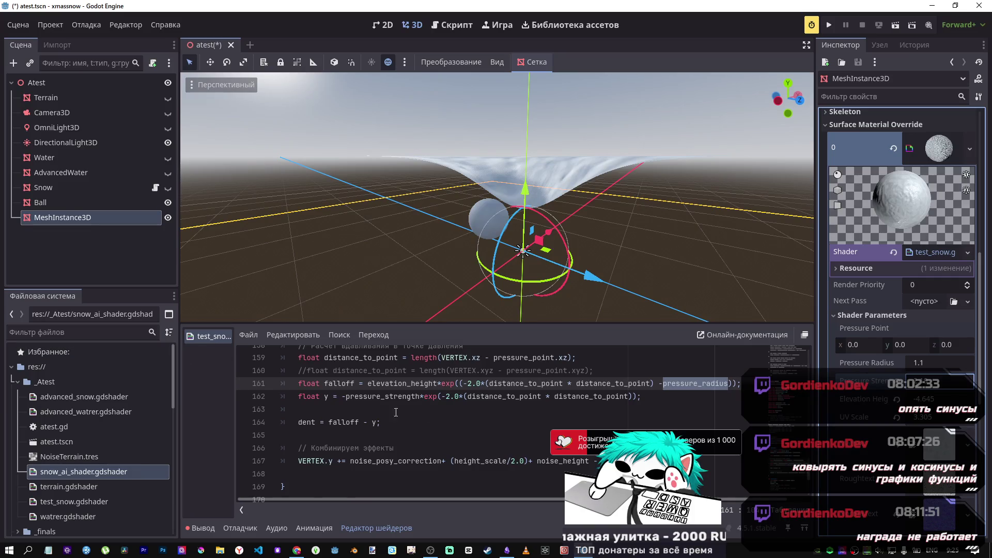
{"action": "left_click", "coordinate": [372, 426]}
{"action": "key", "text": "BackSpace"}
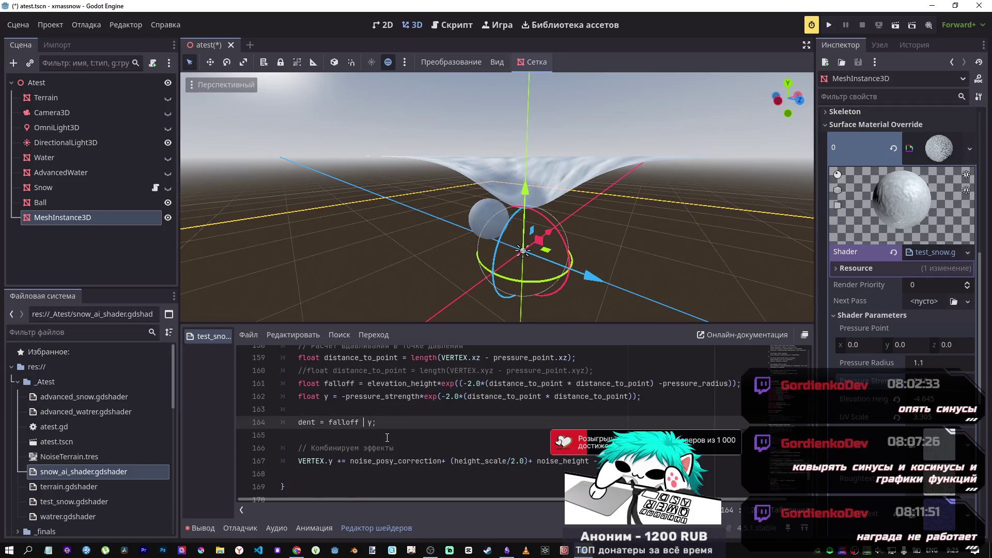
{"action": "type", "text": "_+"}
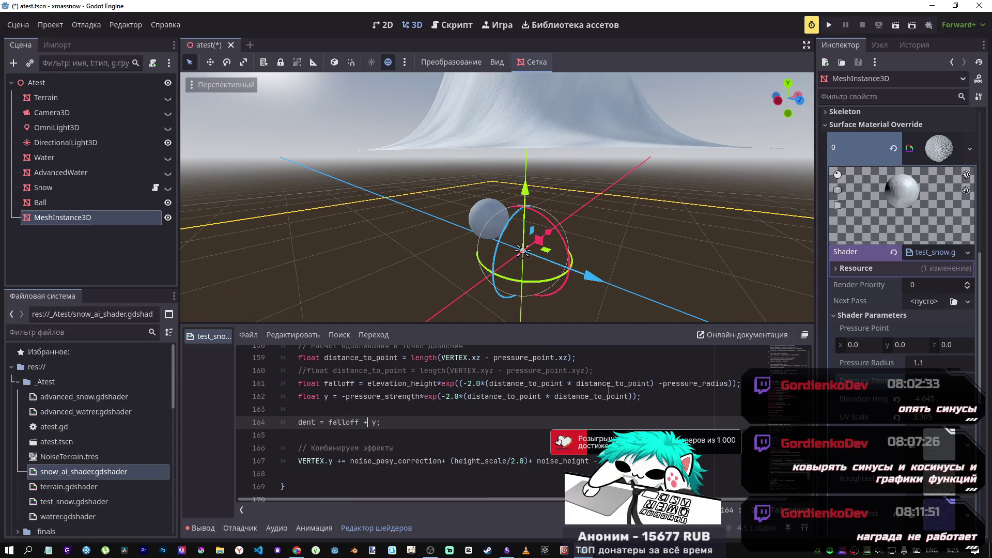
{"action": "left_click_drag", "start_coordinate": [949, 387], "coordinate": [974, 386]}
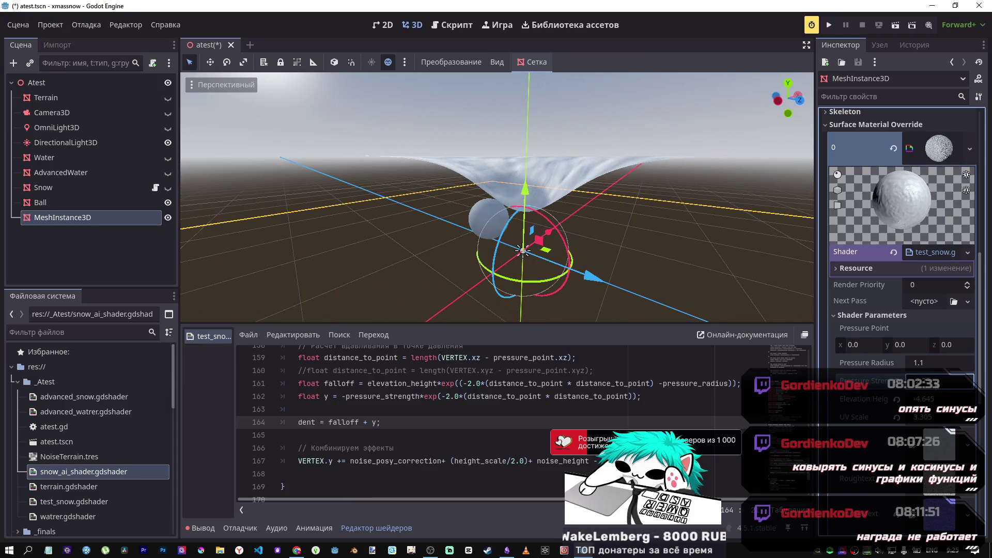
Step: Set Pressure Radius to 0.1 and raise Pressure Strength to press a deep dent
{"action": "left_click", "coordinate": [928, 366]}
{"action": "type", "text": "0."}
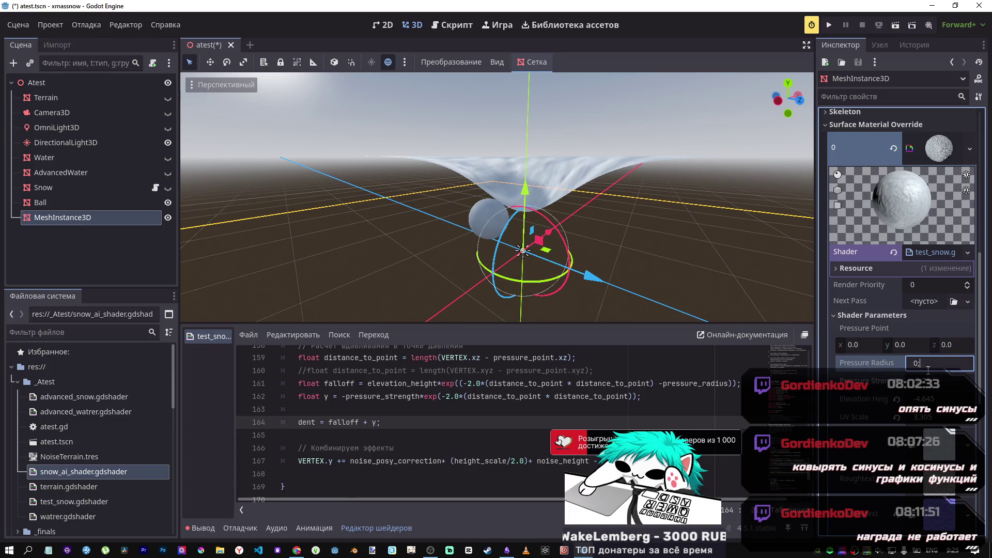
{"action": "type", "text": "1"}
{"action": "key", "text": "Return"}
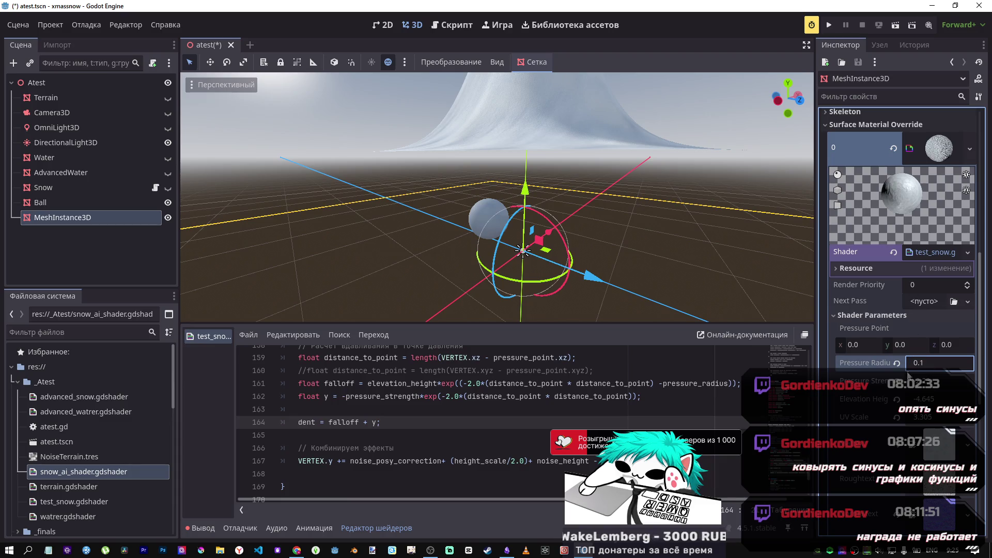
{"action": "left_click", "coordinate": [930, 381]}
{"action": "left_click_drag", "start_coordinate": [930, 381], "coordinate": [961, 380]}
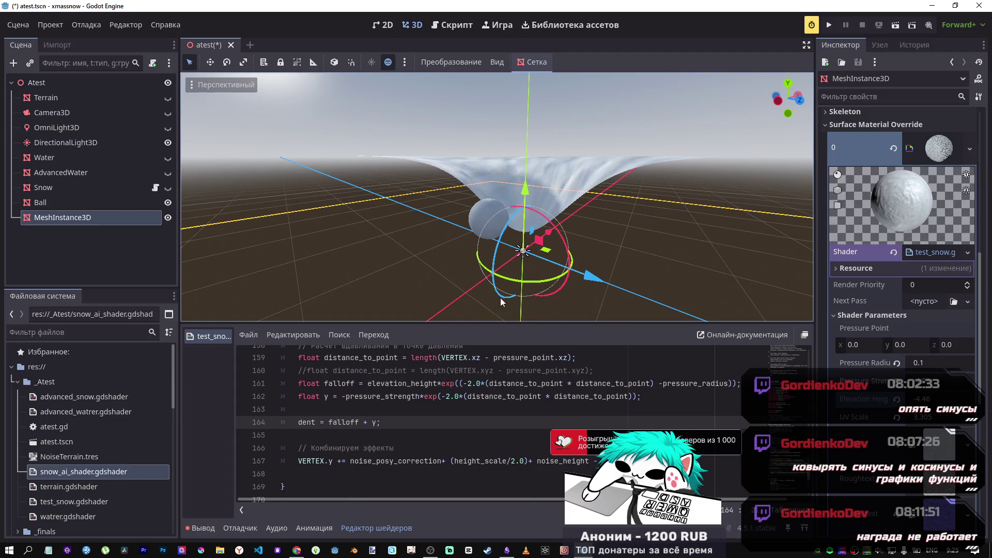
{"action": "key", "text": "alt+Tab"}
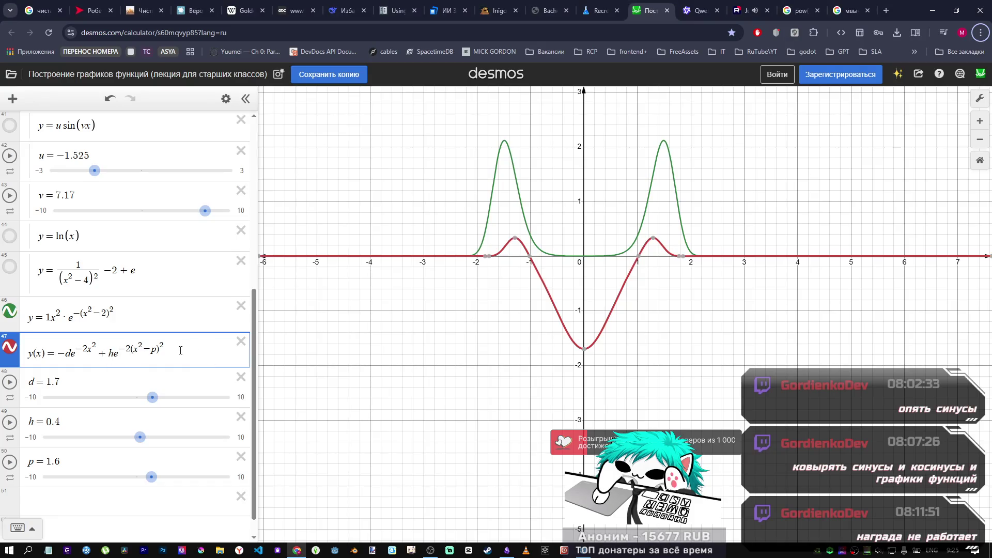
Step: Lower d to 1.6 in the Desmos formula to reshape the dip
{"action": "mouse_move", "coordinate": [516, 242]}
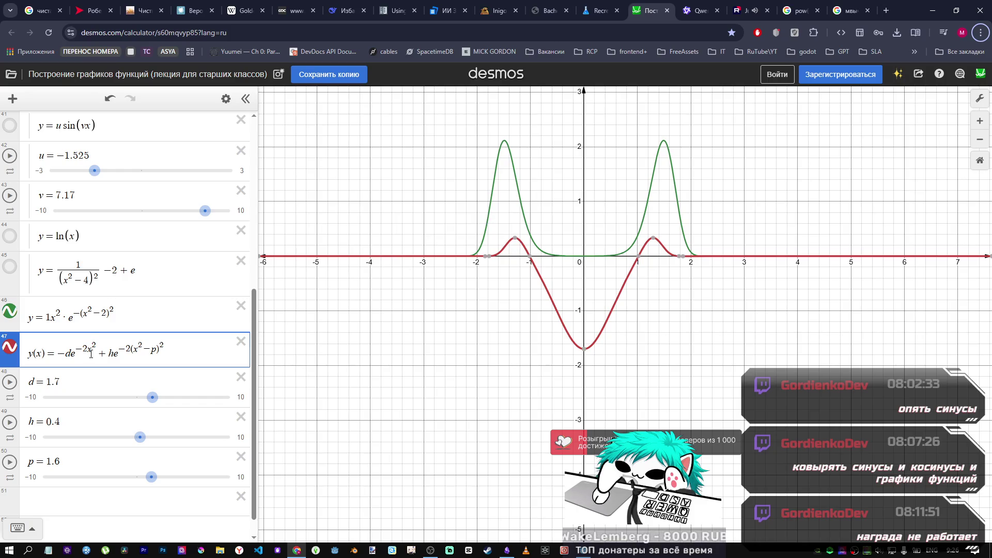
{"action": "left_click_drag", "start_coordinate": [152, 399], "coordinate": [154, 398]}
{"action": "key", "text": "alt+Tab"}
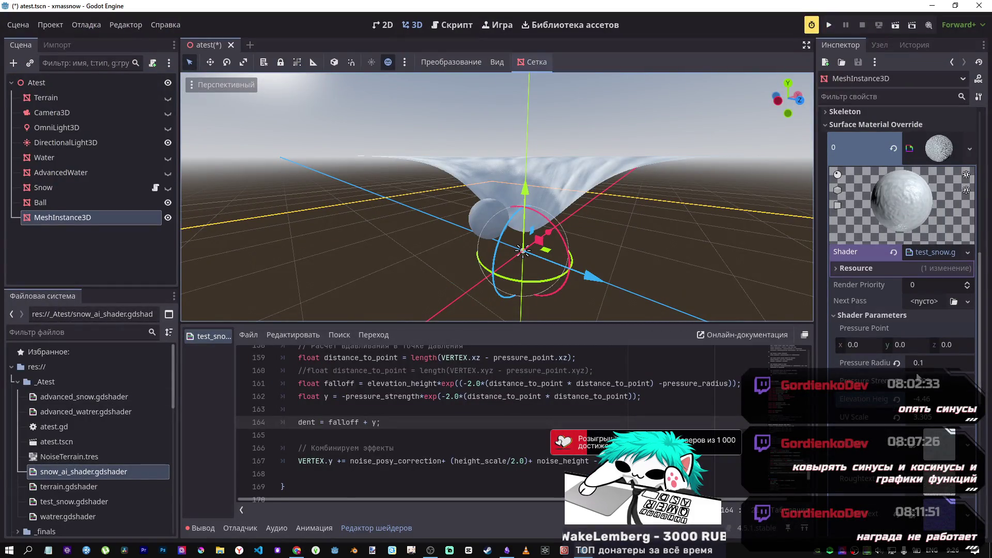
{"action": "key", "text": "alt+Tab"}
{"action": "key", "text": "alt+Tab"}
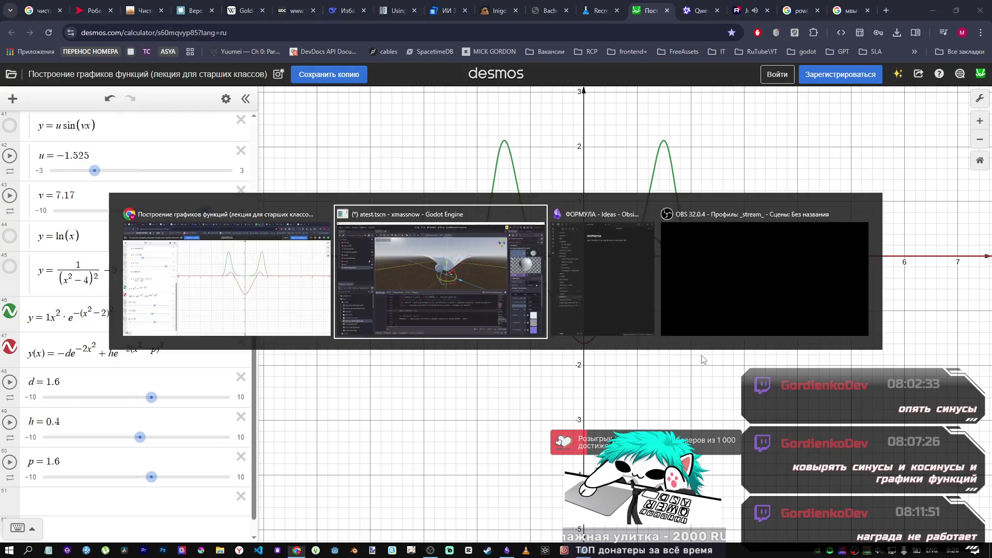
Step: Commit the Pressure Strength value and put a minus before elevation_height on line 161
{"action": "left_click", "coordinate": [943, 388]}
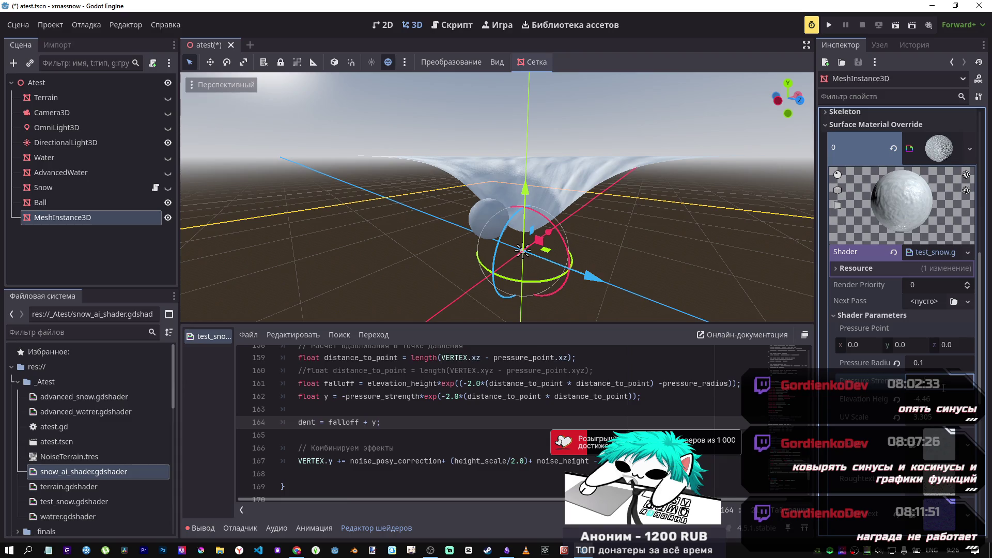
{"action": "key", "text": "Return"}
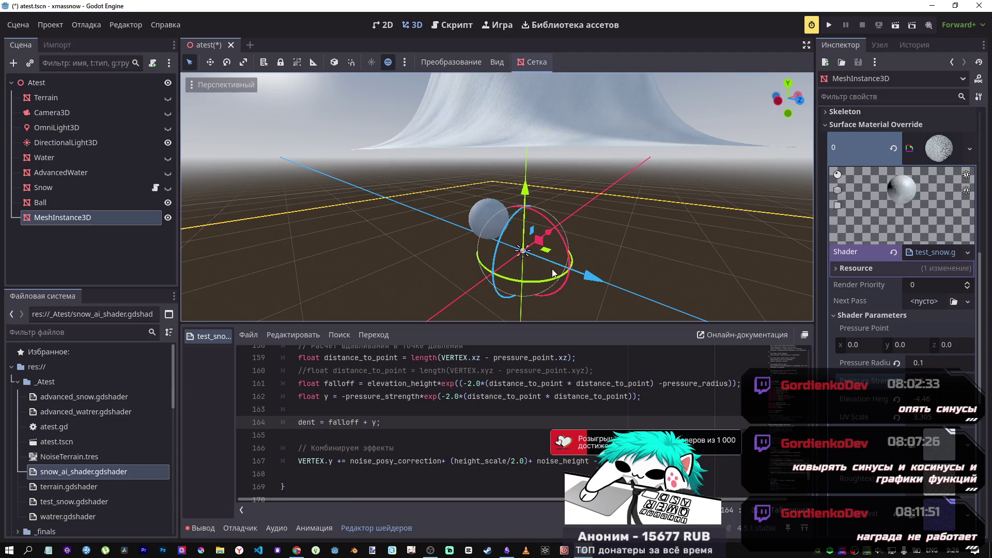
{"action": "scroll", "coordinate": [552, 205], "scroll_direction": "down", "scroll_amount": 5}
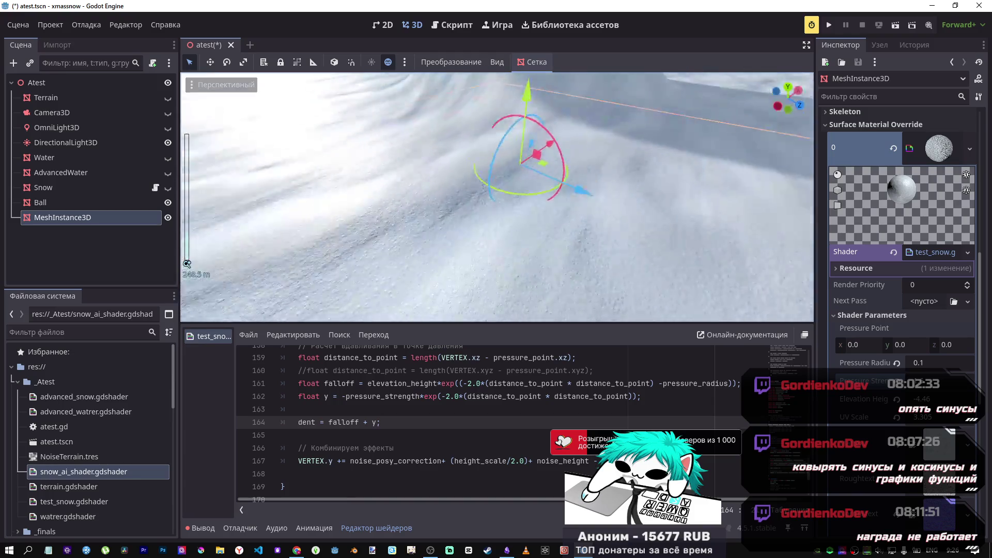
{"action": "scroll", "coordinate": [496, 196], "scroll_direction": "down", "scroll_amount": 3}
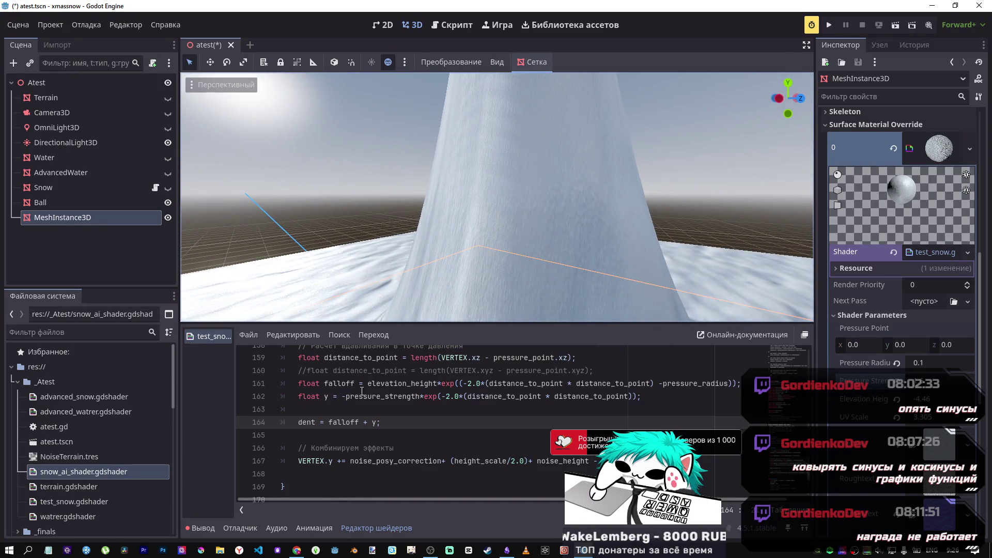
{"action": "left_click", "coordinate": [408, 383]}
{"action": "key", "text": "ctrl+Left"}
{"action": "type", "text": "-"}
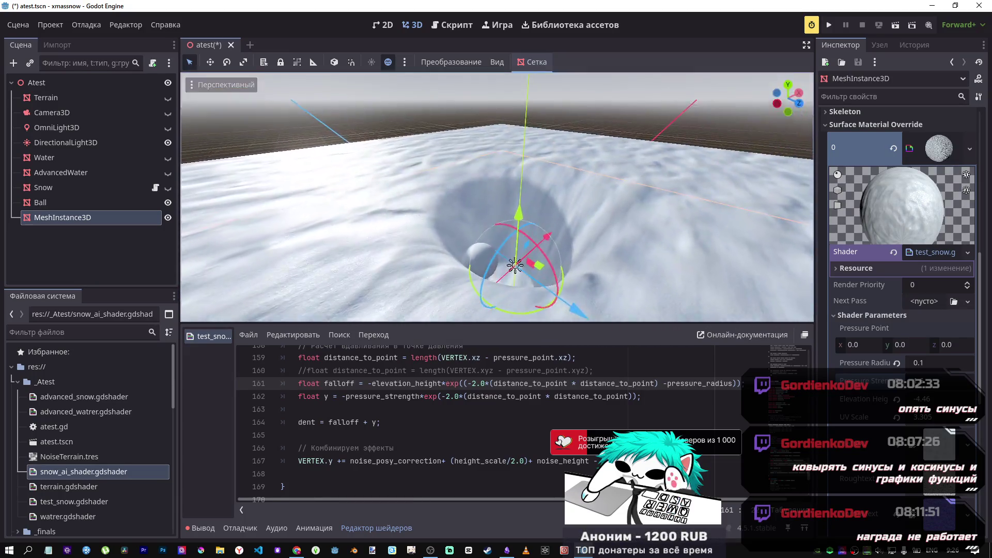
Step: Remove the minus before pressure_strength on line 162 and change line 164 to falloff * y
{"action": "left_click", "coordinate": [345, 397]}
{"action": "key", "text": "BackSpace"}
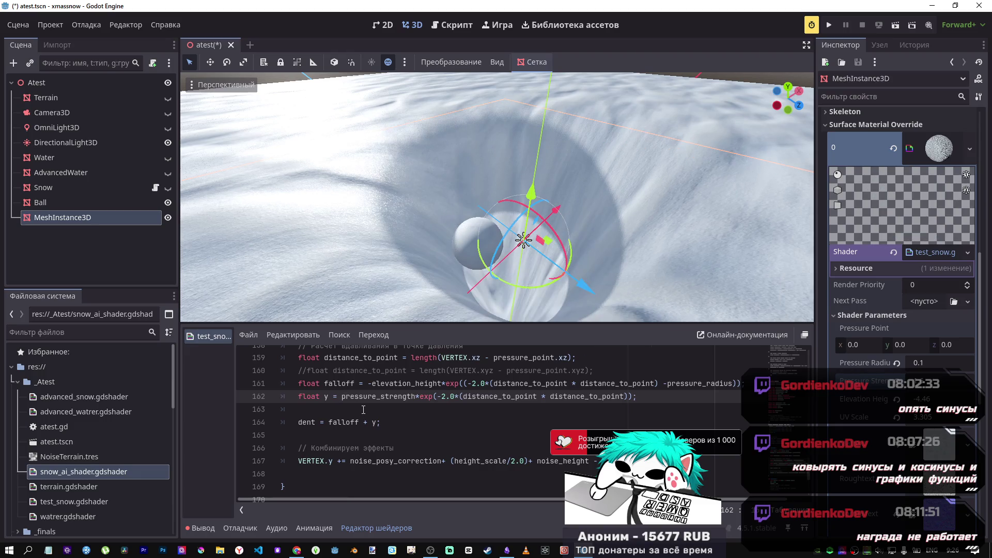
{"action": "left_click", "coordinate": [366, 422]}
{"action": "type", "text": "-"}
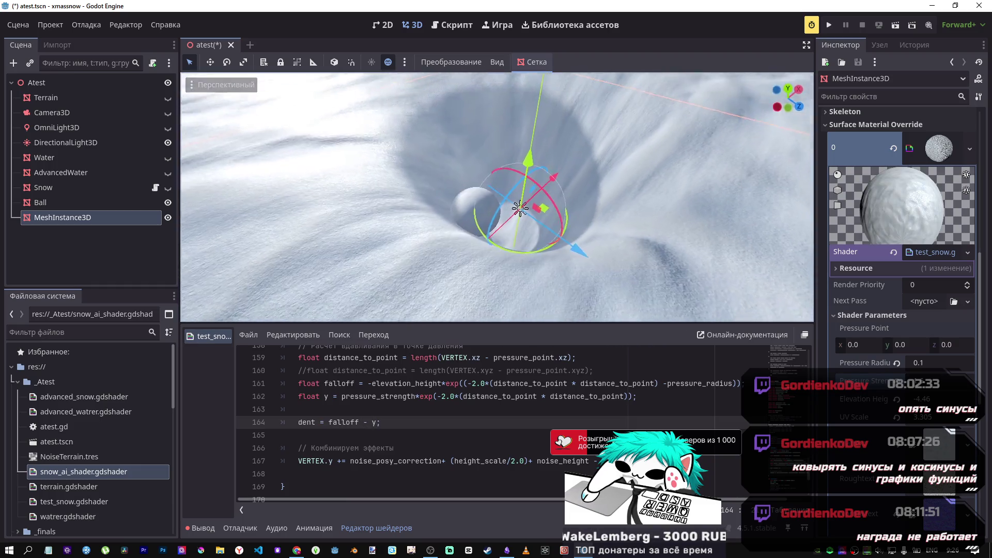
Step: Raise h to 1.4 in Desmos and set Elevation Height to 1.4 to match
{"action": "key", "text": "alt+Tab"}
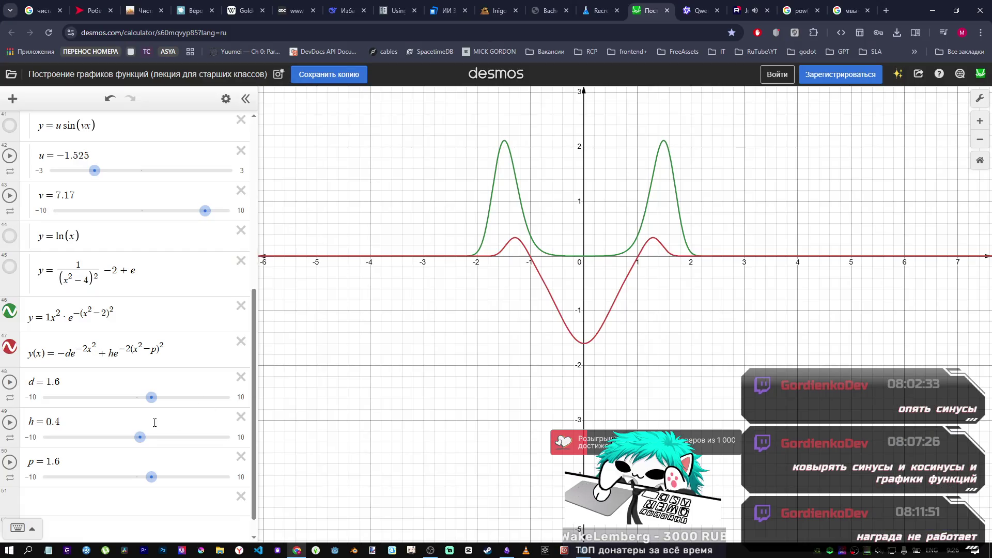
{"action": "left_click_drag", "start_coordinate": [139, 439], "coordinate": [149, 441]}
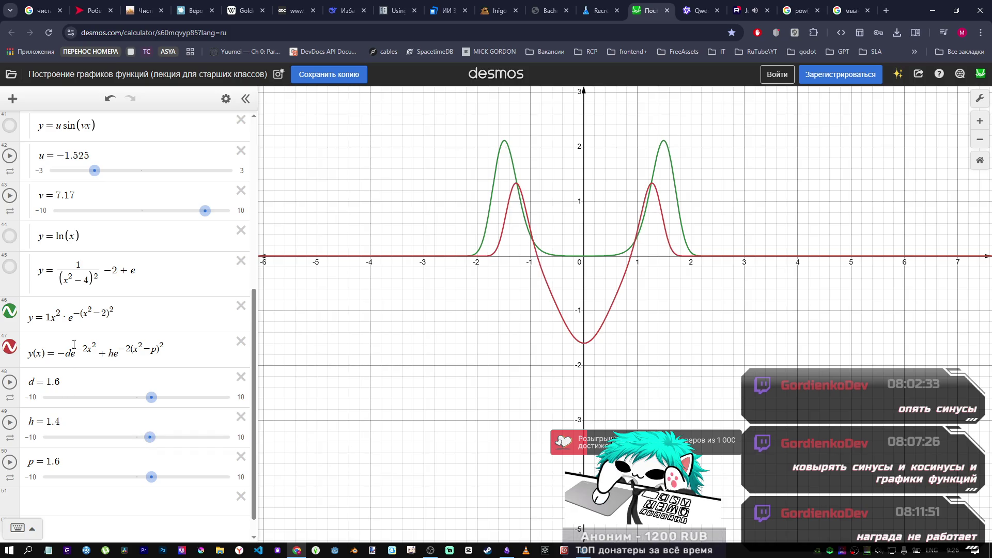
{"action": "key", "text": "alt+Tab"}
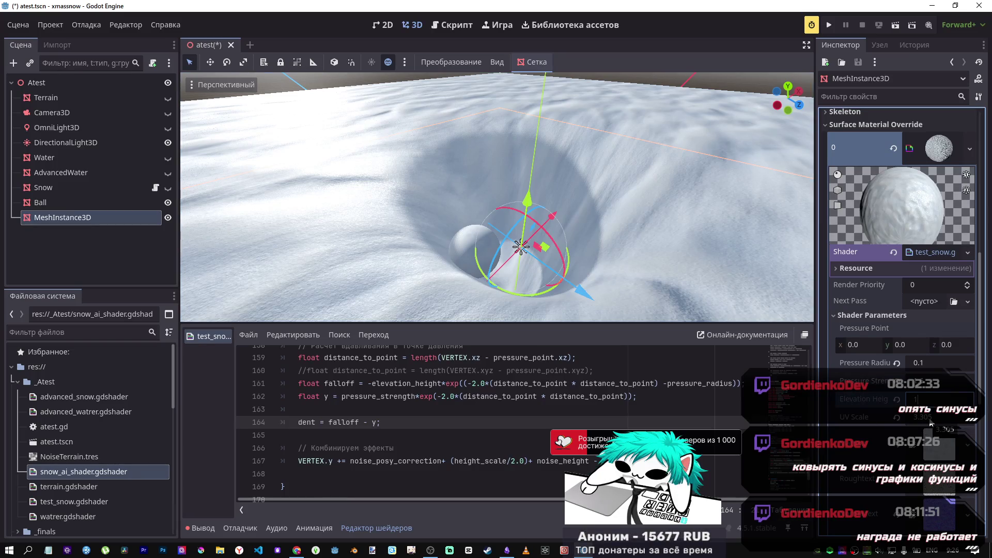
{"action": "type", "text": "1.4"}
{"action": "key", "text": "Return"}
{"action": "key", "text": "f"}
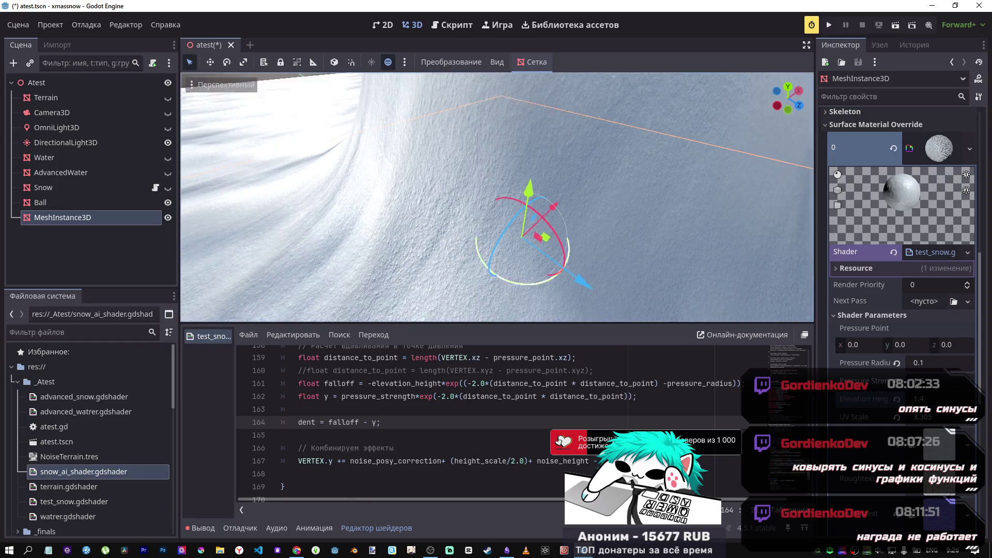
{"action": "left_click_drag", "start_coordinate": [517, 207], "coordinate": [562, 209]}
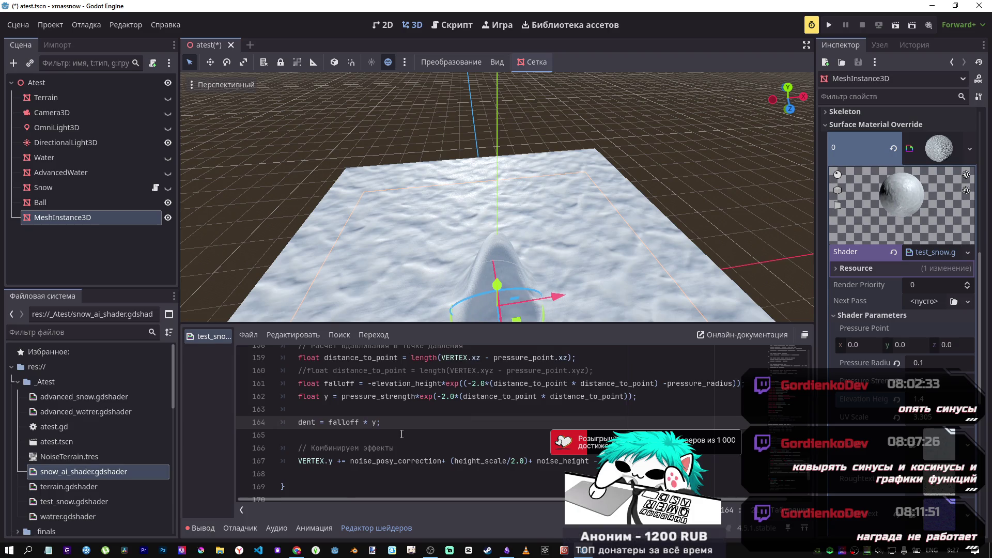
Step: Change line 164 to dent = falloff * -y and zoom around the viewport to inspect the crater
{"action": "type", "text": "-"}
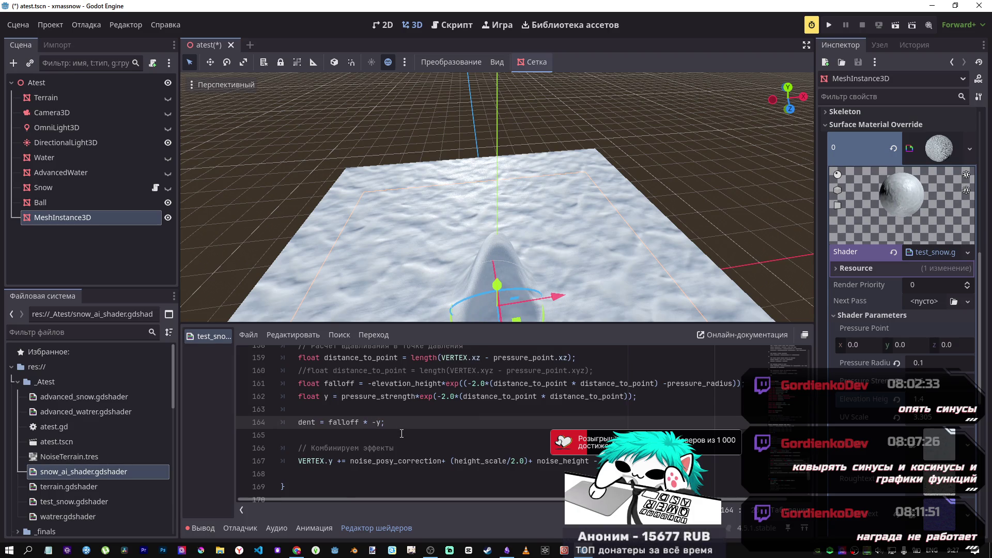
{"action": "scroll", "coordinate": [619, 212], "scroll_direction": "up", "scroll_amount": 6}
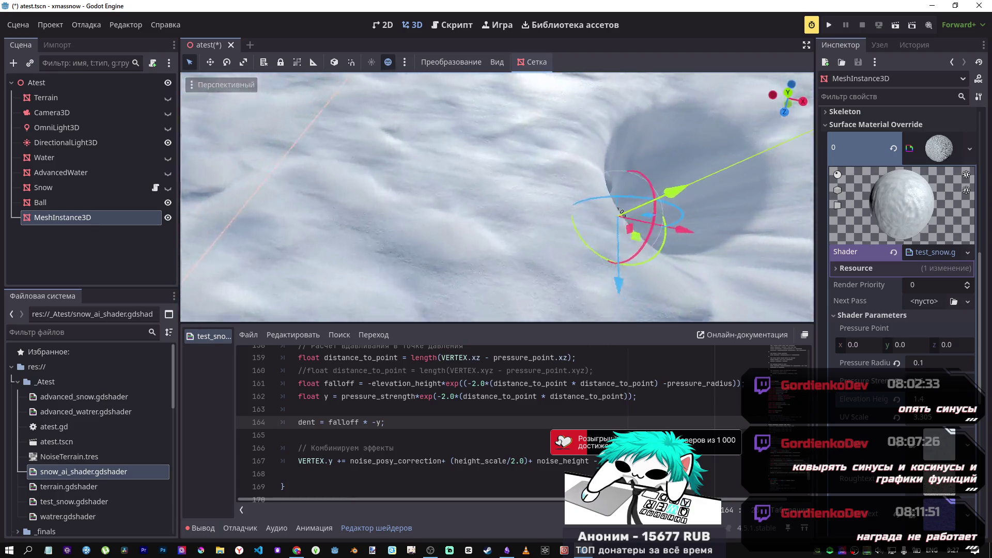
{"action": "mouse_move", "coordinate": [620, 211]}
{"action": "left_mouse_down"}
{"action": "mouse_move", "coordinate": [620, 155]}
{"action": "mouse_move", "coordinate": [620, 212]}
{"action": "left_mouse_up"}
{"action": "scroll", "coordinate": [497, 197], "scroll_direction": "down", "scroll_amount": 5}
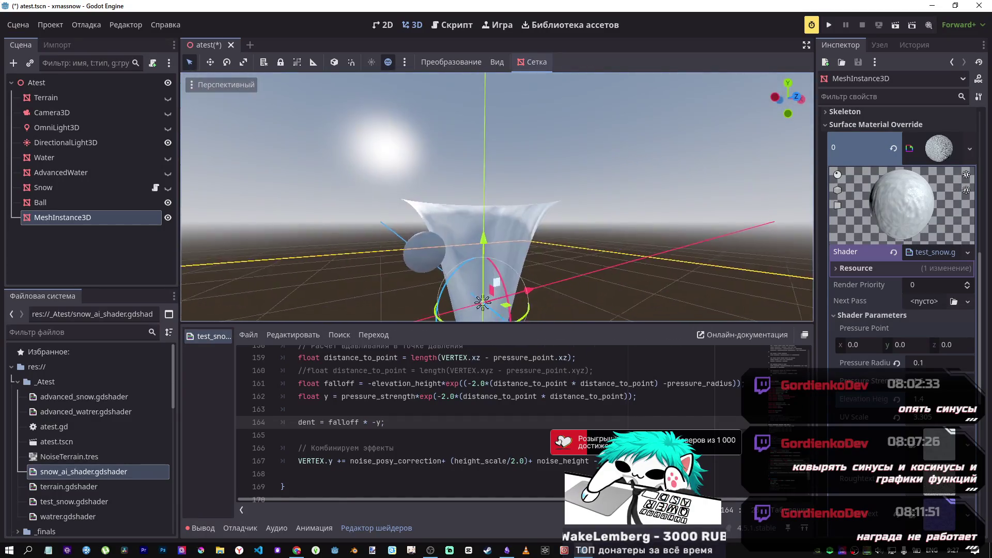
{"action": "scroll", "coordinate": [497, 196], "scroll_direction": "up", "scroll_amount": 5}
{"action": "scroll", "coordinate": [497, 197], "scroll_direction": "down", "scroll_amount": 5}
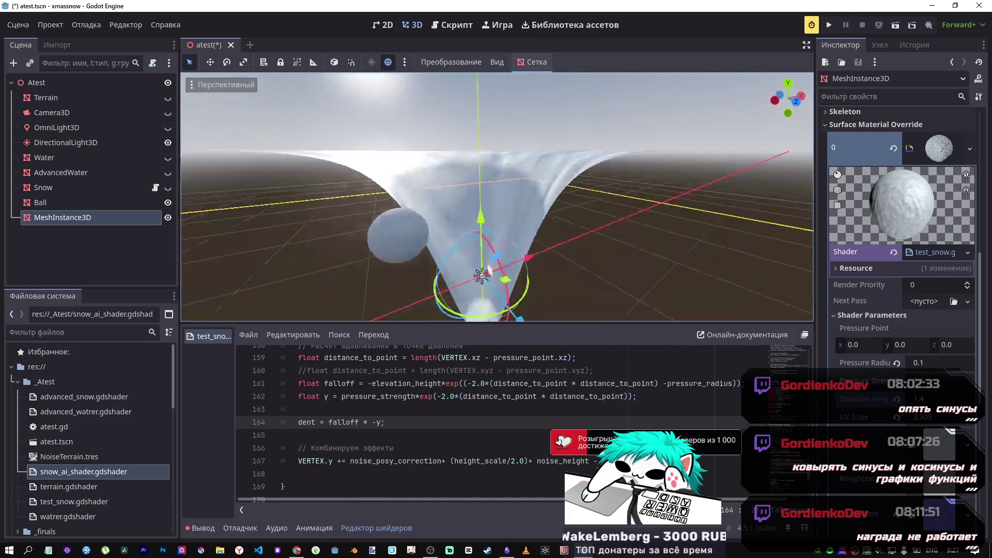
{"action": "scroll", "coordinate": [483, 248], "scroll_direction": "up", "scroll_amount": 4}
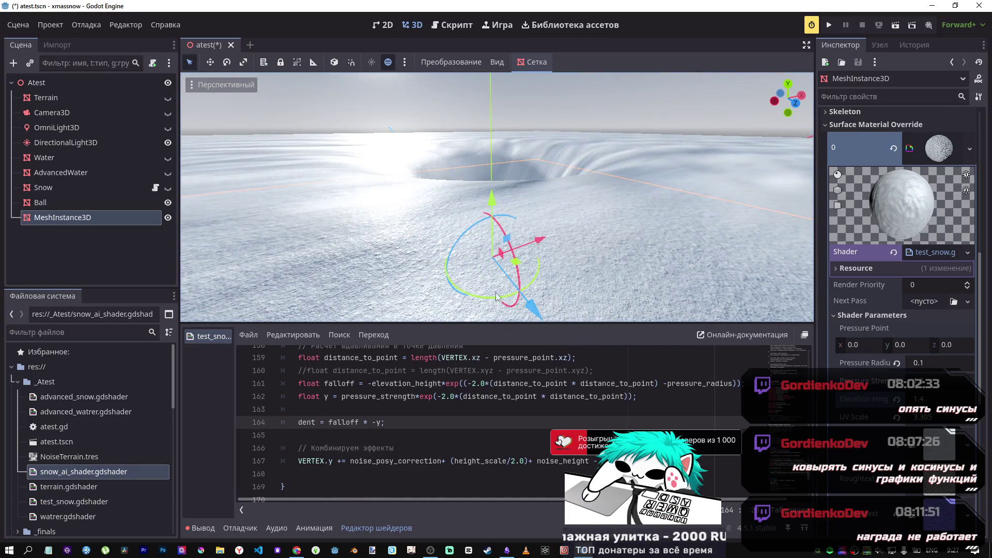
Step: Widen Pressure Radius to 3.3, make Elevation Height negative, and delete the * on line 164
{"action": "left_click_drag", "start_coordinate": [923, 363], "coordinate": [960, 363]}
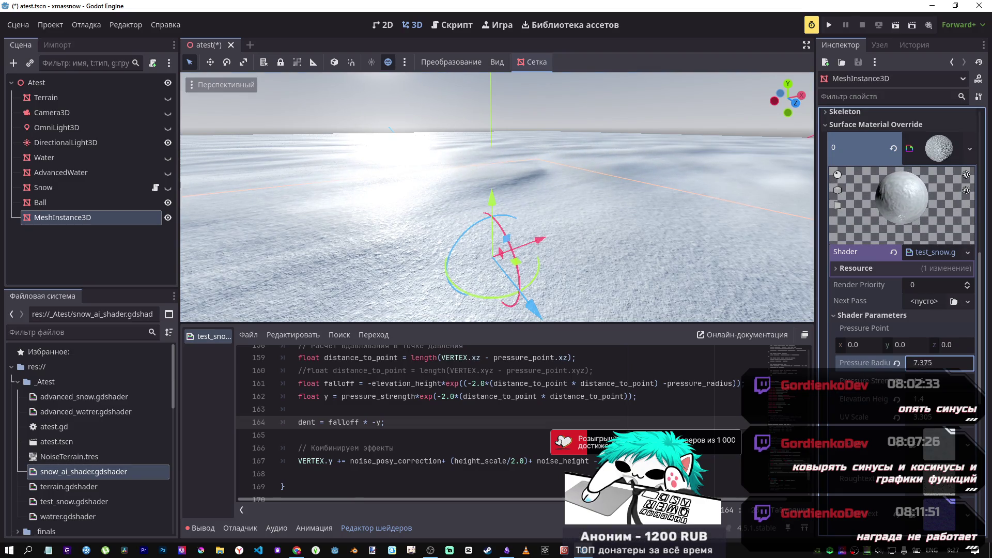
{"action": "type", "text": "5.415"}
{"action": "left_click", "coordinate": [922, 383]}
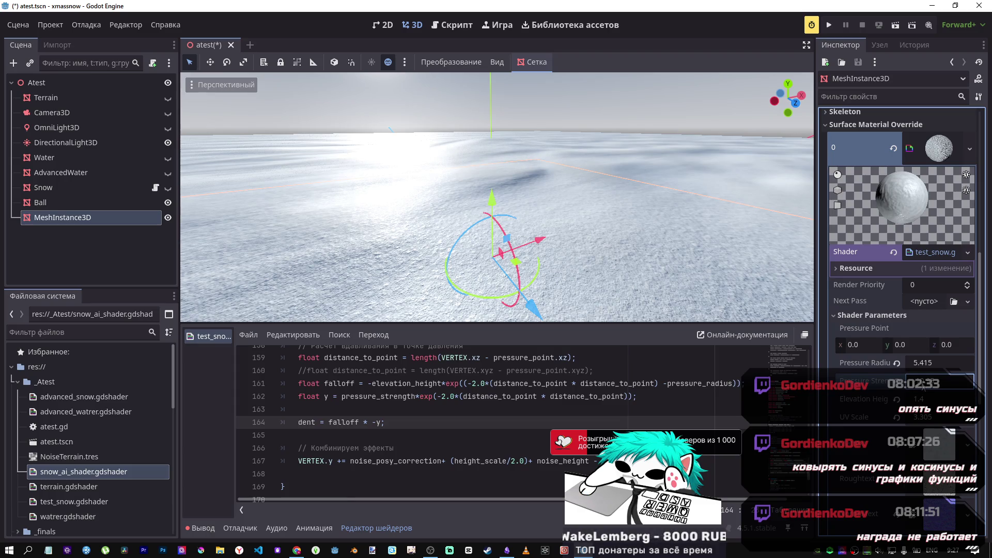
{"action": "mouse_move", "coordinate": [915, 363]}
{"action": "left_mouse_down"}
{"action": "mouse_move", "coordinate": [940, 364]}
{"action": "mouse_move", "coordinate": [913, 363]}
{"action": "left_mouse_up"}
{"action": "left_click_drag", "start_coordinate": [956, 399], "coordinate": [942, 399]}
{"action": "left_click", "coordinate": [362, 427]}
{"action": "key", "text": "Delete"}
{"action": "type", "text": "+"}
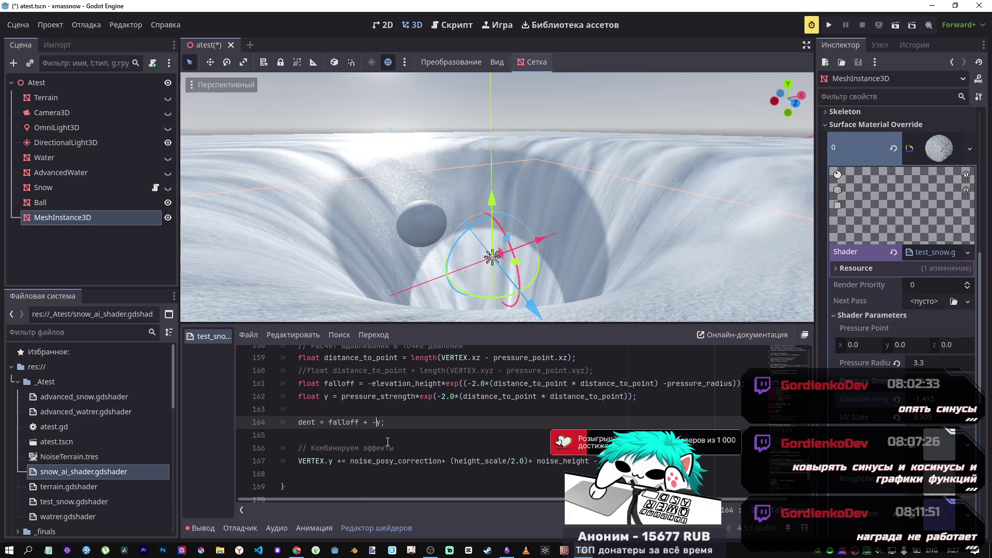
Step: Make line 164 read falloff - y and remove the minus before elevation_height on line 161
{"action": "key", "text": "BackSpace"}
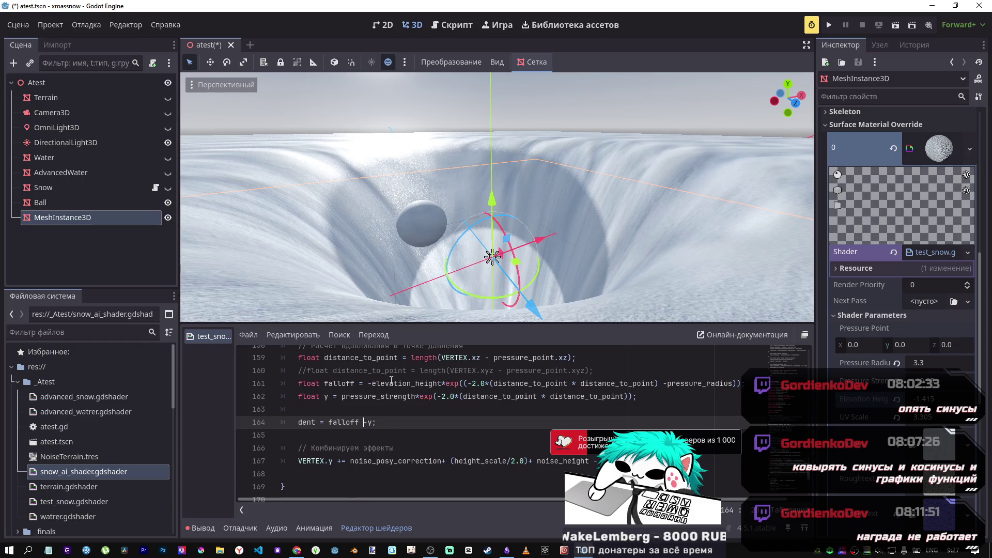
{"action": "left_click", "coordinate": [375, 383]}
{"action": "key", "text": "BackSpace"}
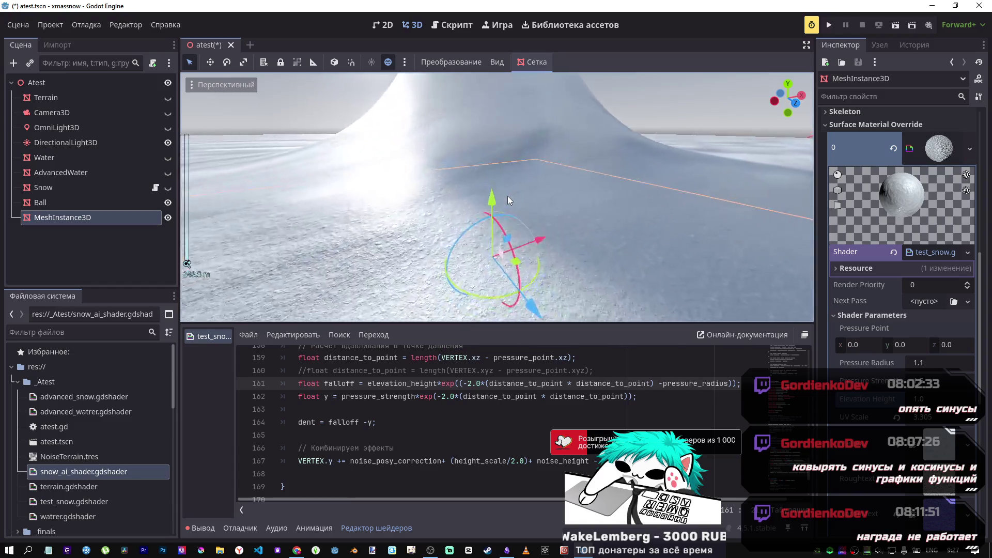
{"action": "scroll", "coordinate": [520, 243], "scroll_direction": "up", "scroll_amount": 4}
{"action": "scroll", "coordinate": [508, 202], "scroll_direction": "down", "scroll_amount": 4}
{"action": "scroll", "coordinate": [508, 201], "scroll_direction": "up", "scroll_amount": 3}
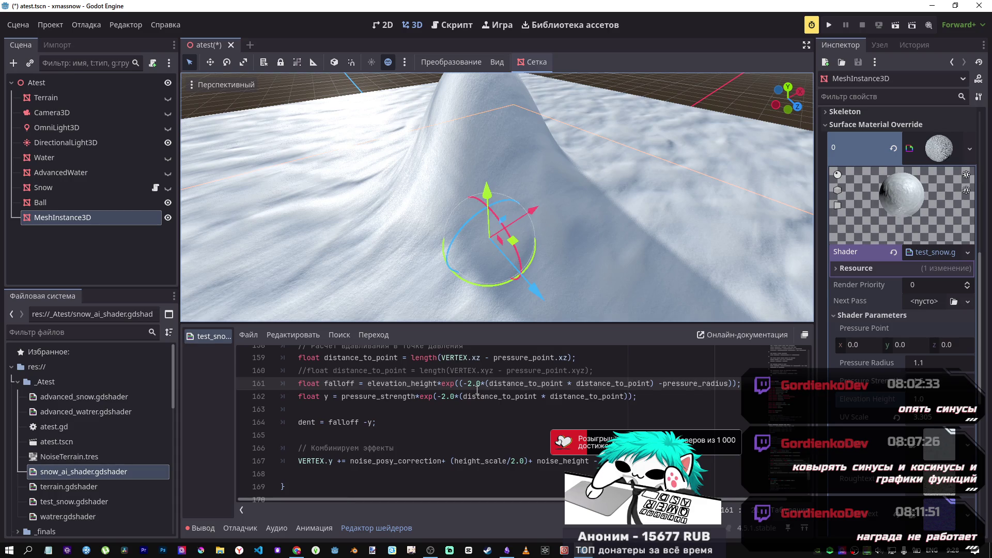
{"action": "key", "text": "alt+Tab"}
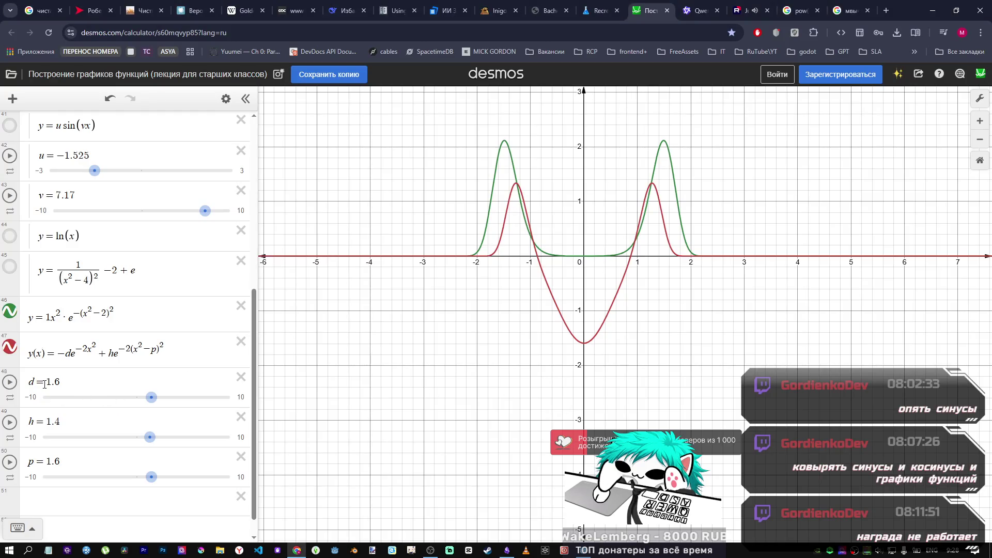
Step: Raise d from 1.6 to 3.3 in Desmos, comparing against the Godot snow scene
{"action": "key", "text": "alt+Tab"}
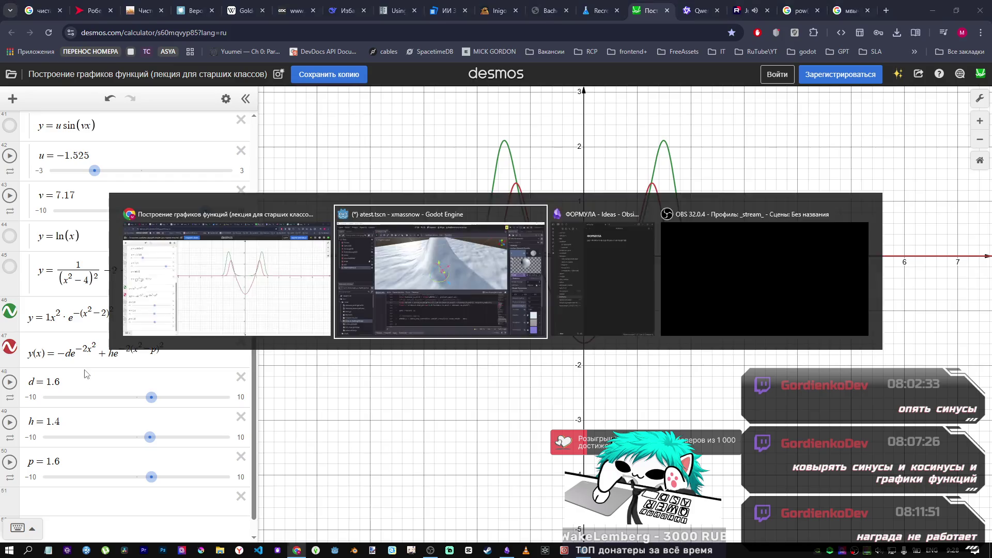
{"action": "key", "text": "alt+Tab"}
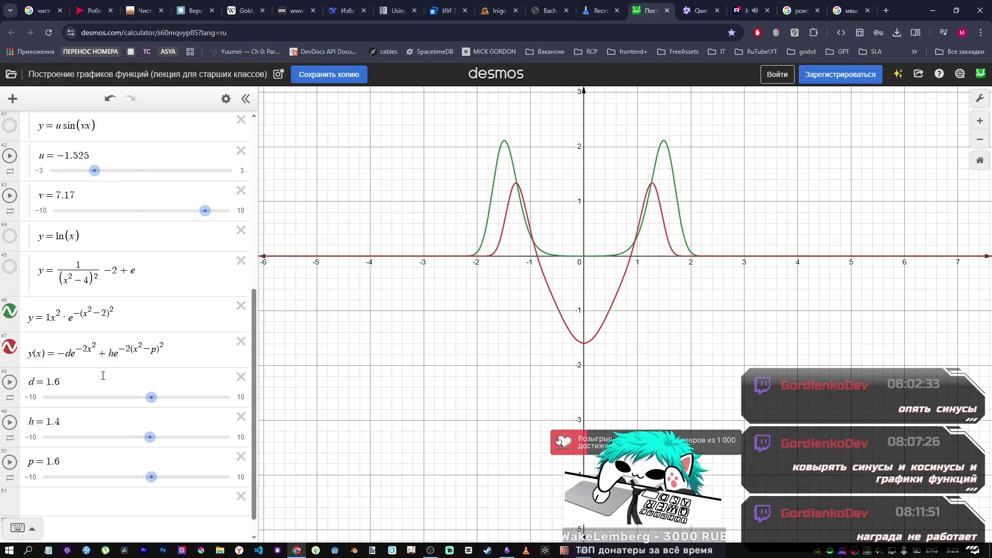
{"action": "key", "text": "alt+Tab"}
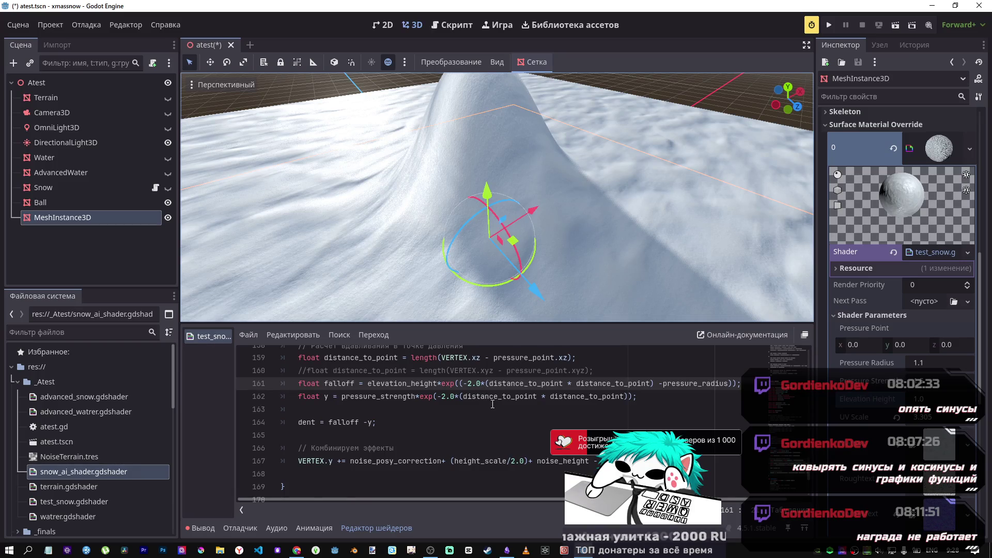
{"action": "key", "text": "alt+Tab"}
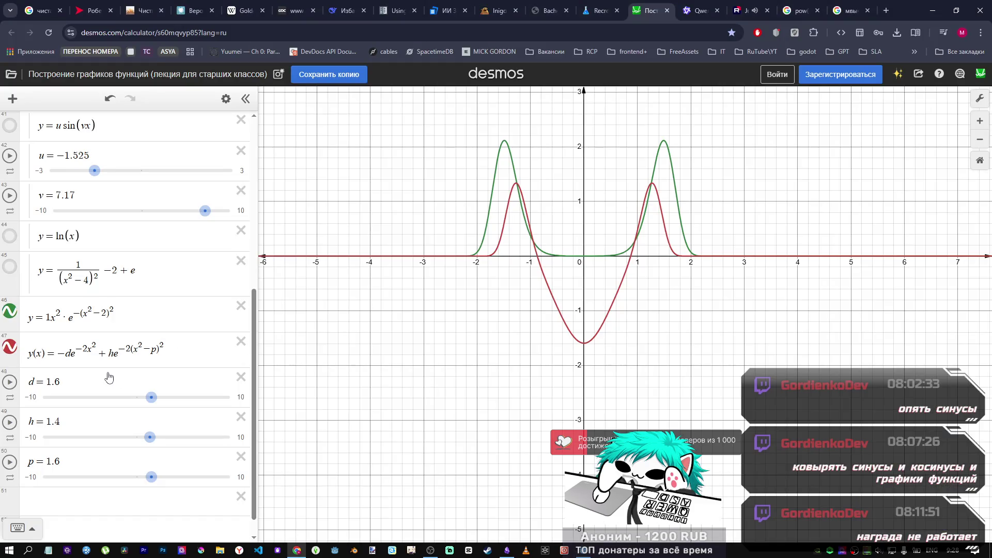
{"action": "mouse_move", "coordinate": [152, 398]}
{"action": "left_mouse_down"}
{"action": "mouse_move", "coordinate": [201, 398]}
{"action": "mouse_move", "coordinate": [156, 405]}
{"action": "left_mouse_up"}
{"action": "left_click_drag", "start_coordinate": [161, 403], "coordinate": [168, 403]}
{"action": "key", "text": "alt+Tab"}
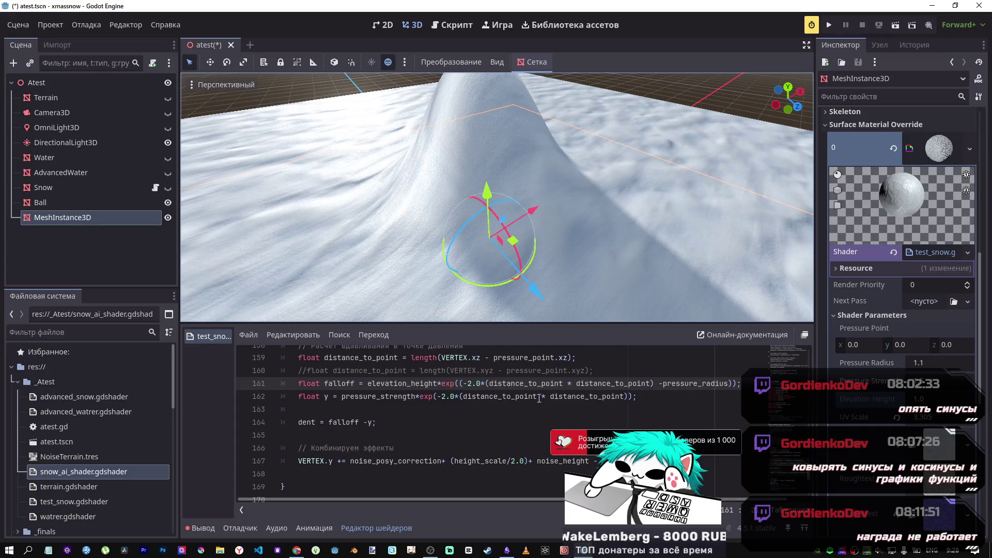
{"action": "key", "text": "alt+Tab"}
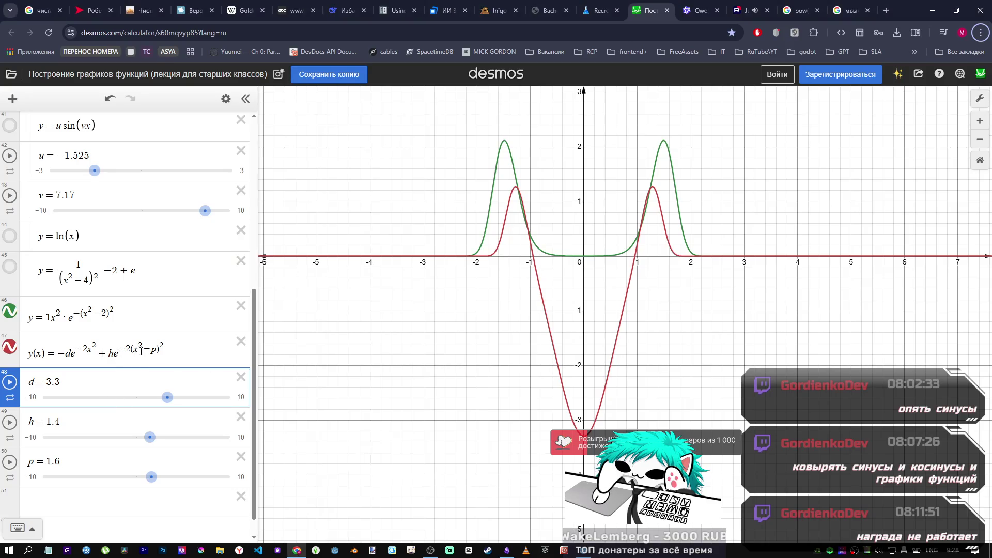
{"action": "key", "text": "alt+Tab"}
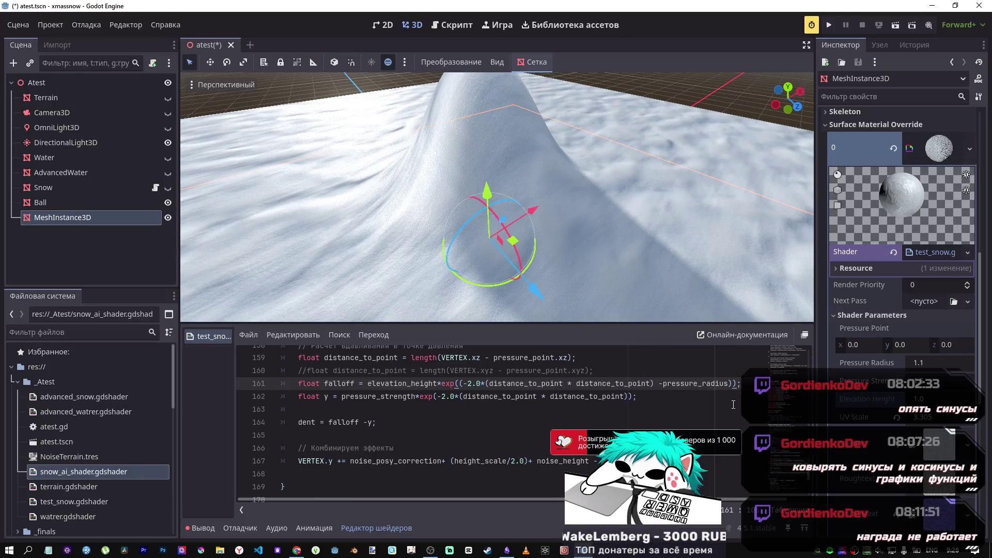
{"action": "left_click", "coordinate": [729, 383]}
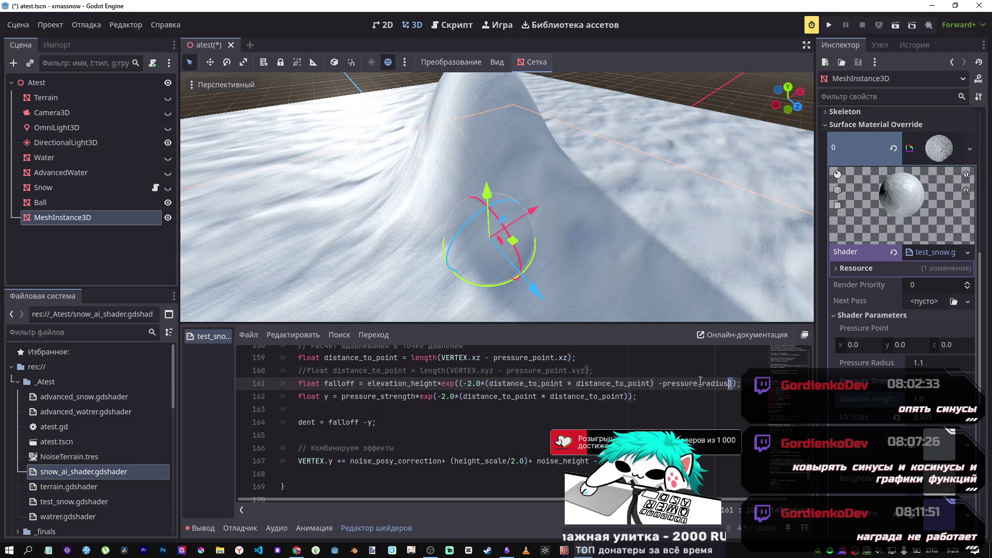
Step: Multiply '(distance_to_point * distance_to_point) - pressure_radius' on line 161 by a pasted copy of itself and fix the parentheses
{"action": "left_click_drag", "start_coordinate": [731, 383], "coordinate": [485, 383]}
{"action": "key", "text": "ctrl+c"}
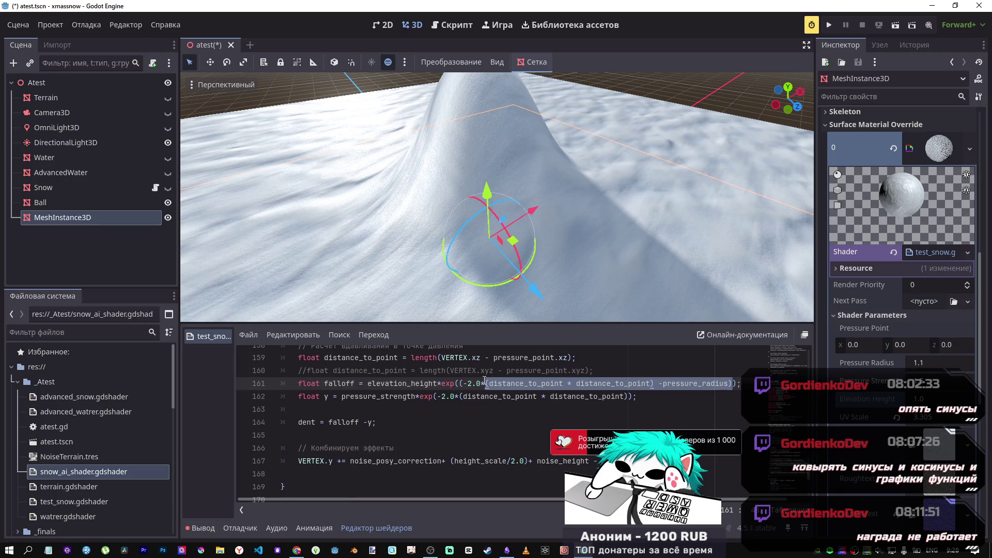
{"action": "key", "text": "alt+Tab"}
{"action": "key", "text": "alt+Tab"}
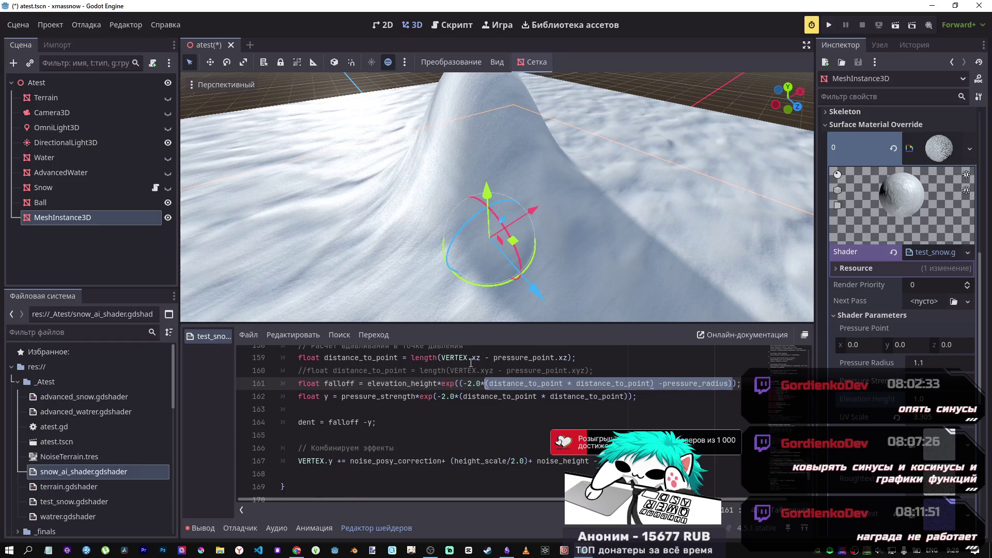
{"action": "key", "text": "Right"}
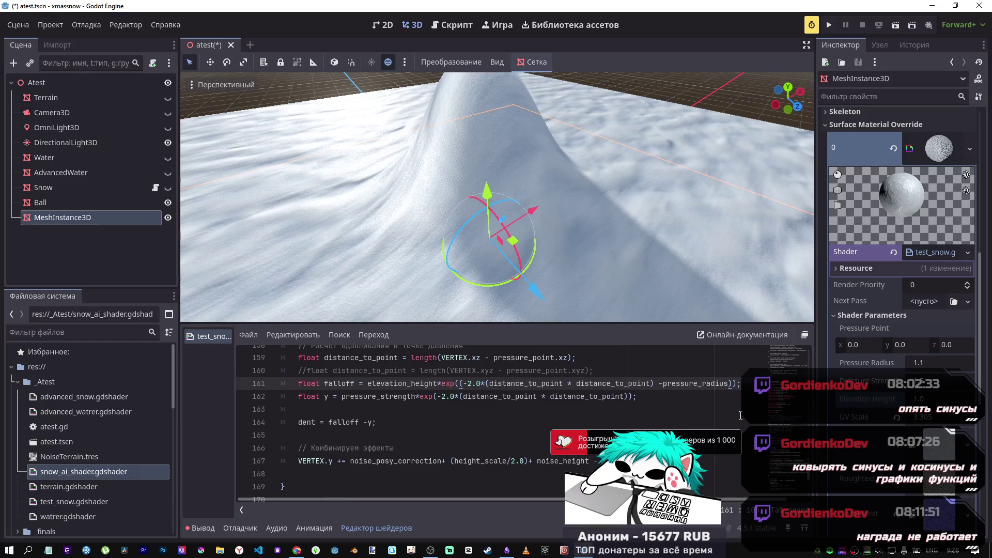
{"action": "key", "text": "ctrl+v"}
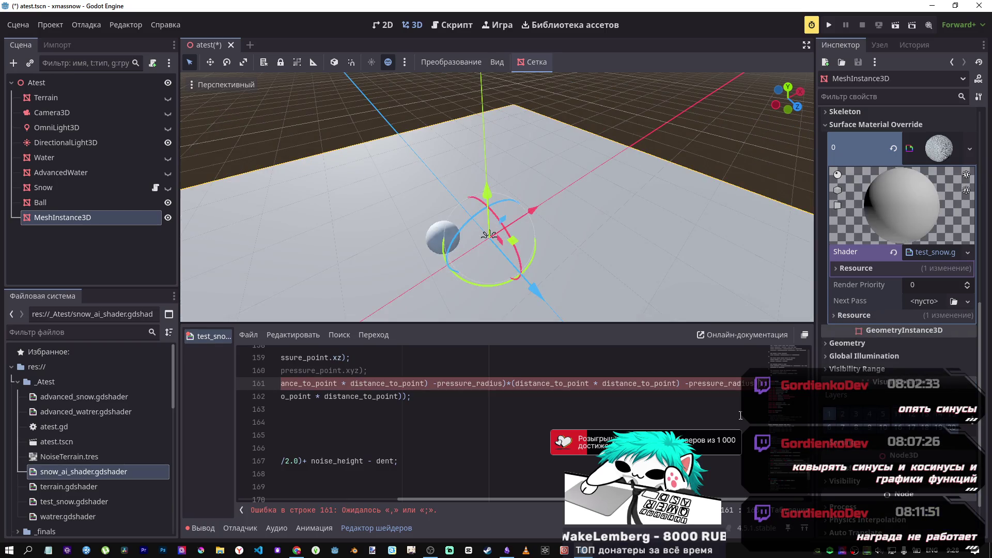
{"action": "key", "text": "Right"}
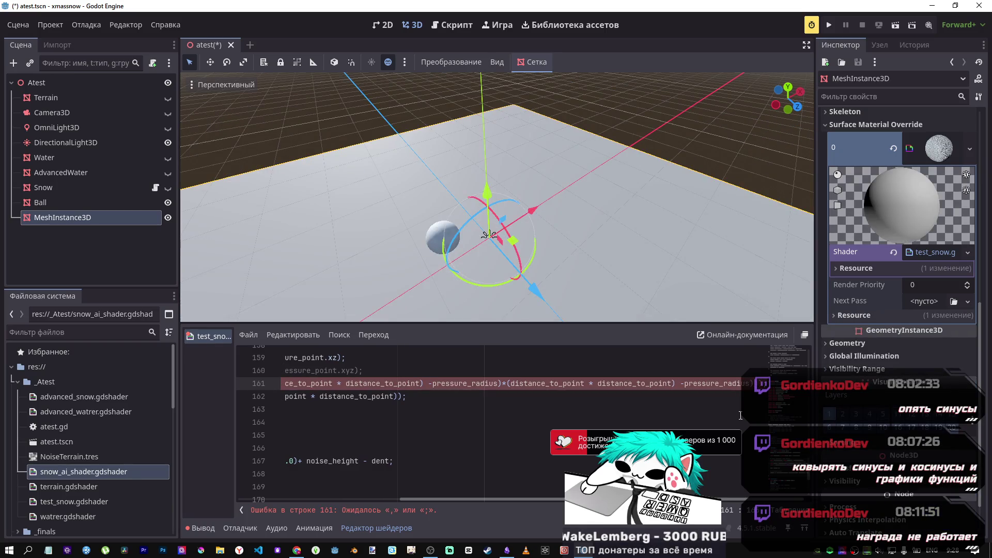
{"action": "key", "text": "Left"}
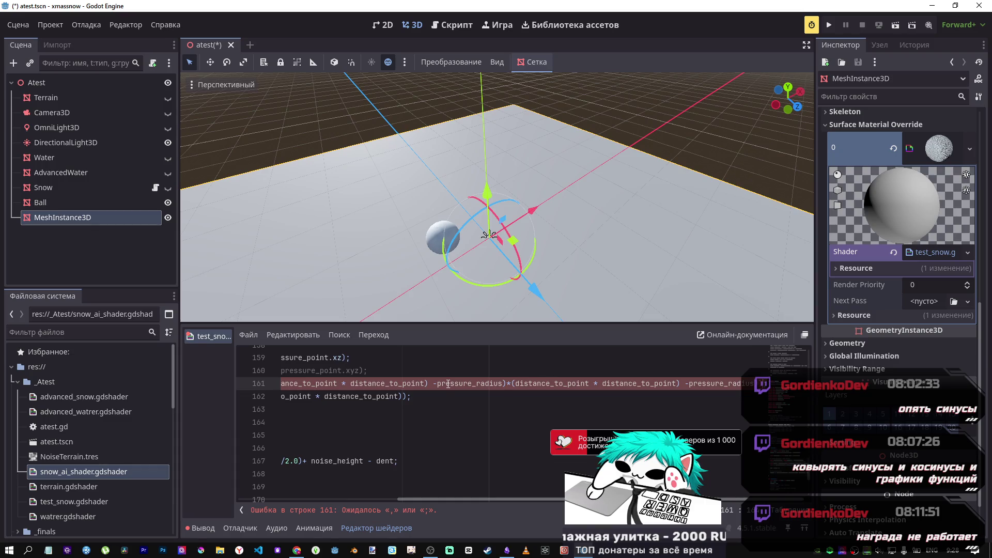
{"action": "left_click", "coordinate": [511, 384]}
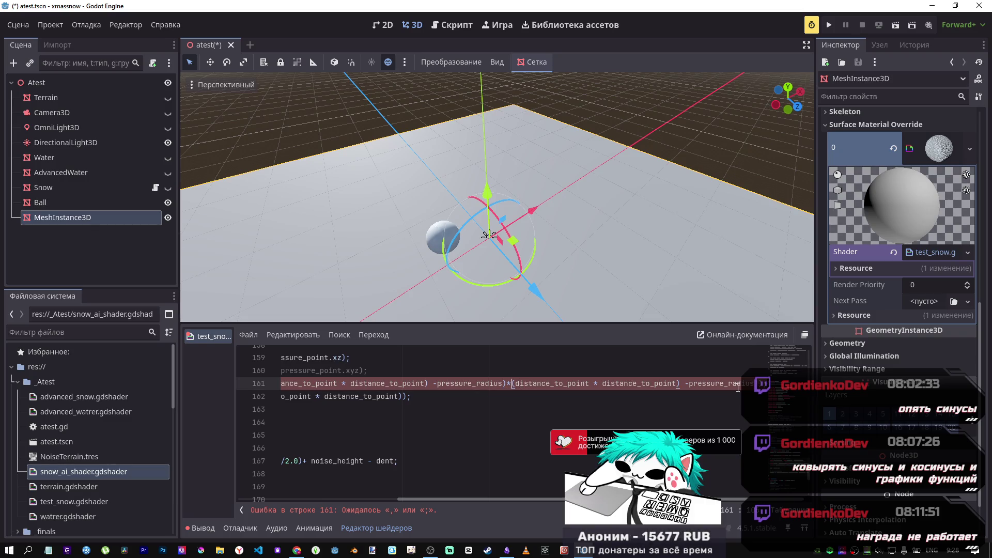
{"action": "mouse_move", "coordinate": [554, 383]}
{"action": "left_mouse_down"}
{"action": "mouse_move", "coordinate": [282, 384]}
{"action": "mouse_move", "coordinate": [755, 385]}
{"action": "left_mouse_up"}
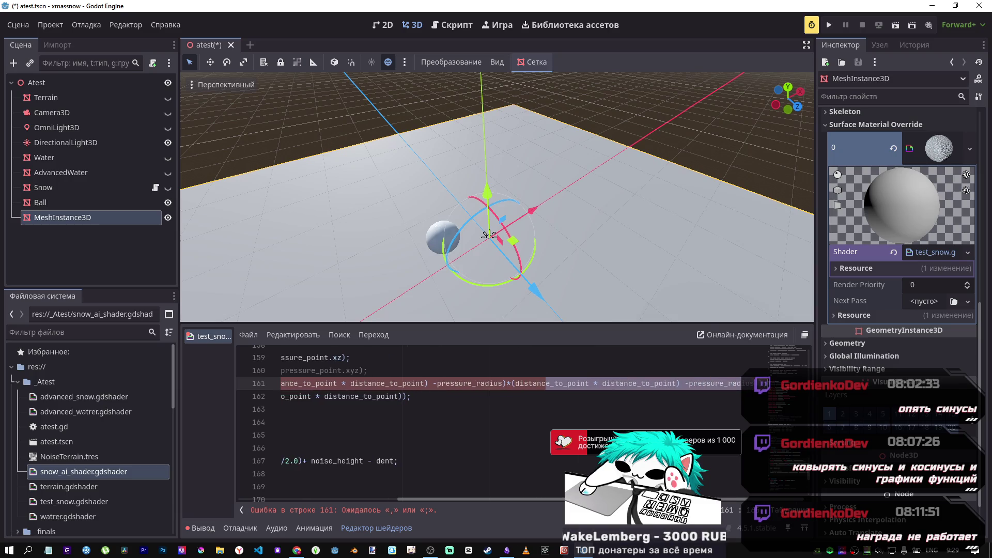
{"action": "left_click", "coordinate": [759, 385]}
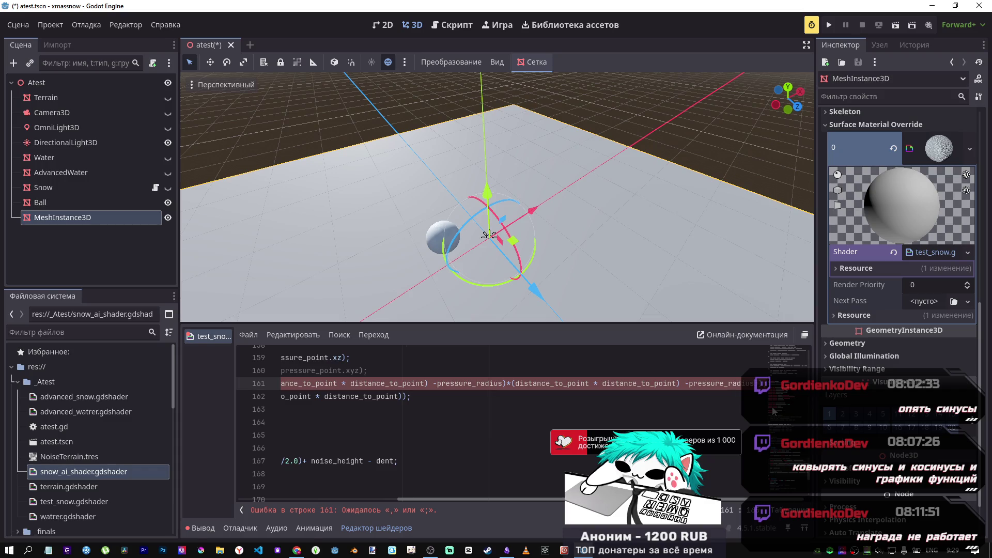
{"action": "key", "text": "Left"}
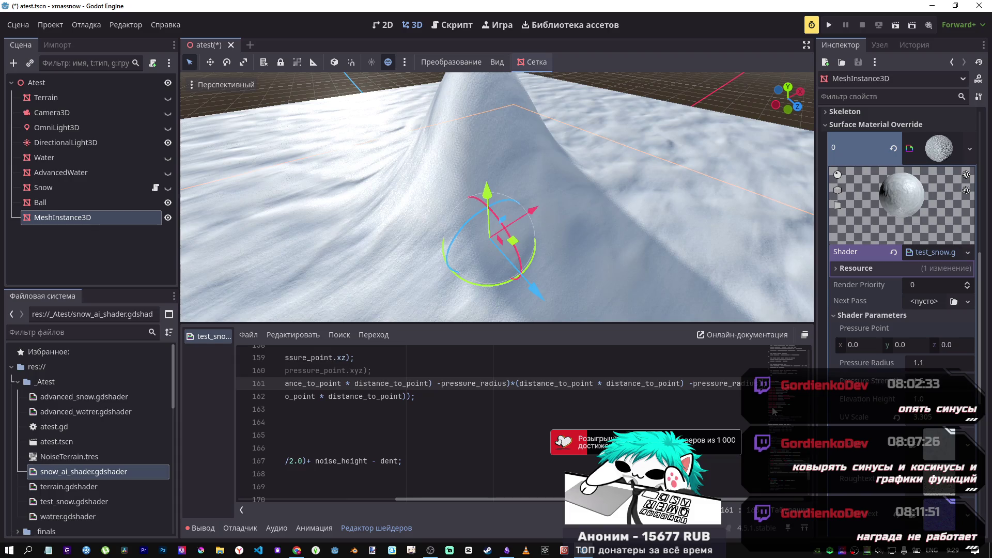
{"action": "scroll", "coordinate": [605, 277], "scroll_direction": "up", "scroll_amount": 3}
{"action": "scroll", "coordinate": [605, 276], "scroll_direction": "down", "scroll_amount": 4}
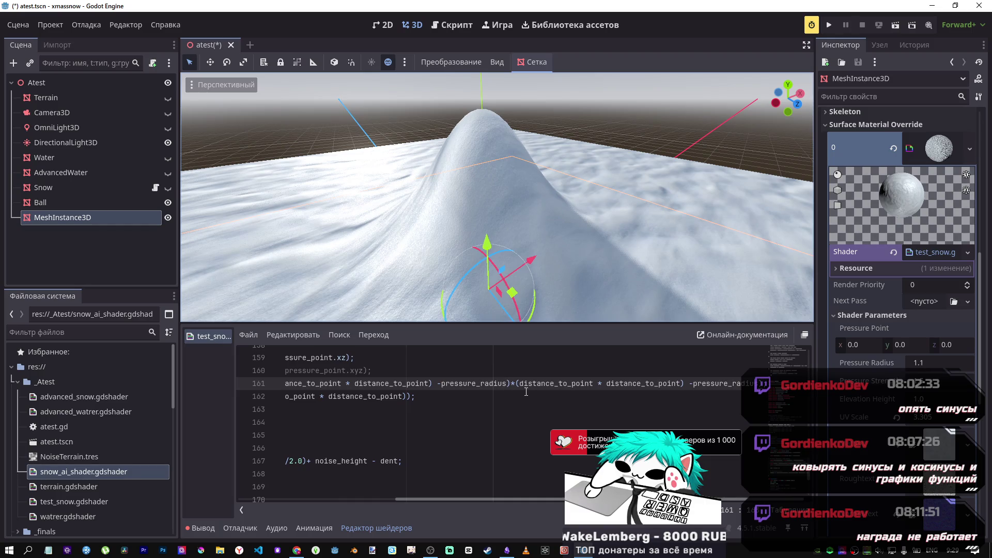
{"action": "key", "text": "alt+Tab"}
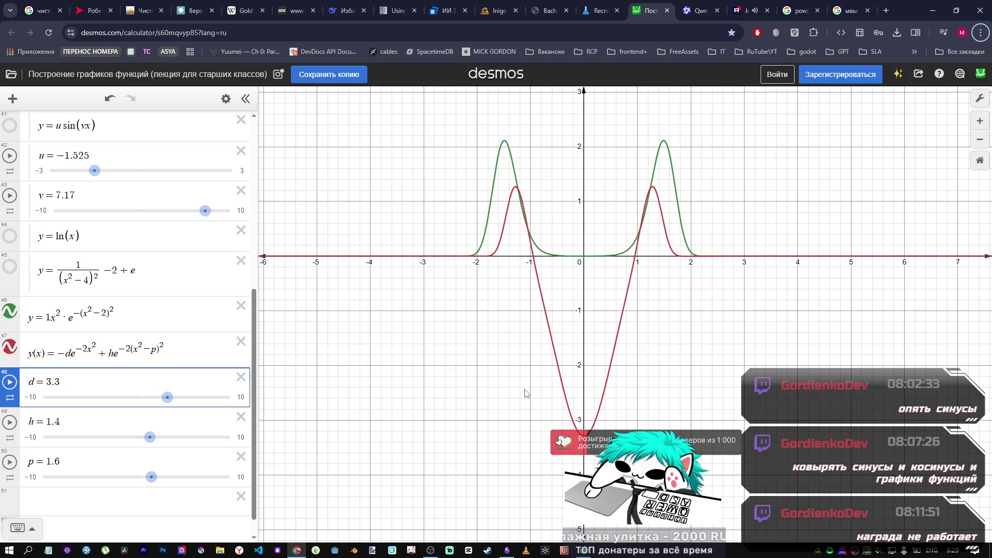
{"action": "key", "text": "alt+Tab"}
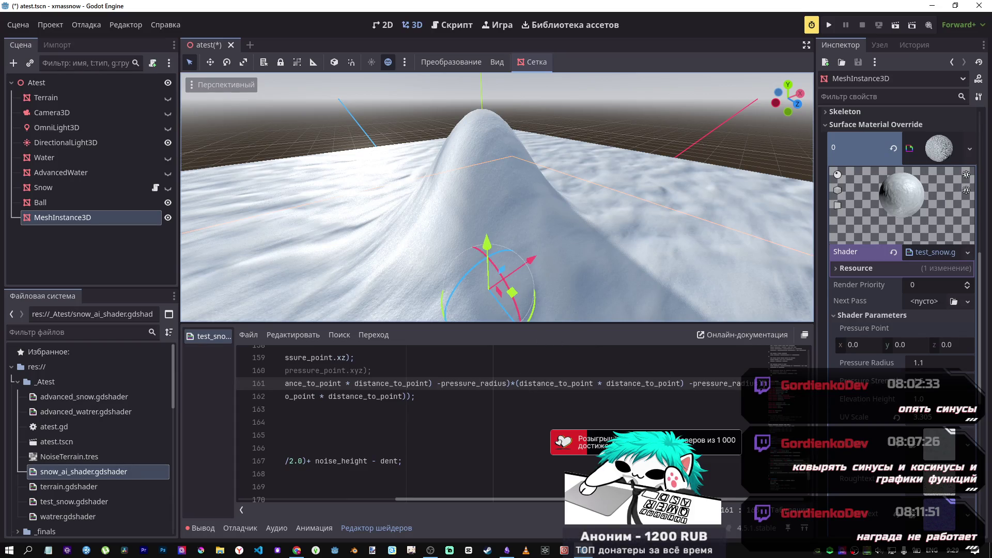
{"action": "left_click_drag", "start_coordinate": [756, 384], "coordinate": [518, 388]}
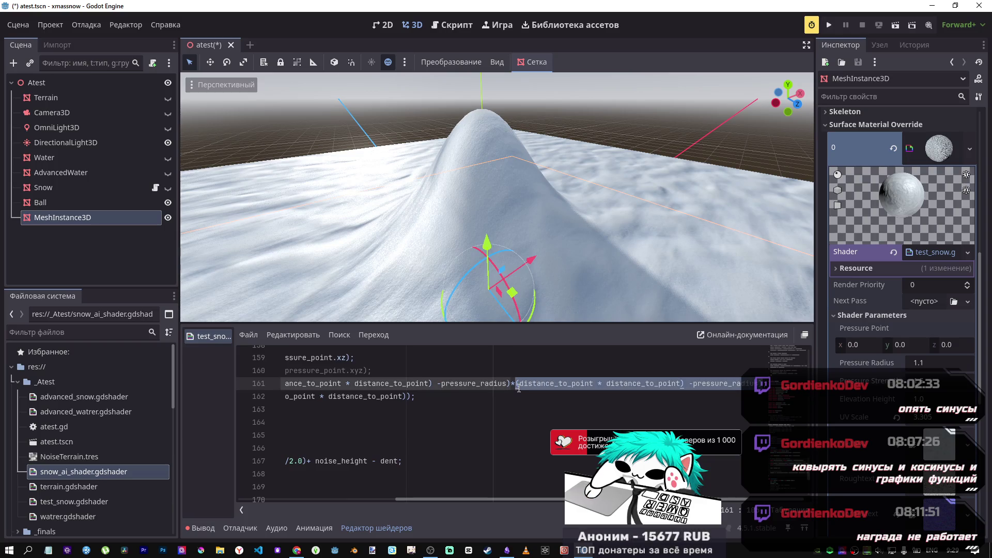
Step: Replace the duplicated term on line 161 with a pow() call using exponent 2.00
{"action": "key", "text": "BackSpace"}
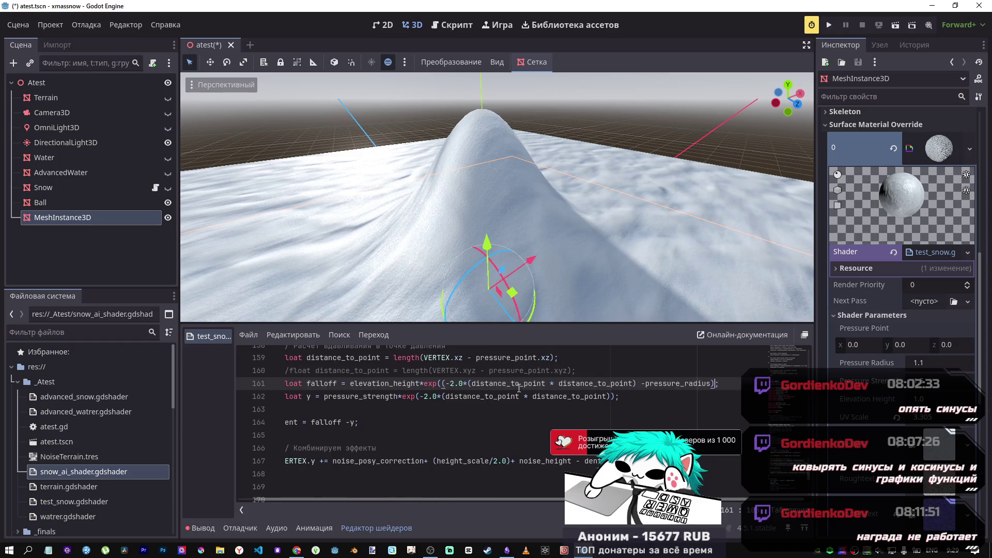
{"action": "type", "text": ")"}
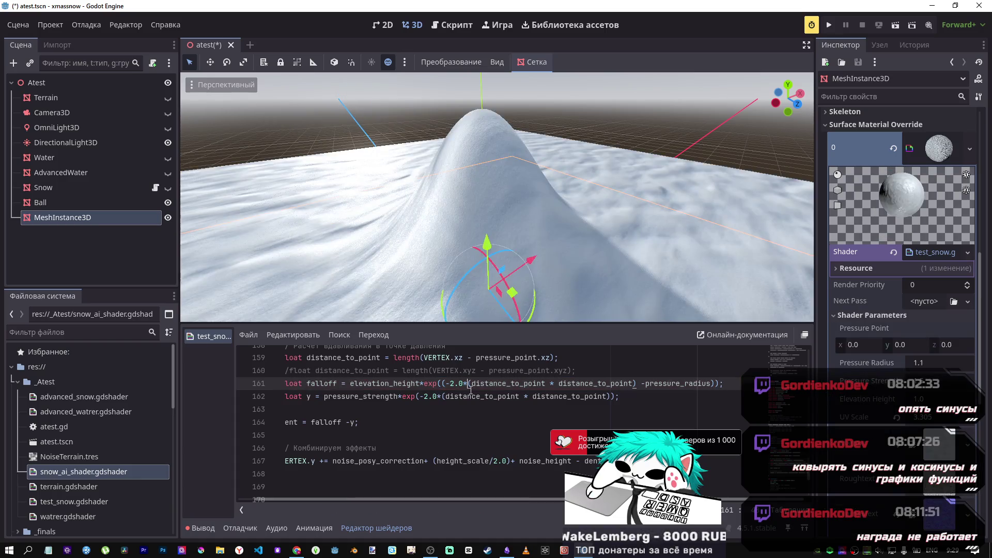
{"action": "type", "text": "pow("}
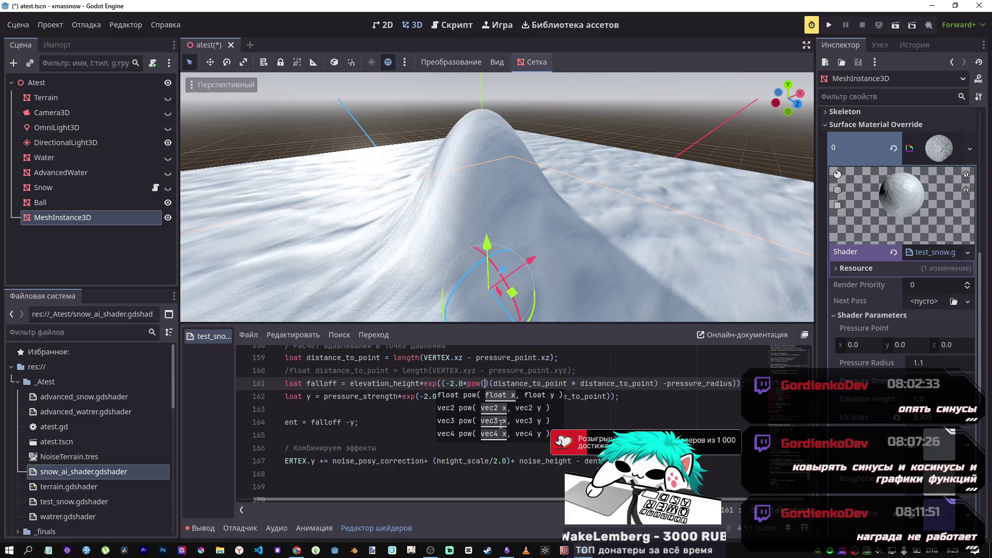
{"action": "key", "text": "Delete"}
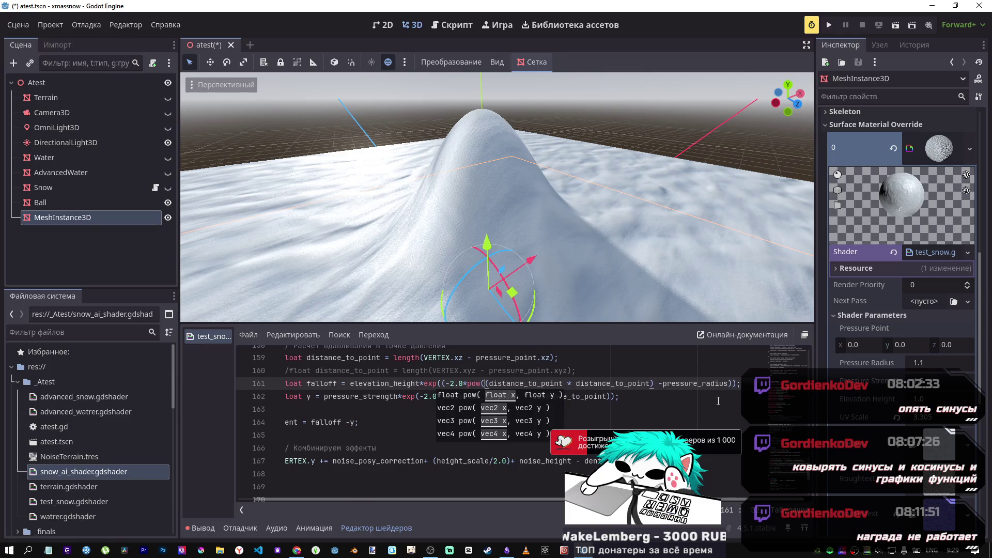
{"action": "left_click", "coordinate": [729, 383]}
{"action": "type", "text": ")"}
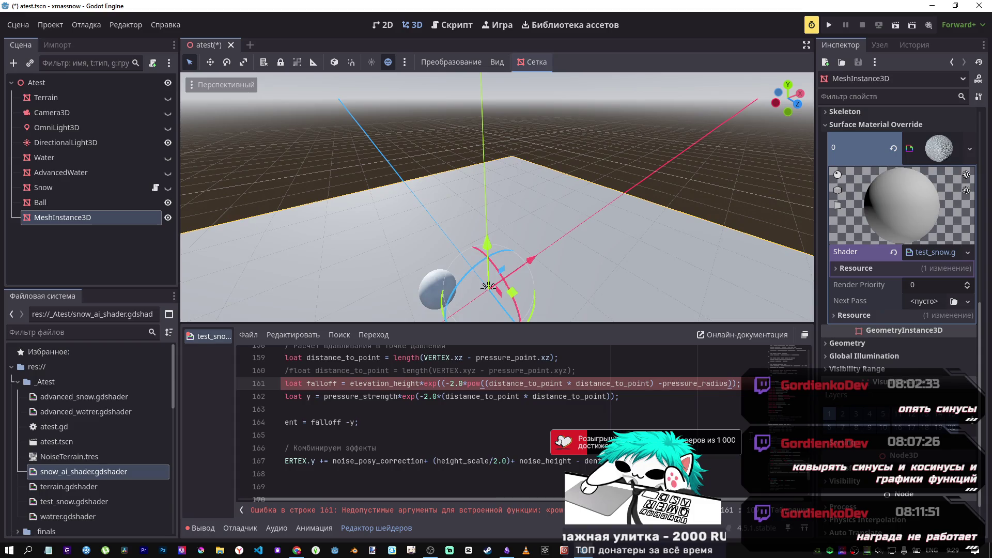
{"action": "type", "text": ",2"}
{"action": "key", "text": "BackSpace"}
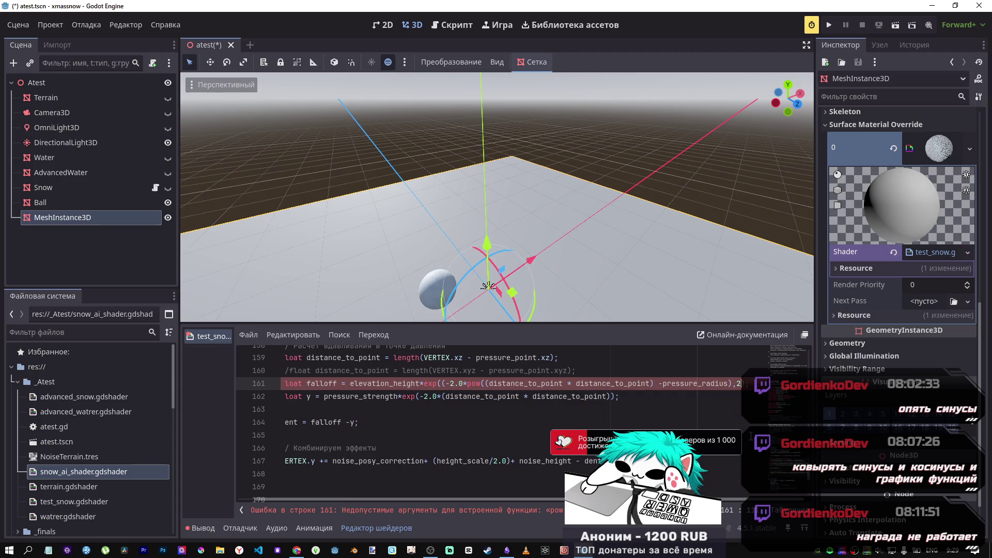
{"action": "type", "text": "0"}
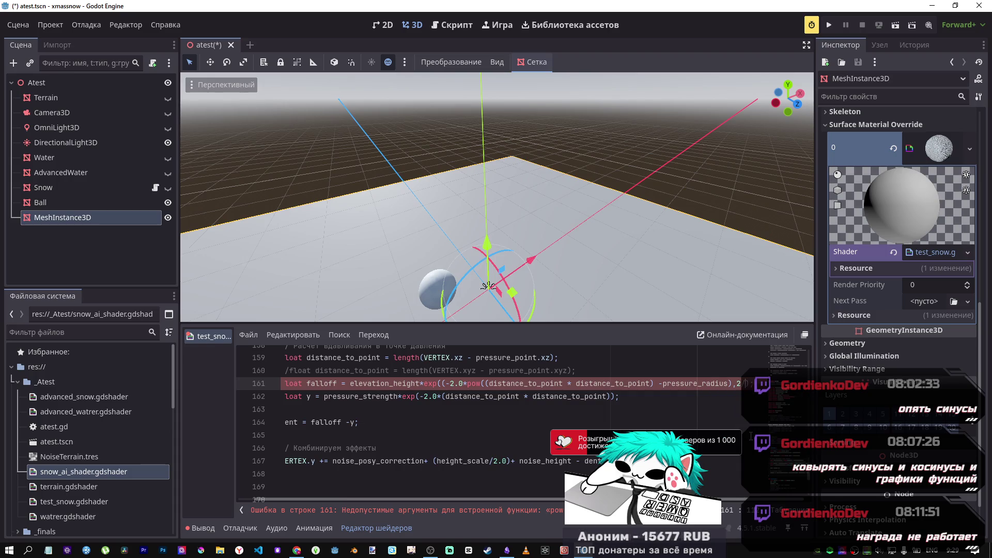
{"action": "type", "text": "0"}
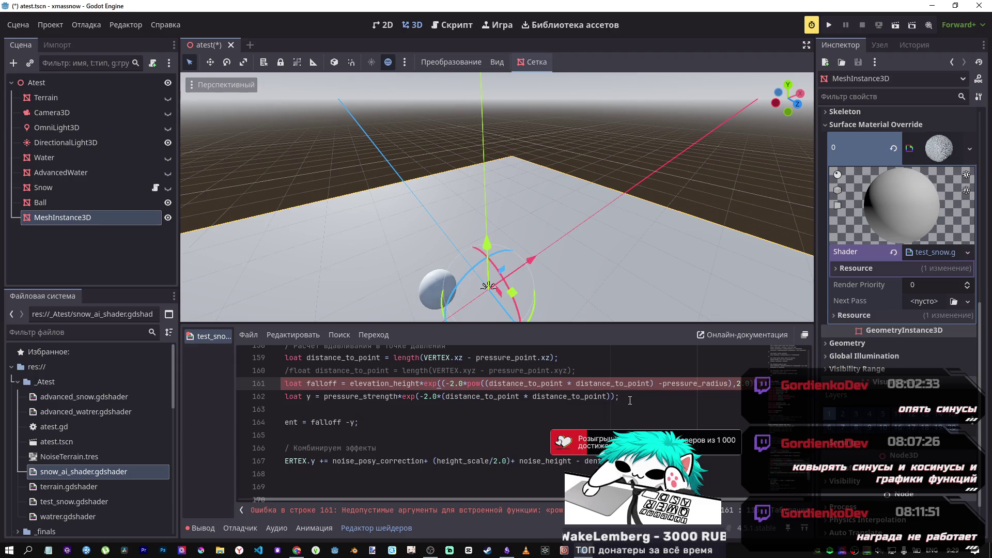
Step: Fix the bracket after distance_to_point, drop the exponent's .0, and replace the pow base with 2
{"action": "left_click", "coordinate": [653, 383]}
{"action": "key", "text": "BackSpace"}
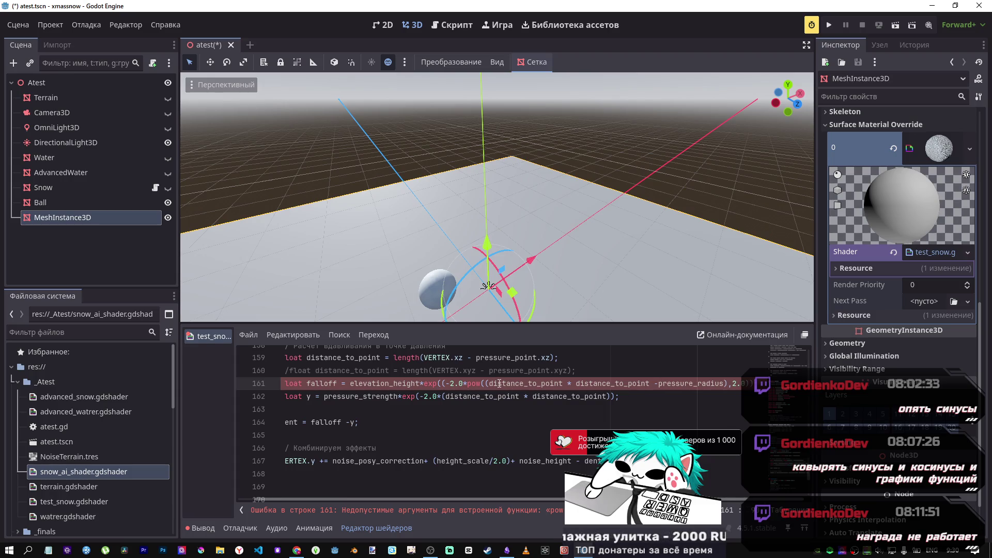
{"action": "type", "text": ")"}
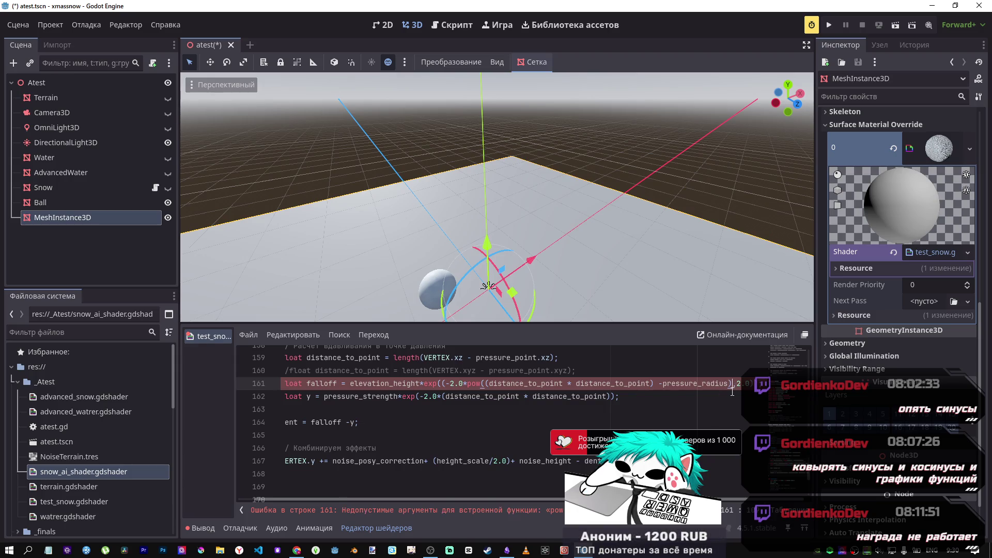
{"action": "key", "text": "End"}
{"action": "key", "text": "BackSpace"}
{"action": "key", "text": "BackSpace"}
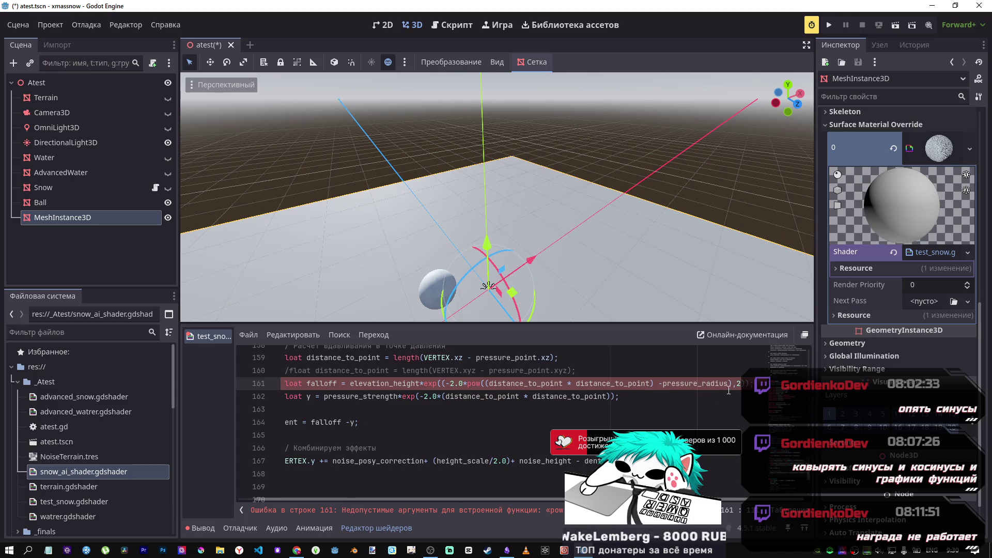
{"action": "left_click_drag", "start_coordinate": [734, 380], "coordinate": [487, 383]}
{"action": "key", "text": "ctrl+c"}
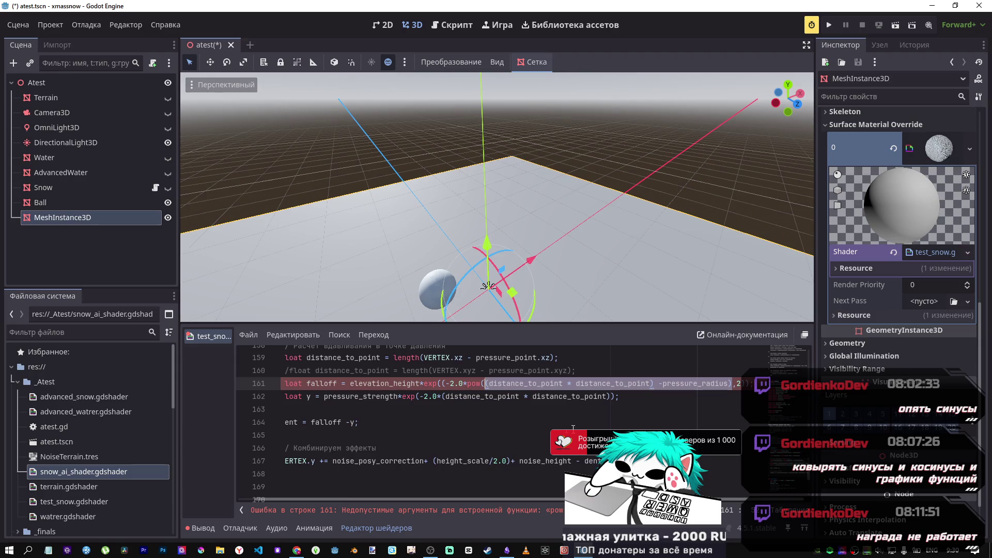
{"action": "type", "text": "2.0*pow(2"}
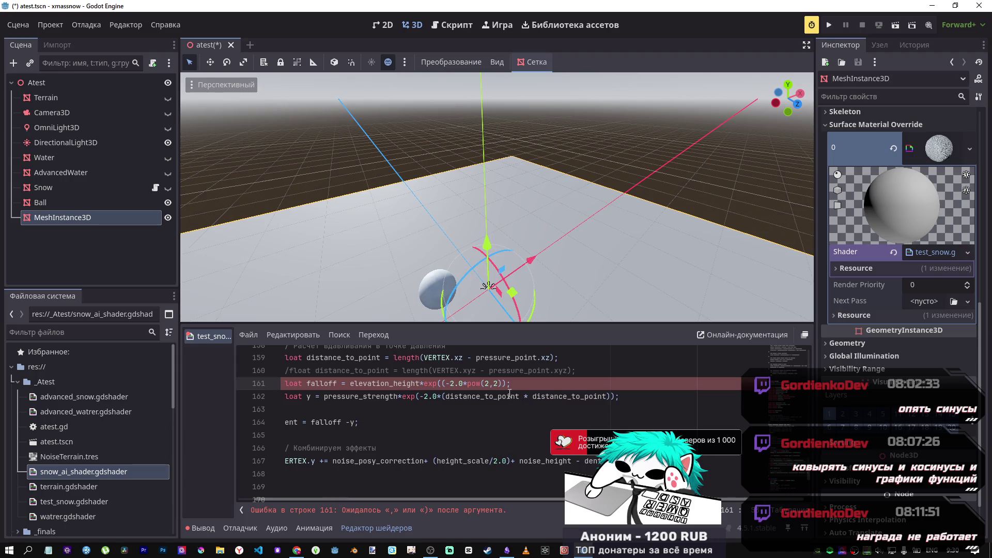
Step: Close pow(2,2) and paste the distance expression back in as the pow base
{"action": "left_click", "coordinate": [497, 383]}
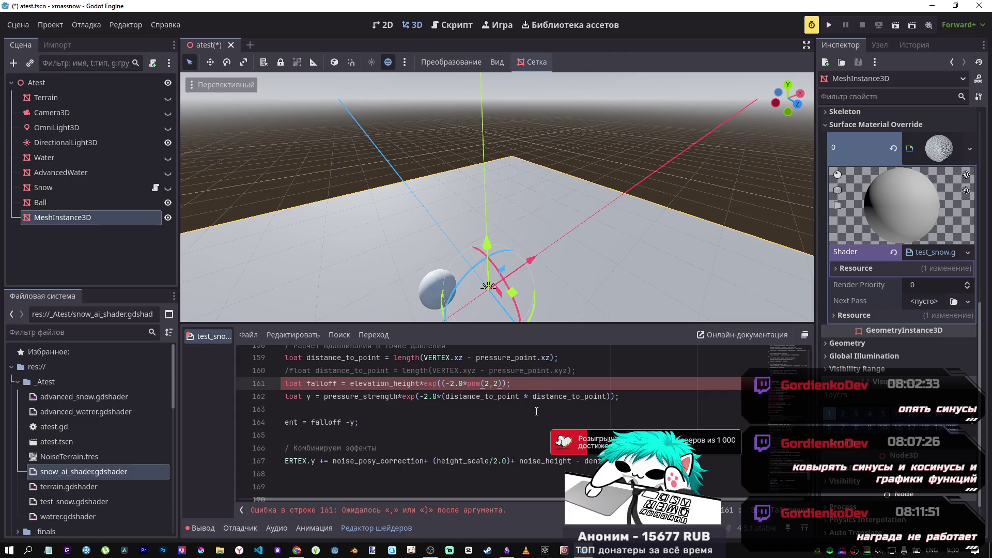
{"action": "type", "text": ")"}
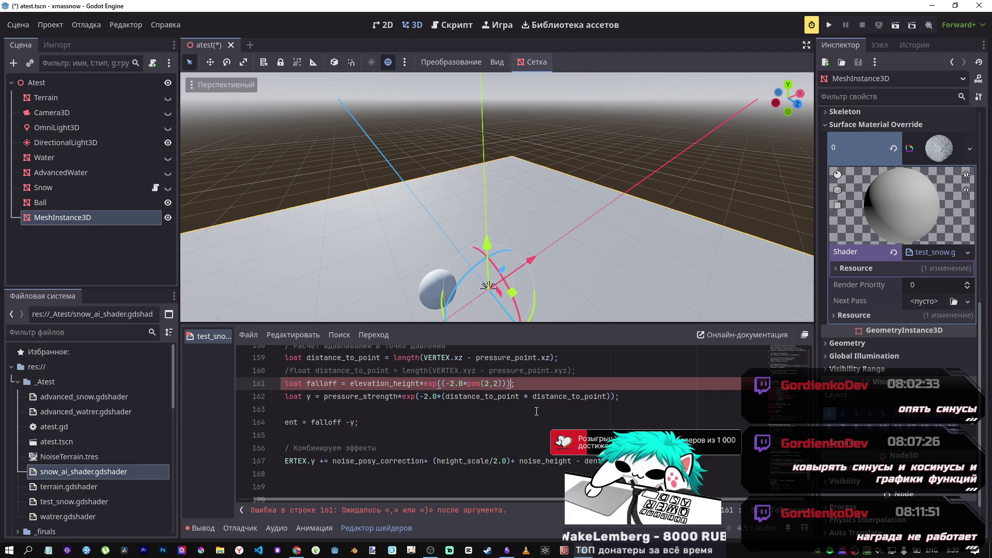
{"action": "key", "text": "Left"}
{"action": "key", "text": "Left"}
{"action": "key", "text": "Left"}
{"action": "key", "text": "shift+Left"}
{"action": "key", "text": "ctrl+v"}
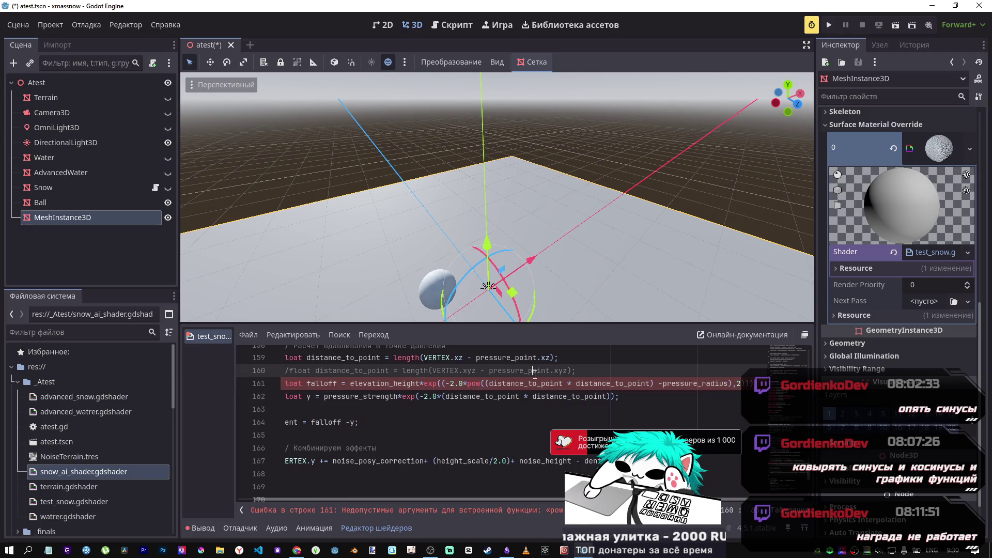
{"action": "scroll", "coordinate": [543, 377], "scroll_direction": "up", "scroll_amount": 1}
{"action": "scroll", "coordinate": [541, 376], "scroll_direction": "up", "scroll_amount": 3}
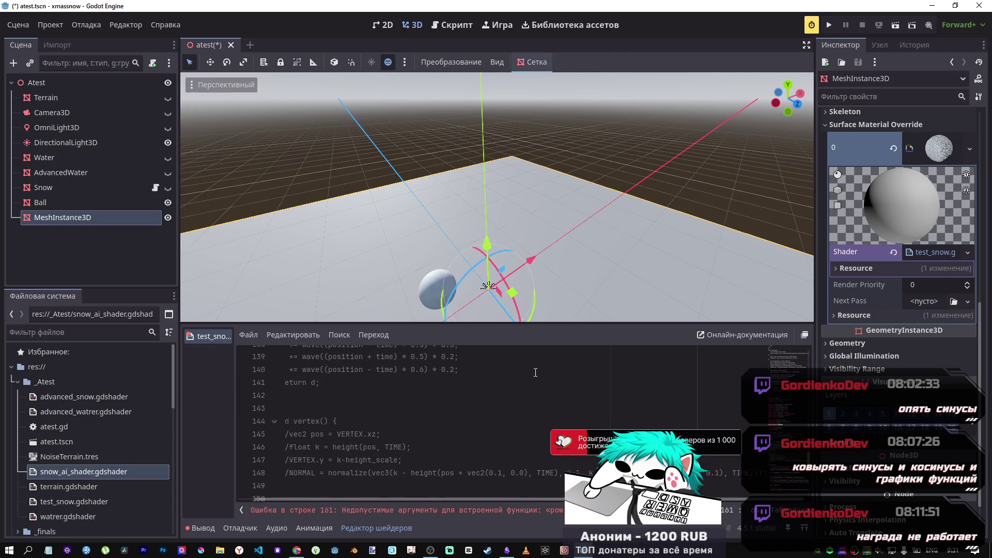
{"action": "scroll", "coordinate": [375, 433], "scroll_direction": "down", "scroll_amount": 3}
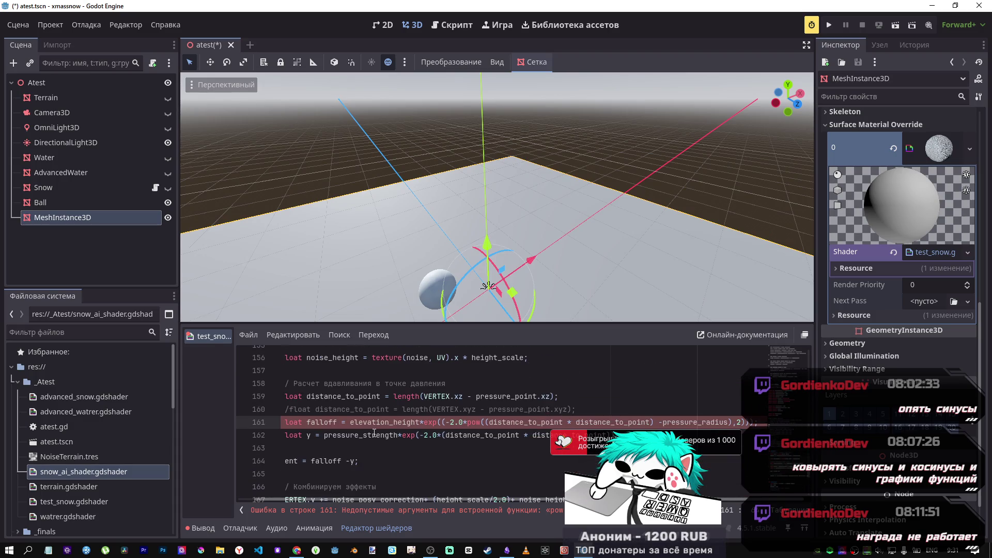
Step: Cut the distance expression out of pow on line 161 and start a new line above reading 'float x ='
{"action": "left_click", "coordinate": [282, 400]}
{"action": "left_click_drag", "start_coordinate": [424, 435], "coordinate": [790, 432]}
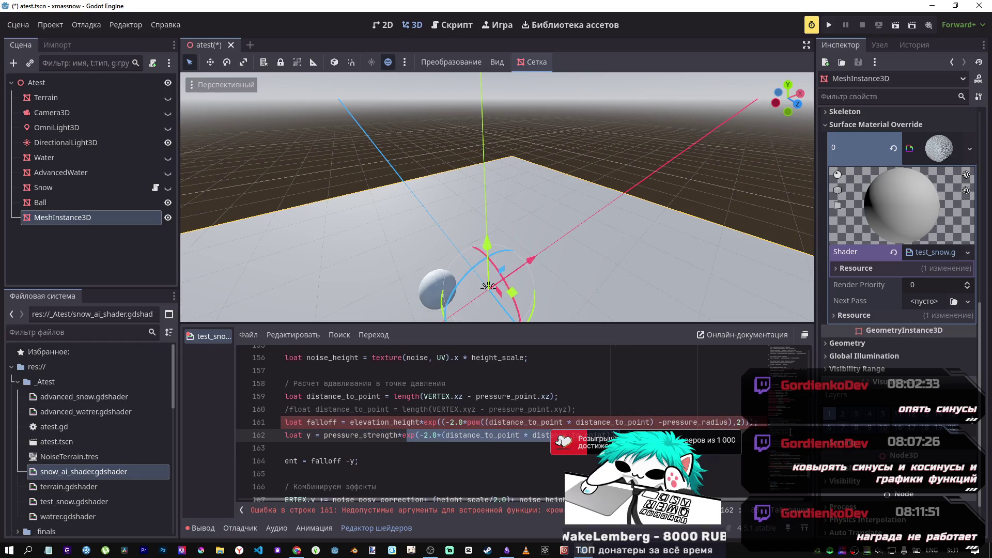
{"action": "left_click", "coordinate": [740, 423]}
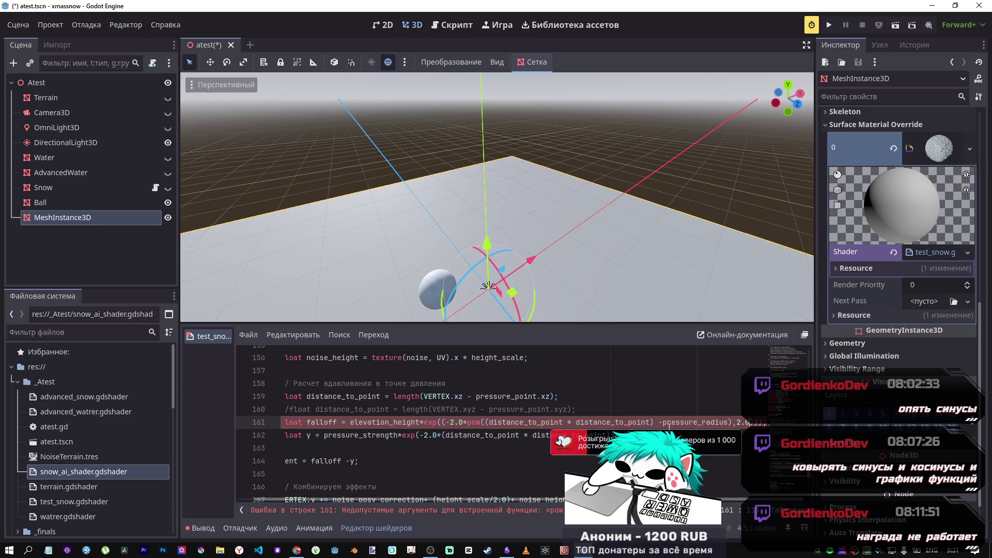
{"action": "left_click_drag", "start_coordinate": [732, 422], "coordinate": [486, 422]}
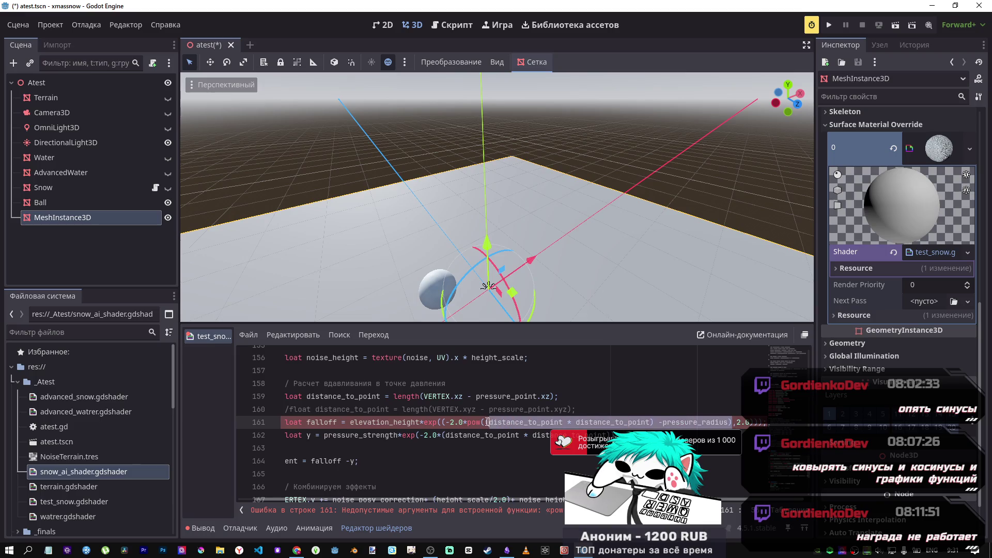
{"action": "key", "text": "BackSpace"}
{"action": "left_click", "coordinate": [601, 409]}
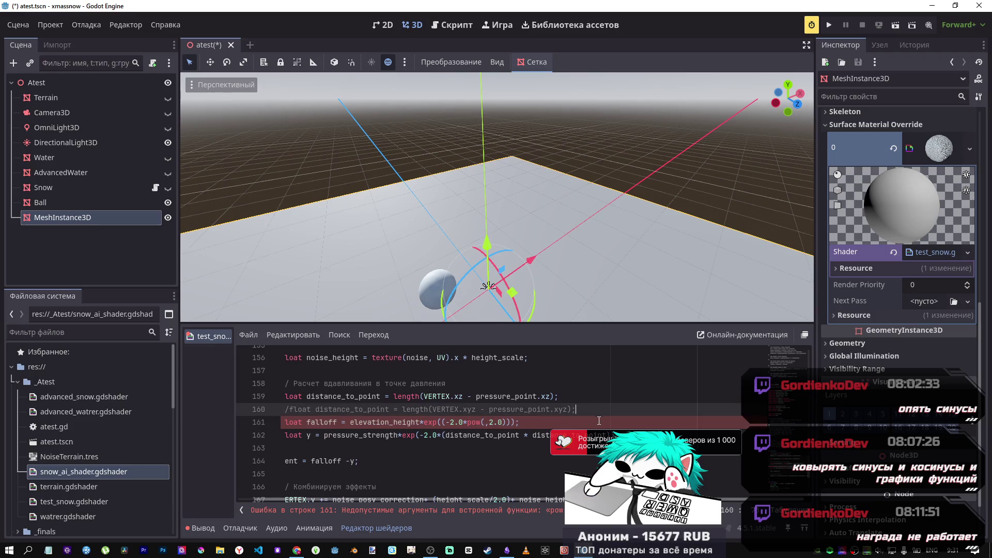
{"action": "key", "text": "Return"}
{"action": "type", "text": "float x "}
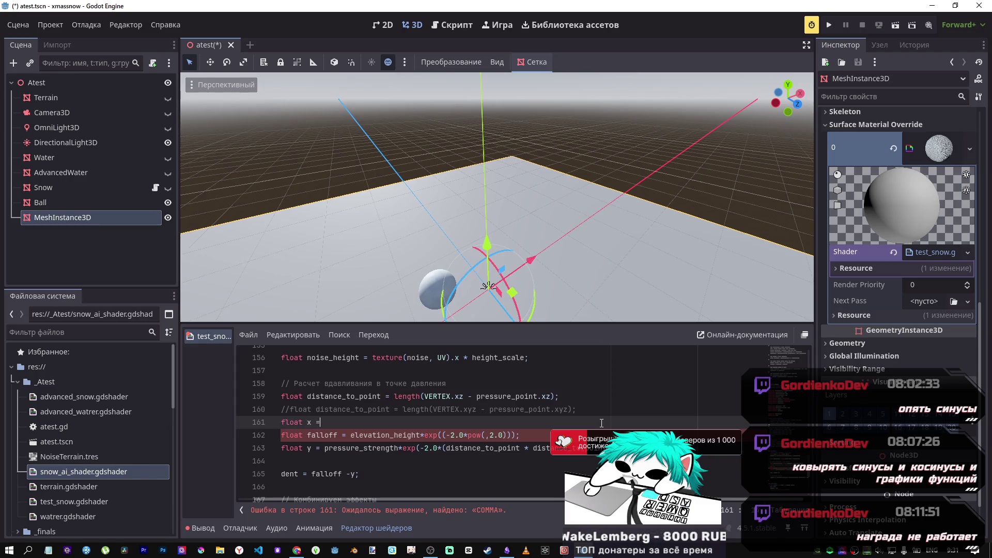
{"action": "type", "text": "="}
Step: Set x to the squared distance minus pressure_radius and make falloff use pow(x,2.0), removing stray brackets
{"action": "key", "text": "ctrl+v"}
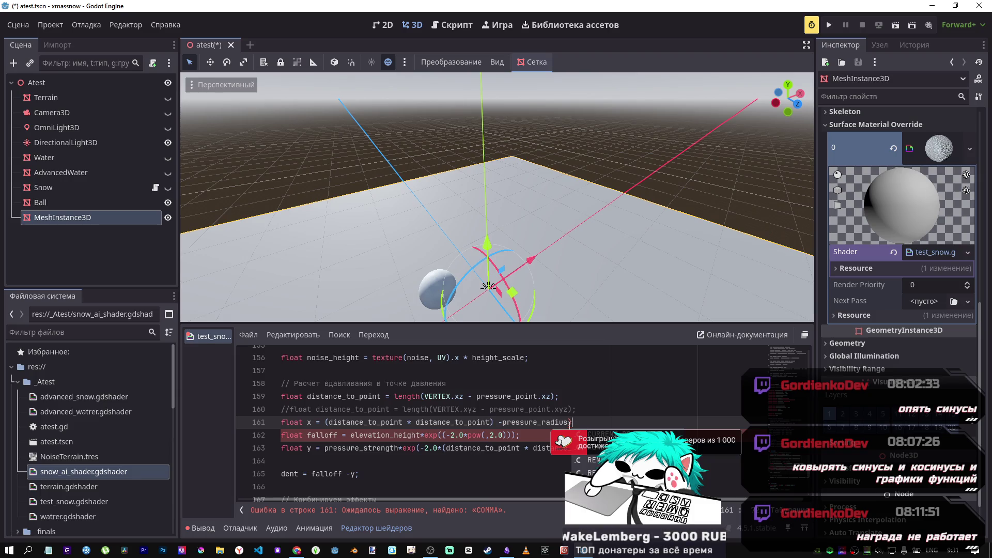
{"action": "key", "text": "BackSpace"}
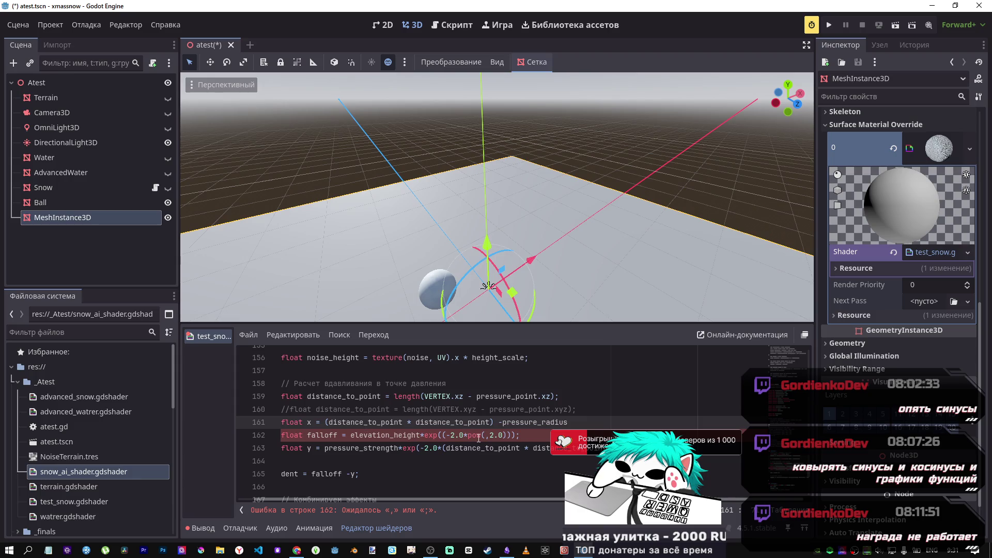
{"action": "left_click", "coordinate": [486, 436]}
{"action": "type", "text": "x,"}
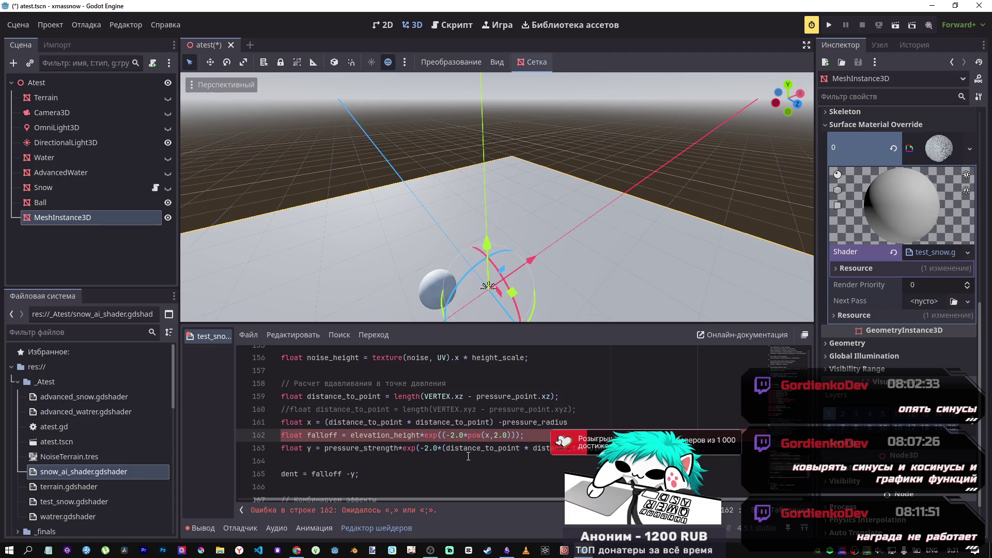
{"action": "key", "text": "Right"}
{"action": "key", "text": "Right"}
{"action": "key", "text": "Right"}
{"action": "key", "text": "Delete"}
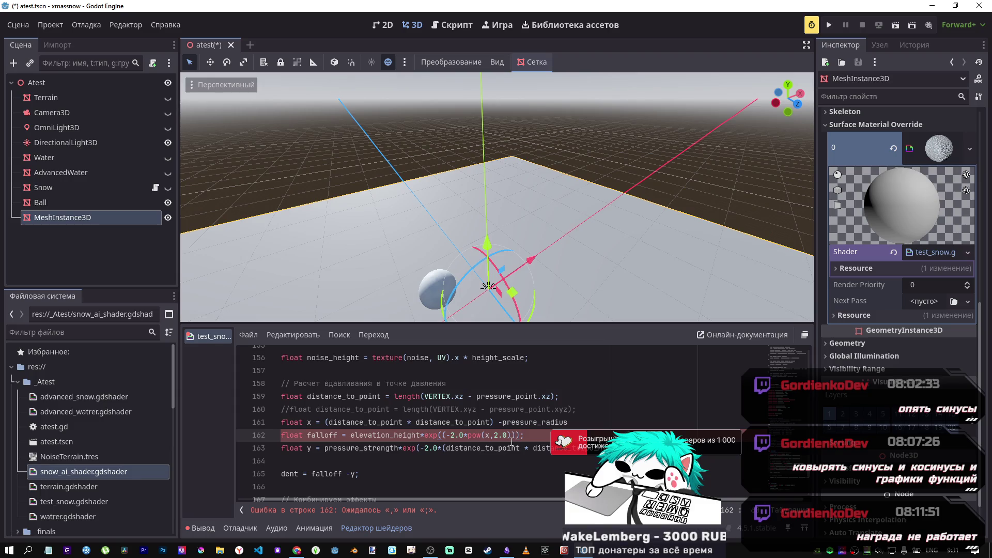
{"action": "key", "text": "BackSpace"}
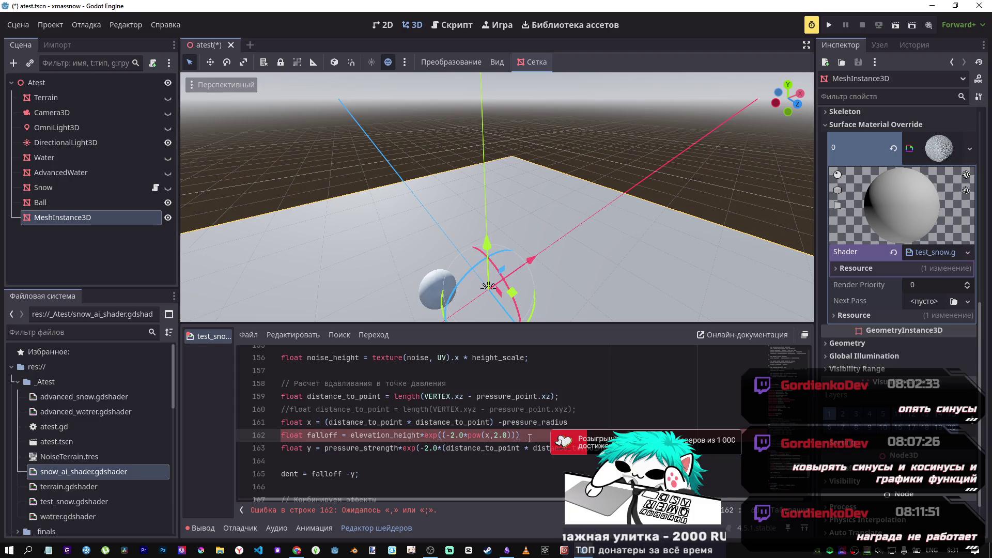
{"action": "type", "text": ");"}
{"action": "left_click", "coordinate": [590, 422]}
{"action": "type", "text": ";"}
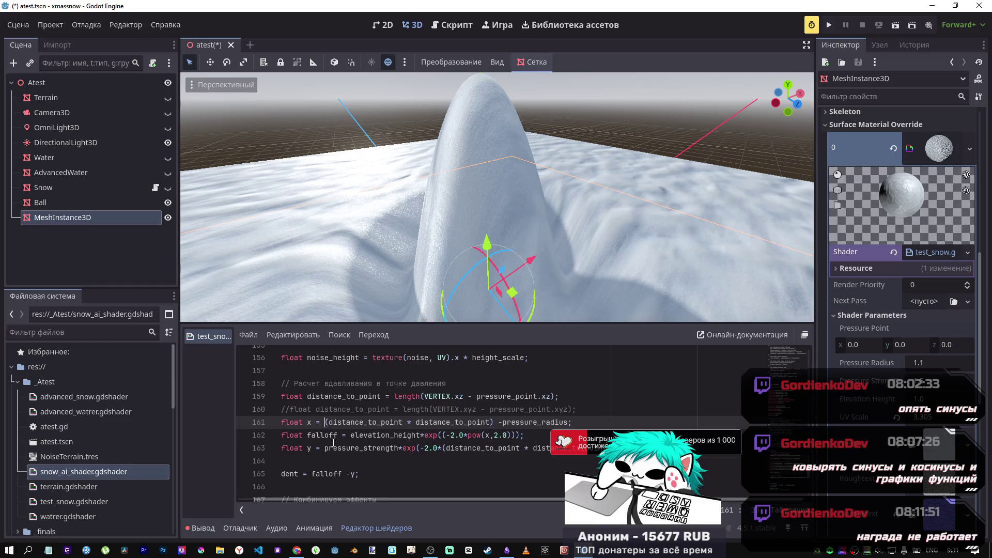
Step: Edit line 165 to 'dent = falloff + y' and drag Pressure Radius up to 2.38
{"action": "type", "text": "-"}
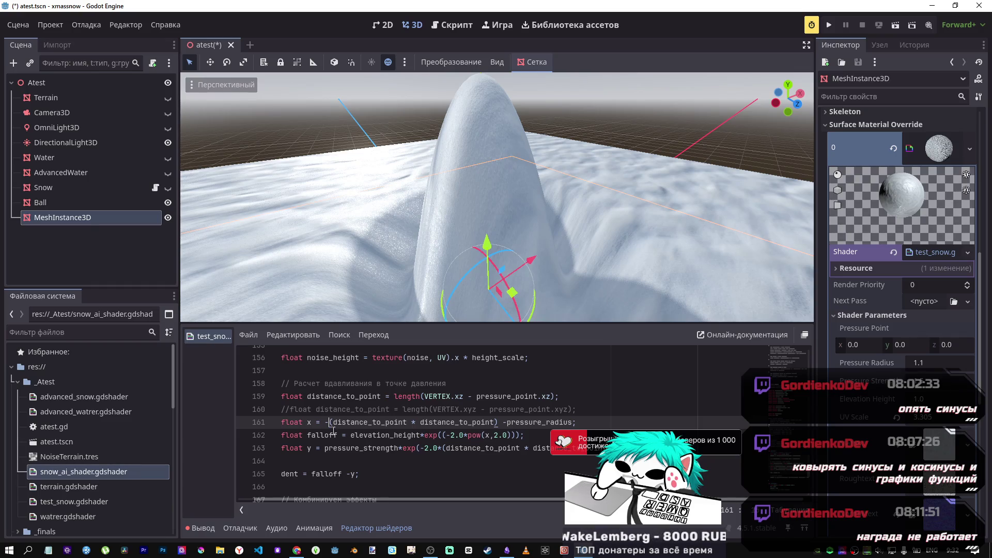
{"action": "key", "text": "BackSpace"}
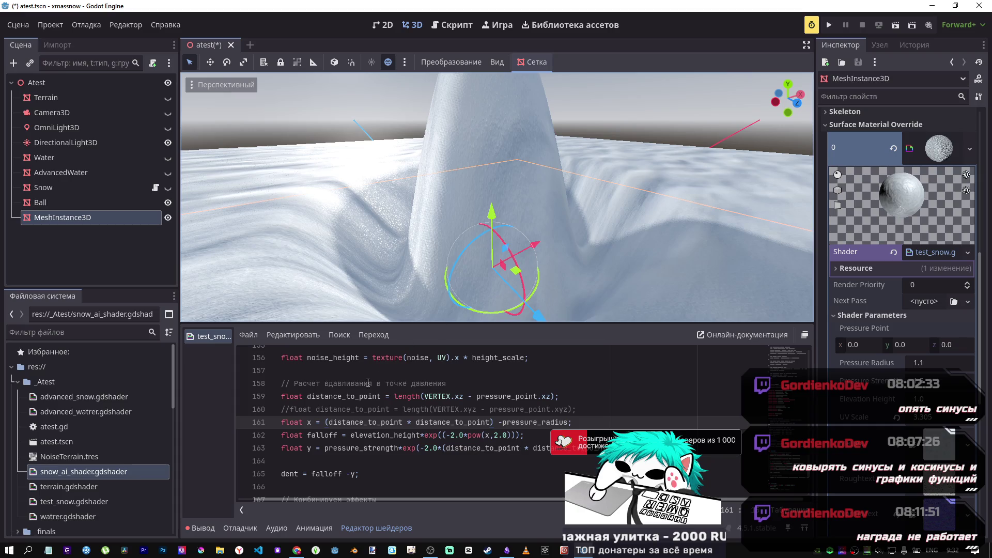
{"action": "left_click", "coordinate": [347, 474]}
{"action": "type", "text": "+"}
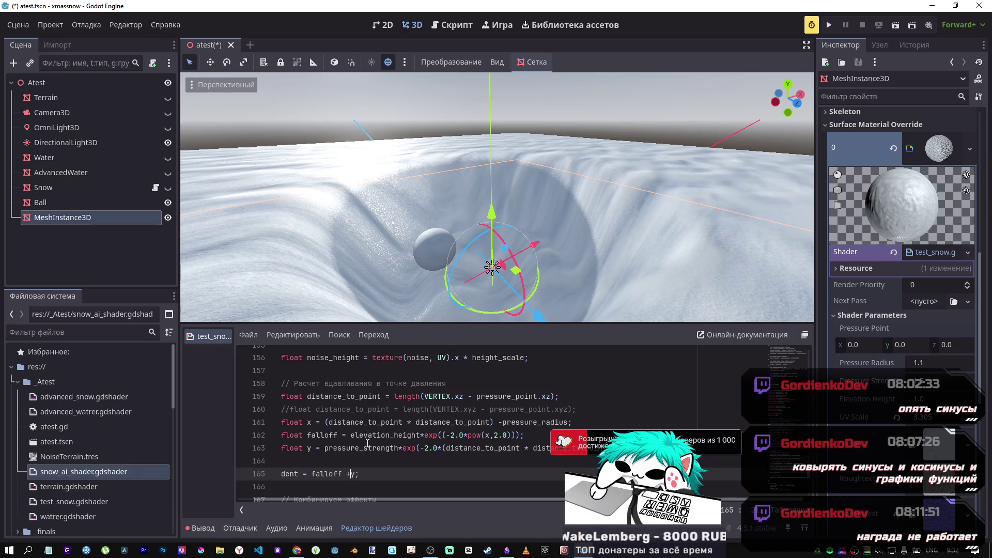
{"action": "mouse_move", "coordinate": [497, 196]}
{"action": "left_mouse_down"}
{"action": "mouse_move", "coordinate": [475, 181]}
{"action": "mouse_move", "coordinate": [497, 196]}
{"action": "left_mouse_up"}
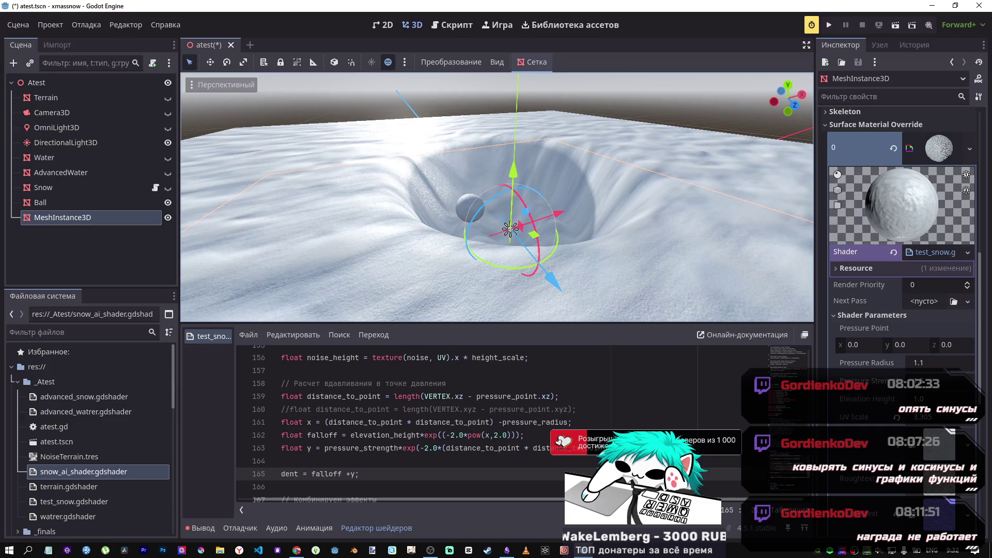
{"action": "mouse_move", "coordinate": [925, 362]}
{"action": "left_mouse_down"}
{"action": "mouse_move", "coordinate": [945, 362]}
{"action": "mouse_move", "coordinate": [924, 362]}
{"action": "mouse_move", "coordinate": [938, 362]}
{"action": "mouse_move", "coordinate": [922, 399]}
{"action": "mouse_move", "coordinate": [899, 399]}
{"action": "left_mouse_up"}
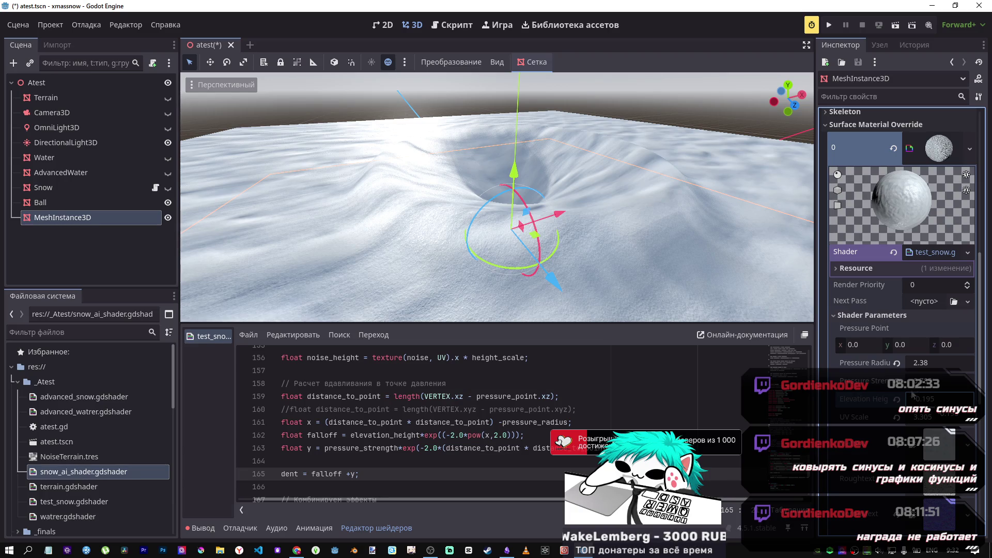
Step: Lower Pressure Strength for a shallower crater and set Pressure Radius to 1
{"action": "mouse_move", "coordinate": [930, 369]}
{"action": "left_mouse_down"}
{"action": "mouse_move", "coordinate": [912, 368]}
{"action": "mouse_move", "coordinate": [938, 362]}
{"action": "left_mouse_up"}
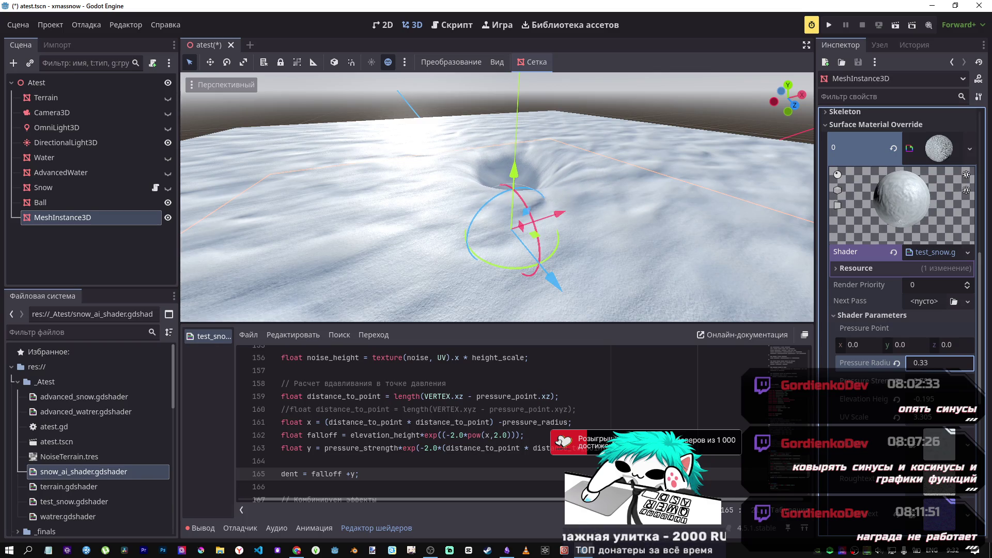
{"action": "scroll", "coordinate": [497, 197], "scroll_direction": "up", "scroll_amount": 5}
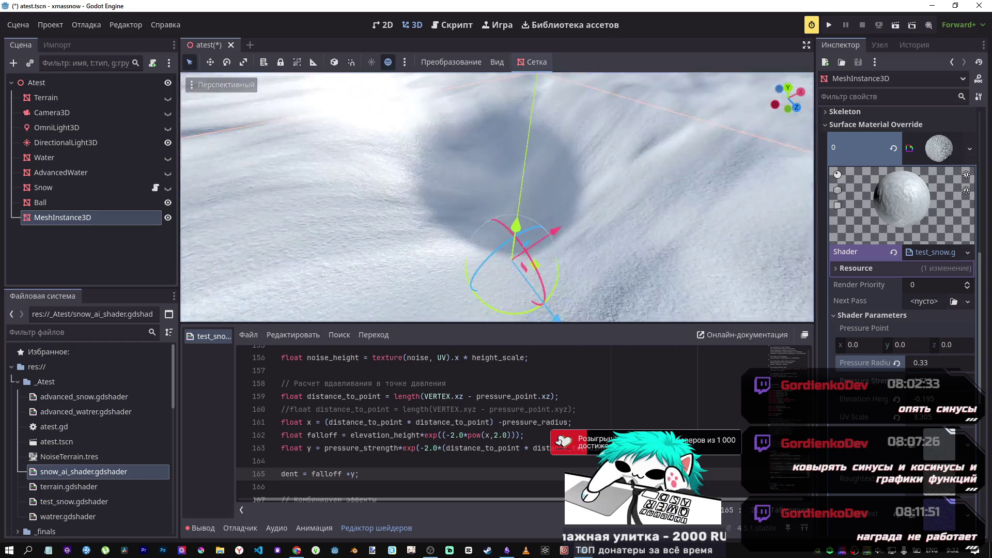
{"action": "scroll", "coordinate": [496, 197], "scroll_direction": "down", "scroll_amount": 5}
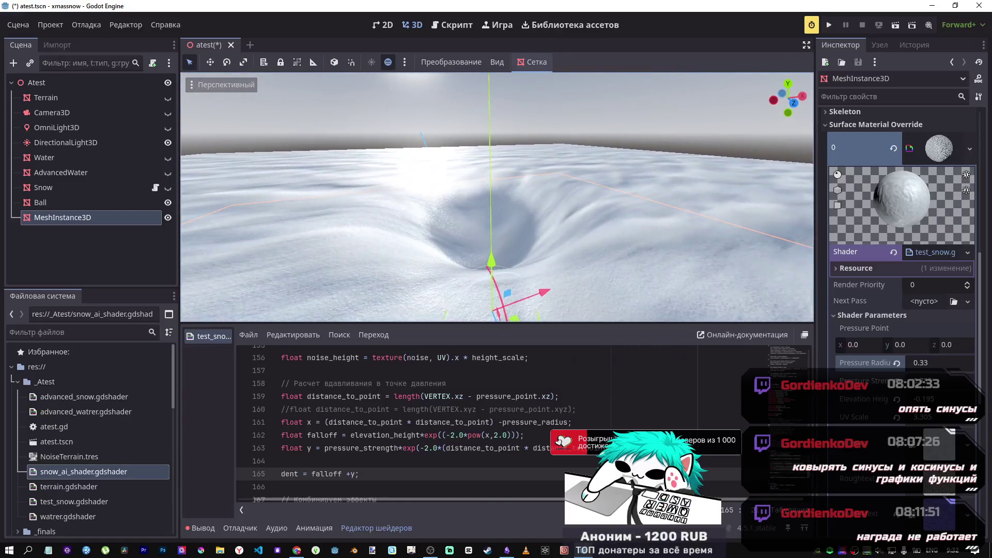
{"action": "left_click_drag", "start_coordinate": [930, 381], "coordinate": [847, 357]}
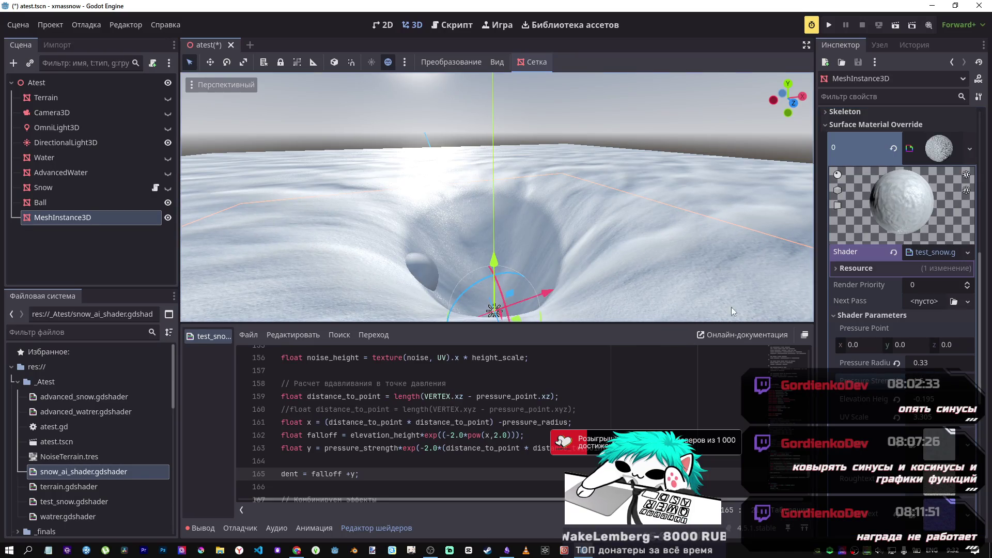
{"action": "mouse_move", "coordinate": [930, 362]}
{"action": "left_mouse_down"}
{"action": "mouse_move", "coordinate": [963, 362]}
{"action": "mouse_move", "coordinate": [927, 364]}
{"action": "left_mouse_up"}
{"action": "left_click", "coordinate": [924, 366]}
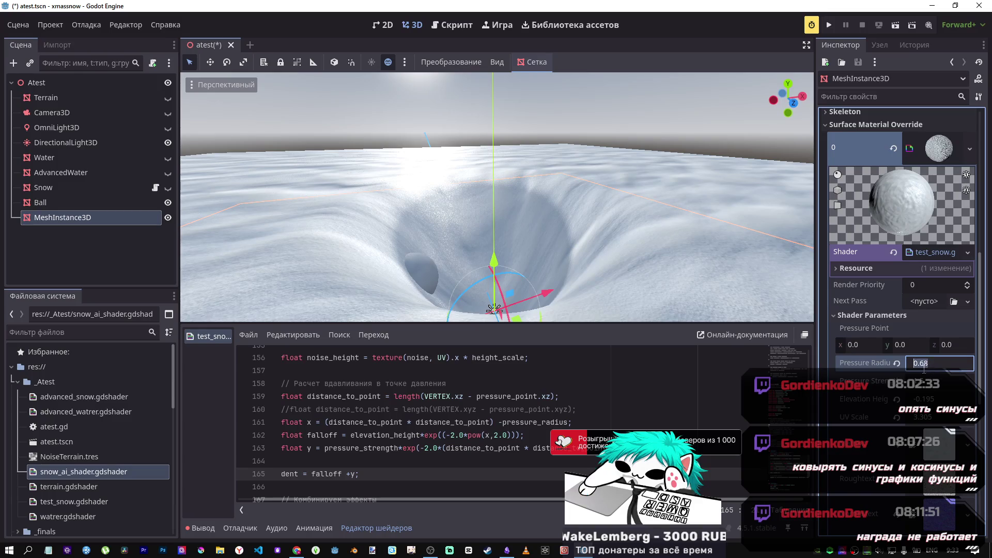
{"action": "key", "text": "Return"}
Step: Tweak p in Desmos, set Pressure Radius to 1.5 and Elevation Height to -0.175, and save
{"action": "key", "text": "alt+Tab"}
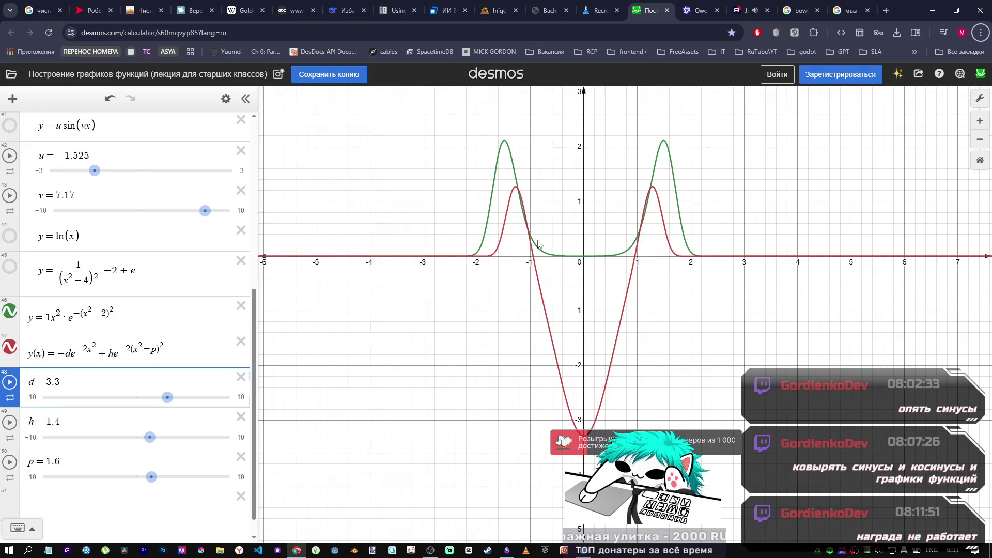
{"action": "left_click_drag", "start_coordinate": [150, 480], "coordinate": [151, 482]}
{"action": "key", "text": "alt+Tab"}
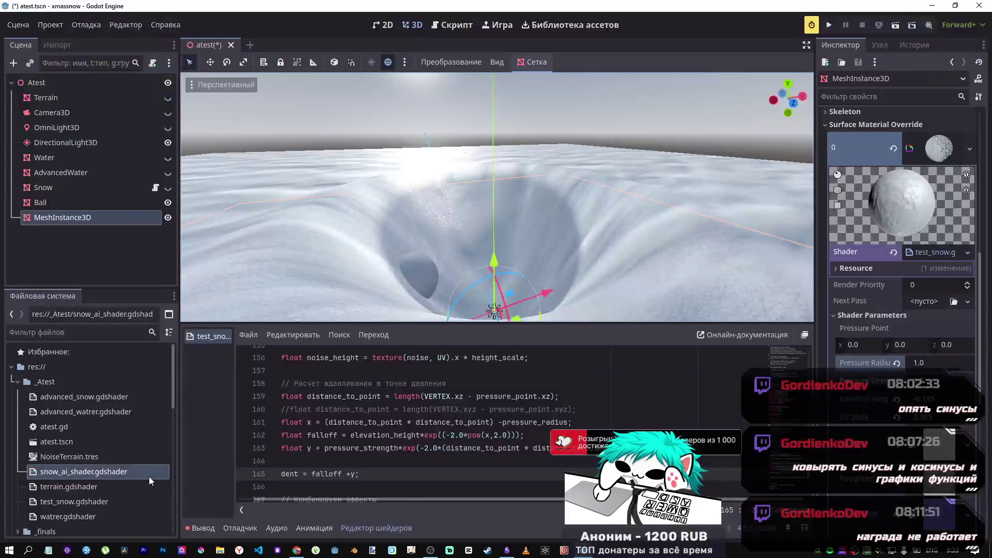
{"action": "left_click", "coordinate": [930, 362]}
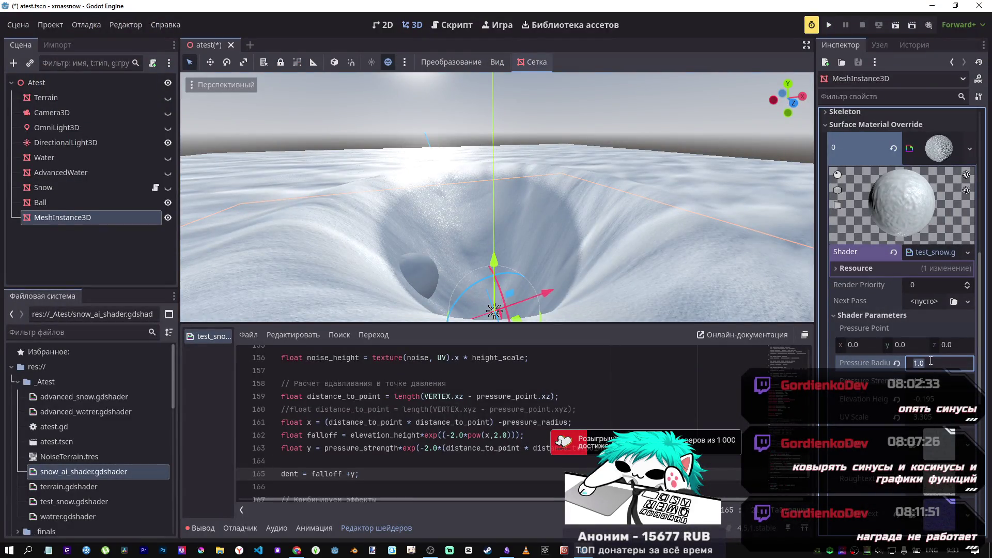
{"action": "type", "text": "1.5"}
{"action": "key", "text": "Return"}
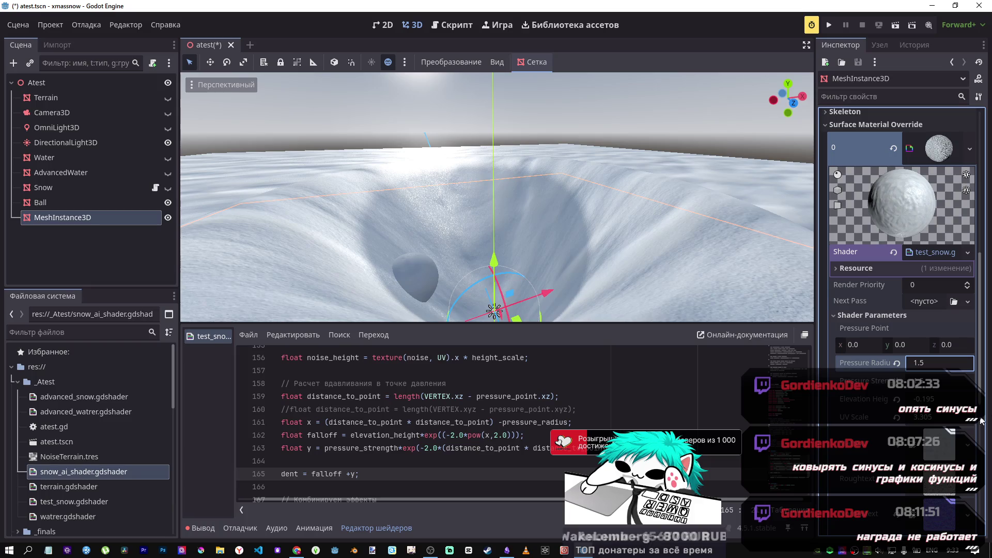
{"action": "mouse_move", "coordinate": [933, 398]}
{"action": "left_mouse_down"}
{"action": "mouse_move", "coordinate": [893, 398]}
{"action": "mouse_move", "coordinate": [945, 399]}
{"action": "left_mouse_up"}
{"action": "key", "text": "ctrl+s"}
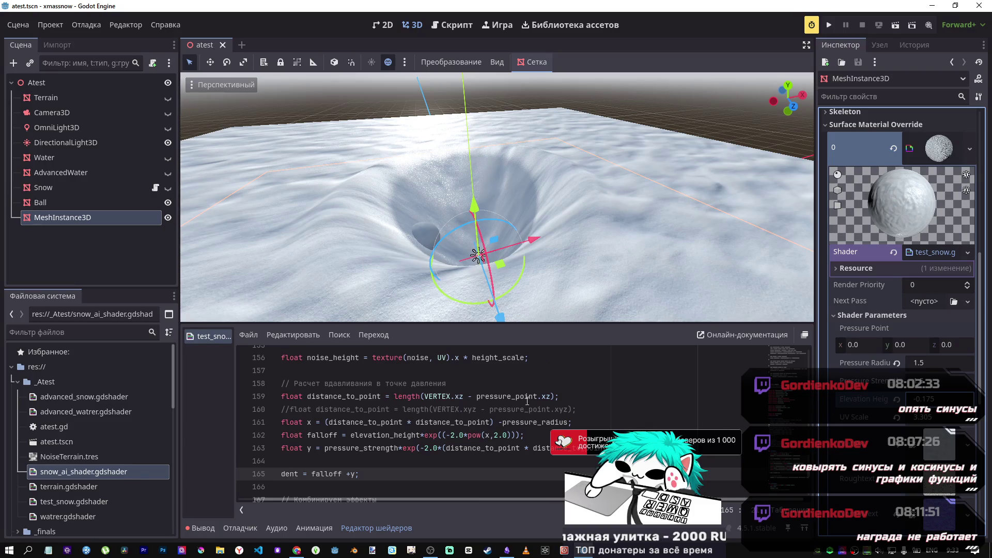
Step: Review the shader code, then set Elevation Height to about -0.265 and Pressure Radius to 0.47
{"action": "scroll", "coordinate": [580, 424], "scroll_direction": "up", "scroll_amount": 2}
{"action": "scroll", "coordinate": [694, 419], "scroll_direction": "down", "scroll_amount": 3}
{"action": "scroll", "coordinate": [693, 420], "scroll_direction": "up", "scroll_amount": 8}
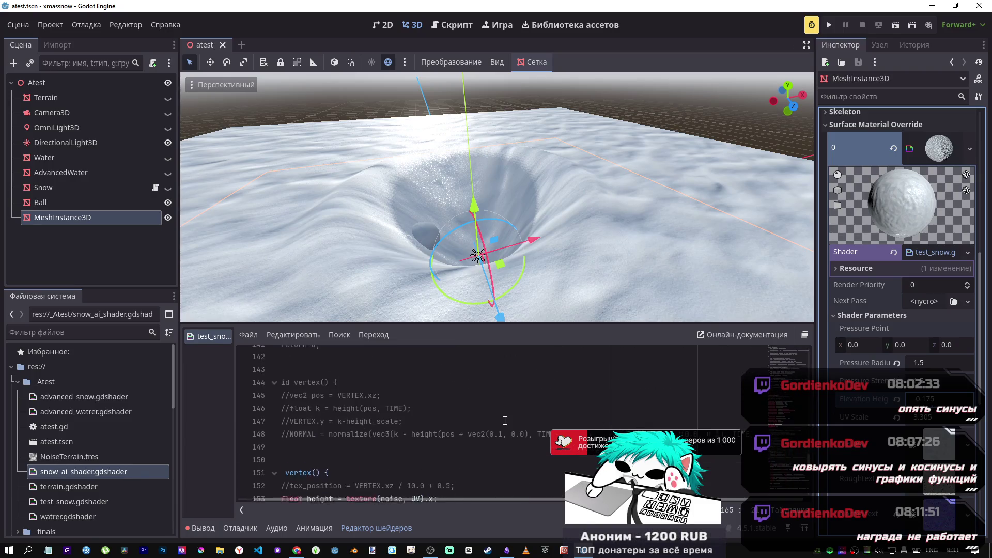
{"action": "scroll", "coordinate": [415, 415], "scroll_direction": "down", "scroll_amount": 5}
{"action": "scroll", "coordinate": [417, 411], "scroll_direction": "up", "scroll_amount": 4}
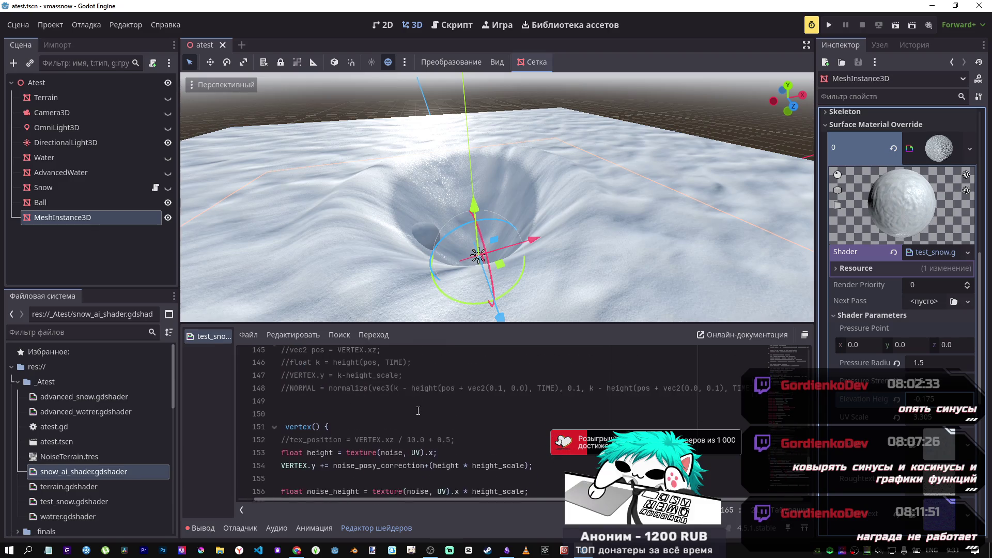
{"action": "scroll", "coordinate": [423, 408], "scroll_direction": "down", "scroll_amount": 6}
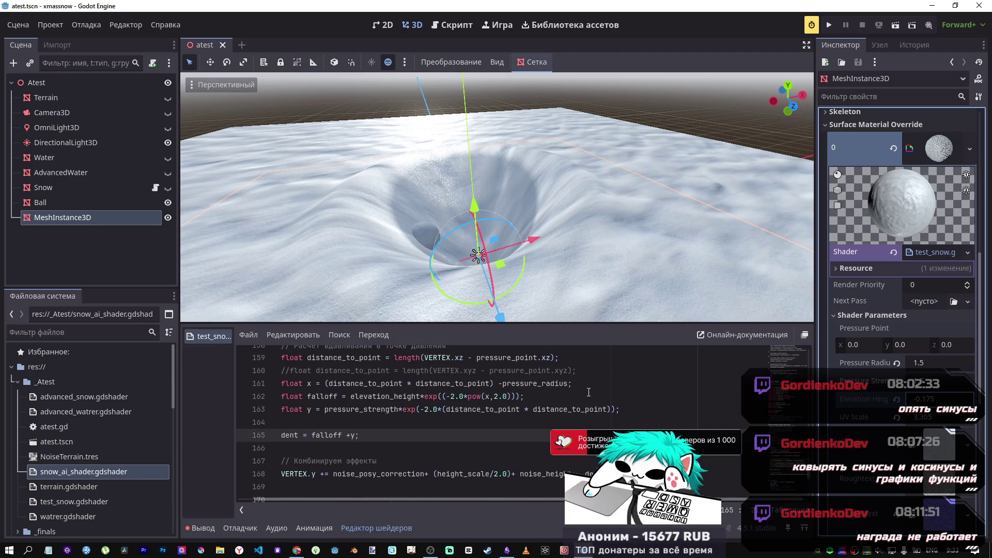
{"action": "scroll", "coordinate": [549, 409], "scroll_direction": "up", "scroll_amount": 4}
{"action": "scroll", "coordinate": [465, 408], "scroll_direction": "down", "scroll_amount": 2}
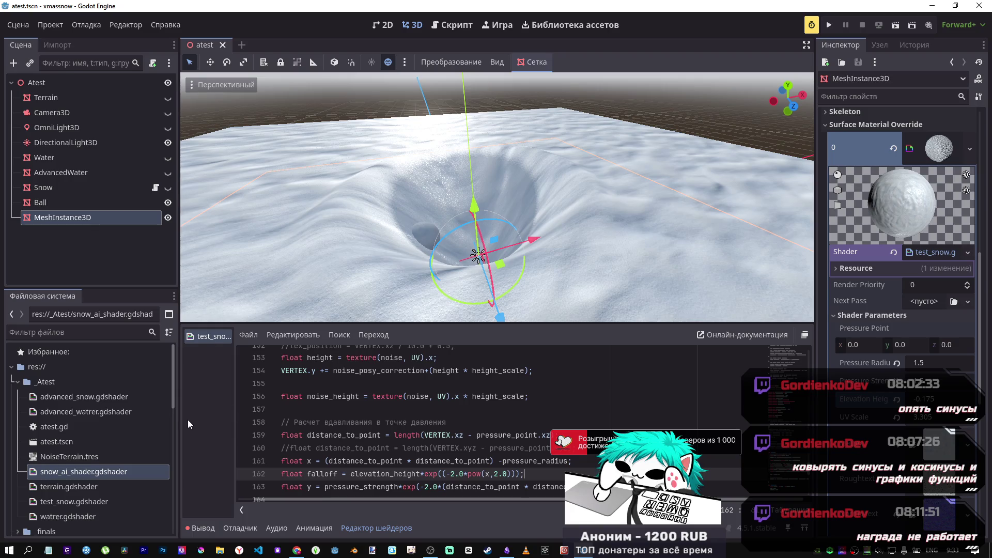
{"action": "scroll", "coordinate": [791, 407], "scroll_direction": "up", "scroll_amount": 10}
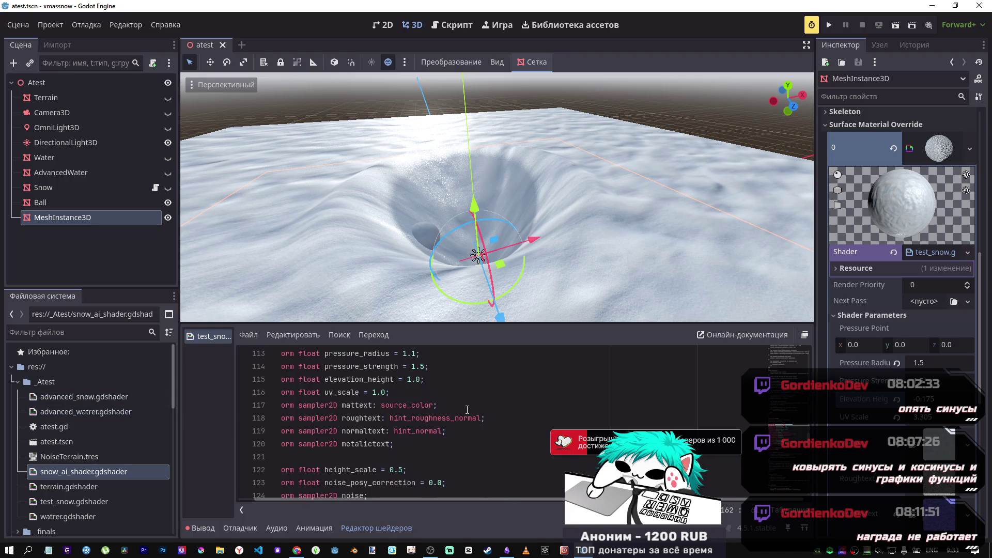
{"action": "scroll", "coordinate": [779, 448], "scroll_direction": "down", "scroll_amount": 7}
{"action": "scroll", "coordinate": [644, 419], "scroll_direction": "down", "scroll_amount": 6}
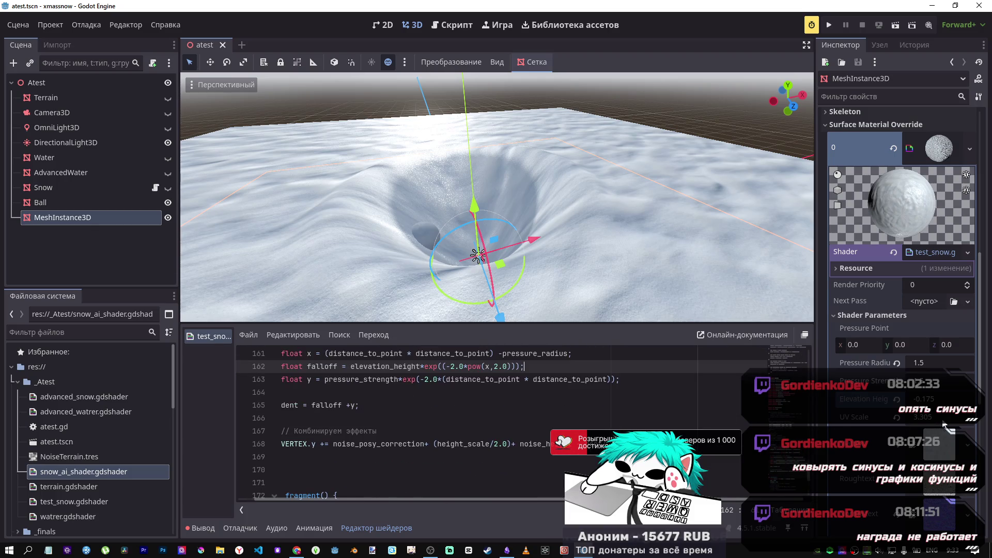
{"action": "mouse_move", "coordinate": [925, 398]}
{"action": "left_mouse_down"}
{"action": "mouse_move", "coordinate": [899, 398]}
{"action": "mouse_move", "coordinate": [930, 399]}
{"action": "mouse_move", "coordinate": [914, 399]}
{"action": "left_mouse_up"}
{"action": "mouse_move", "coordinate": [930, 362]}
{"action": "left_mouse_down"}
{"action": "mouse_move", "coordinate": [899, 363]}
{"action": "mouse_move", "coordinate": [924, 365]}
{"action": "left_mouse_up"}
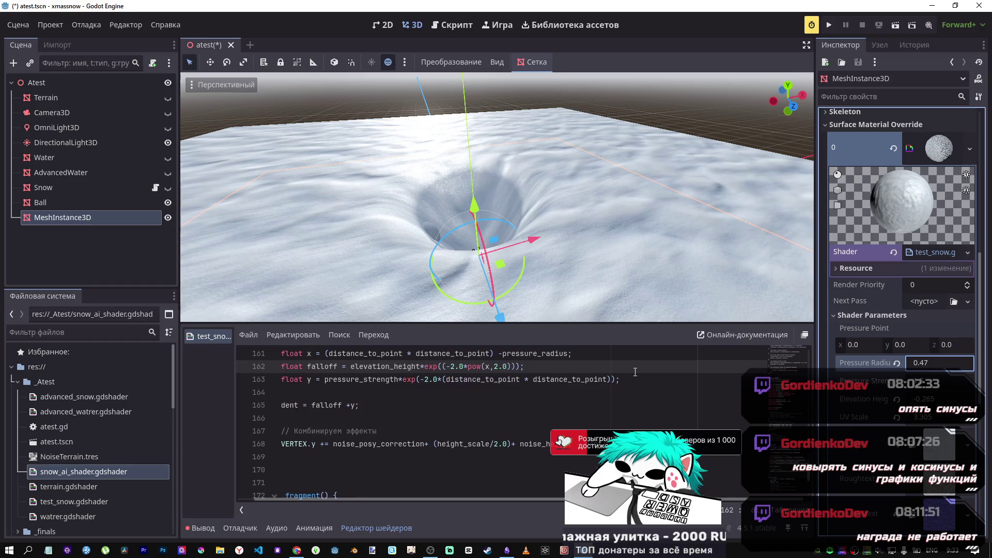
{"action": "key", "text": "alt+Tab"}
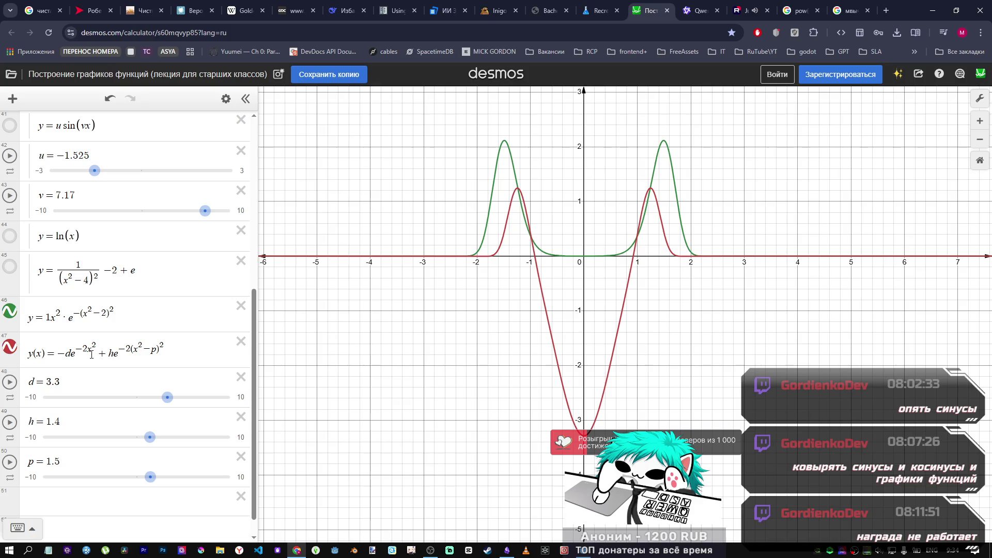
Step: Experiment with the exponents in expression 47, leaving the dip exponent at 8
{"action": "double_click", "coordinate": [130, 348]}
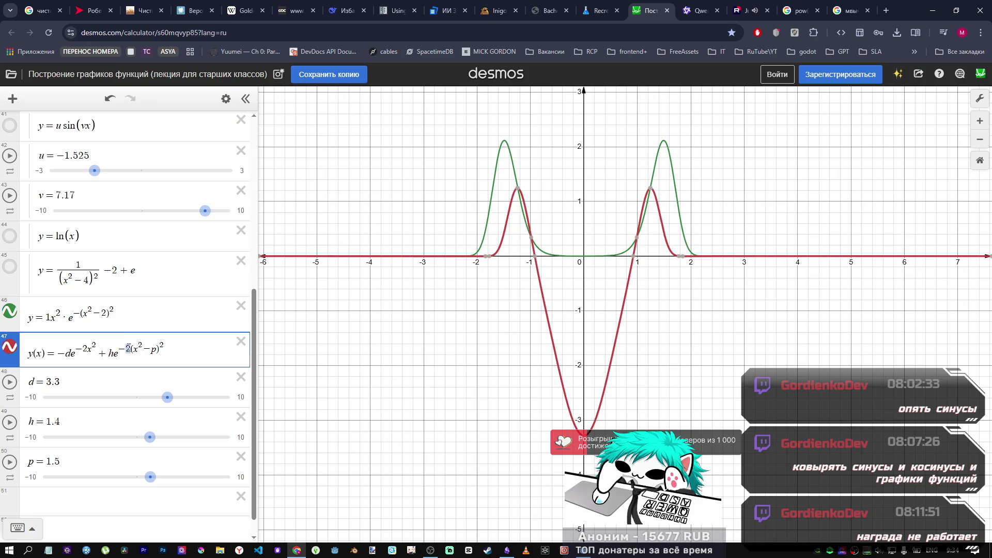
{"action": "type", "text": "4"}
{"action": "key", "text": "ctrl+z"}
{"action": "type", "text": "5"}
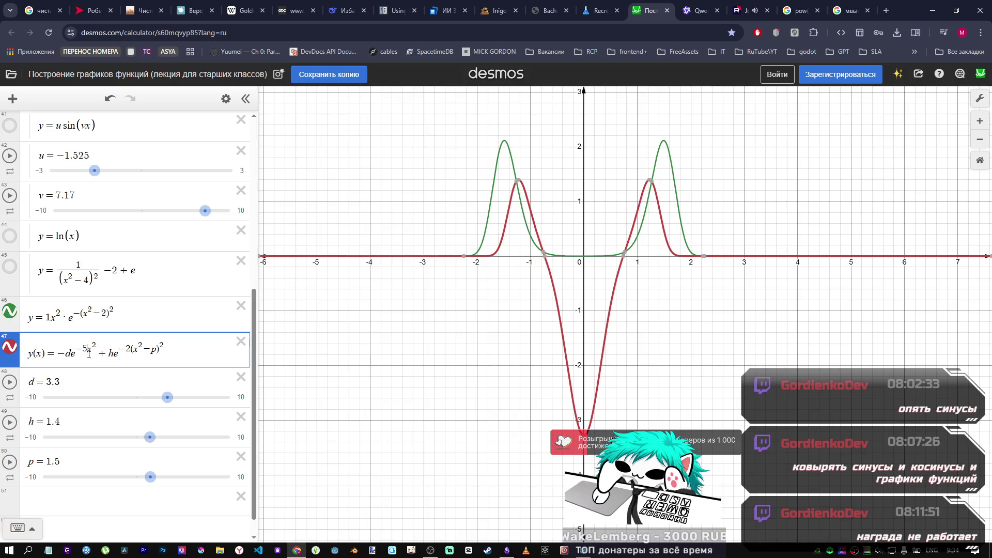
{"action": "key", "text": "BackSpace"}
{"action": "type", "text": "6"}
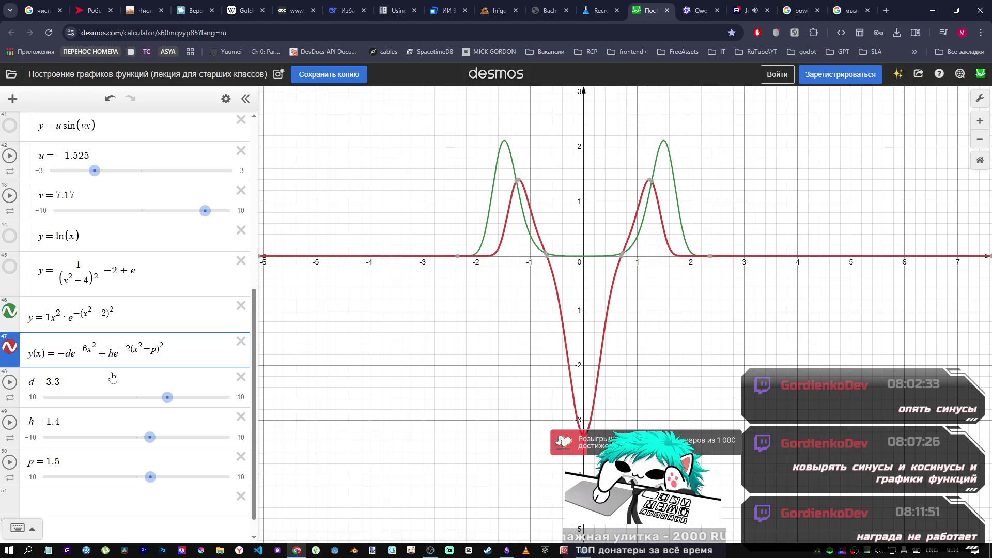
{"action": "key", "text": "BackSpace"}
{"action": "type", "text": "8"}
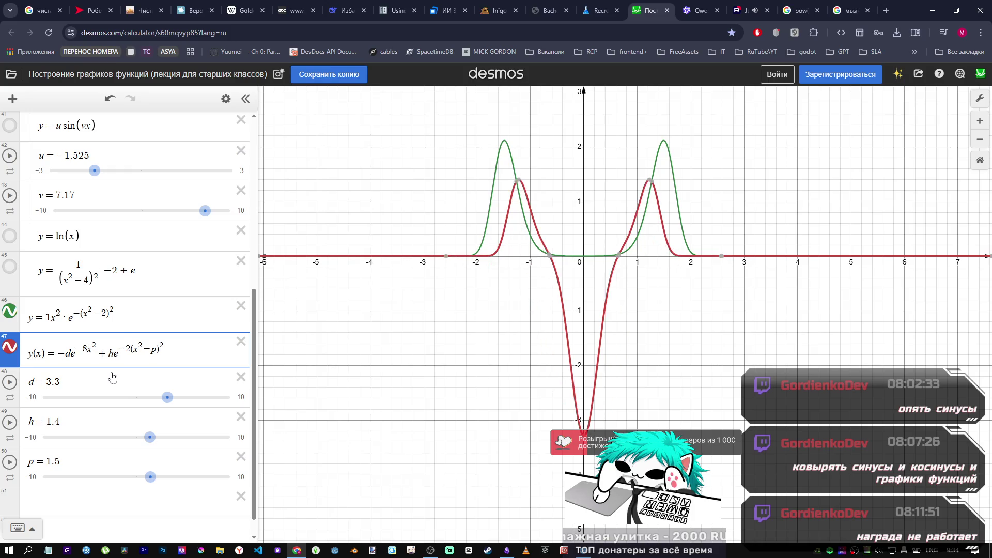
{"action": "key", "text": "BackSpace"}
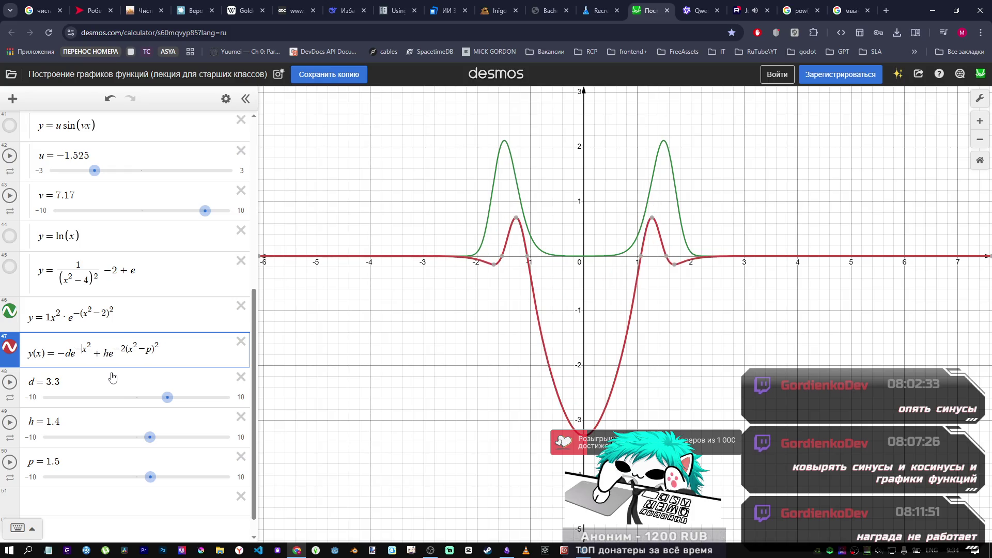
{"action": "type", "text": "34"}
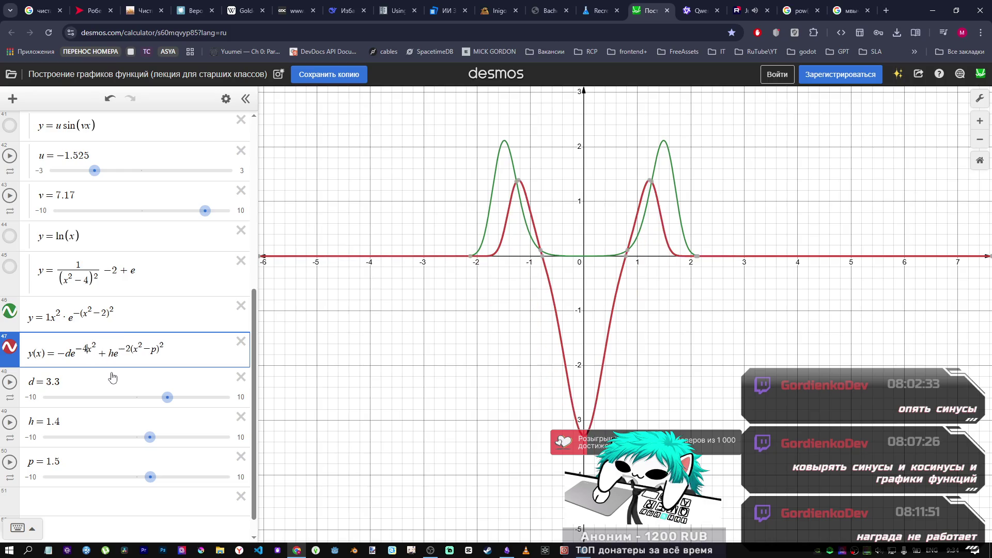
{"action": "key", "text": "BackSpace"}
{"action": "type", "text": "8"}
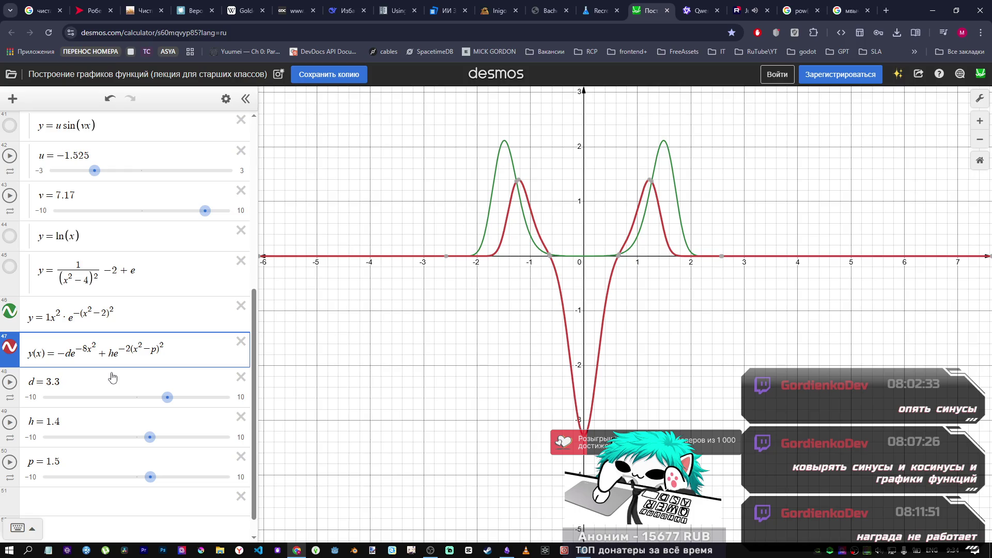
Step: Drag the sliders to h = 0.5, p = 0.2 and d = 1.3
{"action": "left_click_drag", "start_coordinate": [148, 438], "coordinate": [140, 437]}
{"action": "mouse_move", "coordinate": [150, 477]}
{"action": "left_mouse_down"}
{"action": "mouse_move", "coordinate": [130, 477]}
{"action": "mouse_move", "coordinate": [140, 478]}
{"action": "left_mouse_up"}
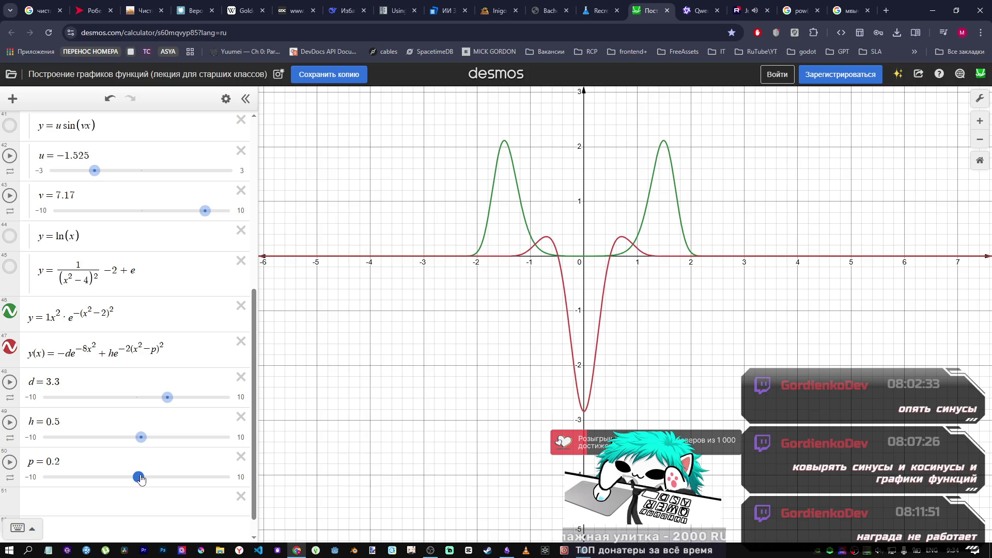
{"action": "mouse_move", "coordinate": [167, 398]}
{"action": "left_mouse_down"}
{"action": "mouse_move", "coordinate": [140, 400]}
{"action": "mouse_move", "coordinate": [146, 404]}
{"action": "left_mouse_up"}
Step: Change the dip exponent from 8 to 5, giving −5x²
{"action": "left_click", "coordinate": [86, 352]}
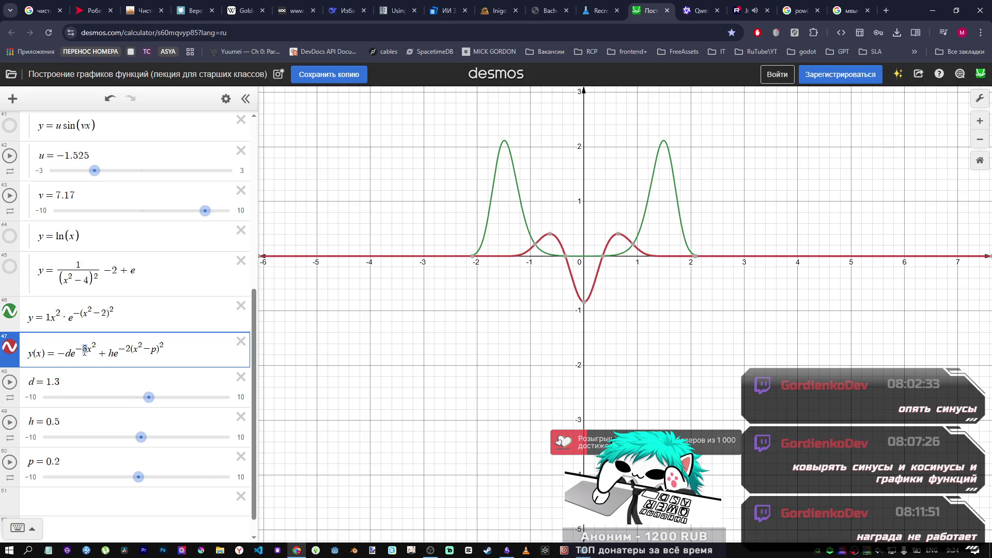
{"action": "key", "text": "BackSpace"}
{"action": "type", "text": "5"}
{"action": "key", "text": "BackSpace"}
{"action": "type", "text": "1"}
{"action": "key", "text": "BackSpace"}
{"action": "type", "text": "5"}
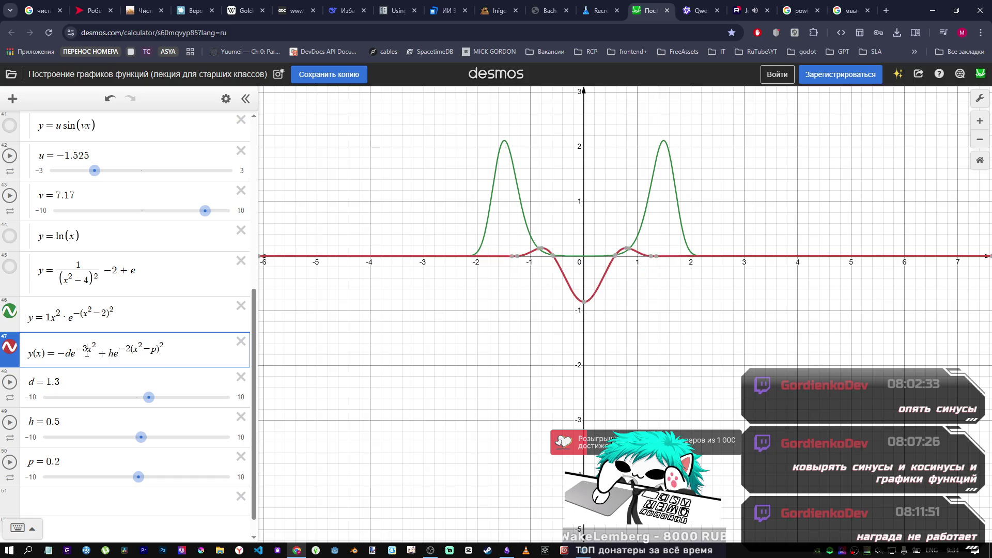
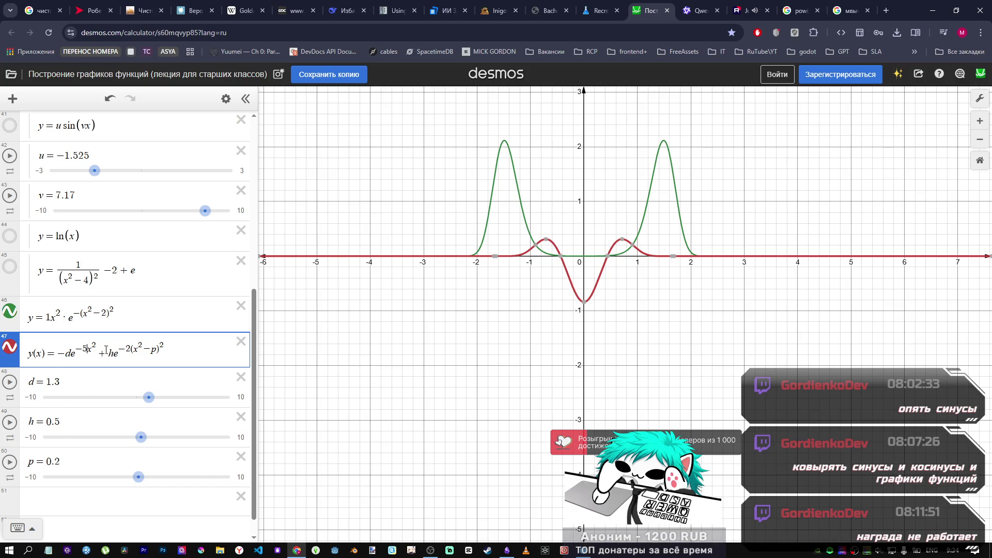
Step: Try trial factors 2 and 4 before x² in the Desmos rim term, then remove them
{"action": "left_click", "coordinate": [135, 350]}
{"action": "type", "text": "2"}
{"action": "key", "text": "BackSpace"}
{"action": "type", "text": "4"}
{"action": "key", "text": "BackSpace"}
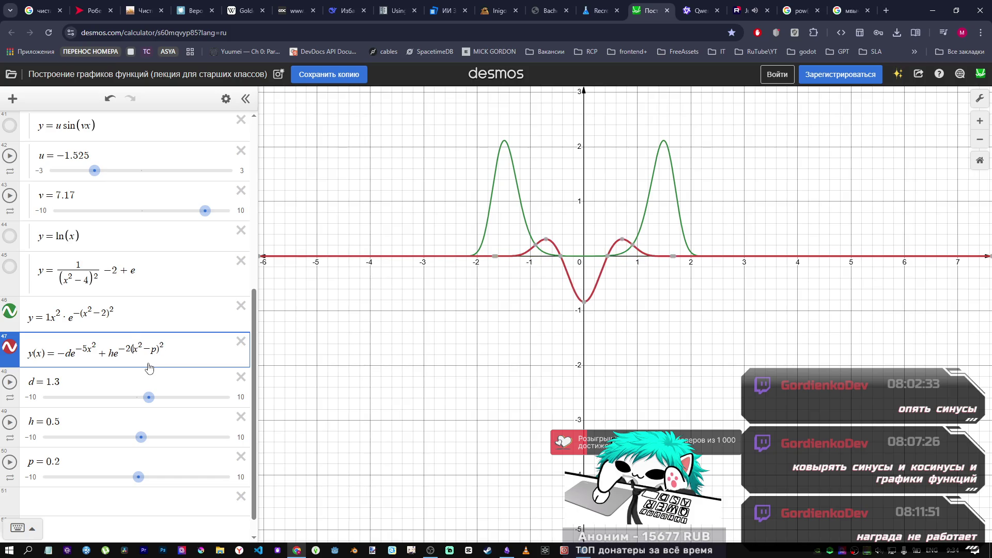
Step: Try factors 2, 4, 6 and 8 before p in the rim term, then remove them
{"action": "left_click", "coordinate": [152, 355]}
{"action": "type", "text": "2"}
{"action": "key", "text": "BackSpace"}
{"action": "type", "text": "4"}
{"action": "type", "text": "6"}
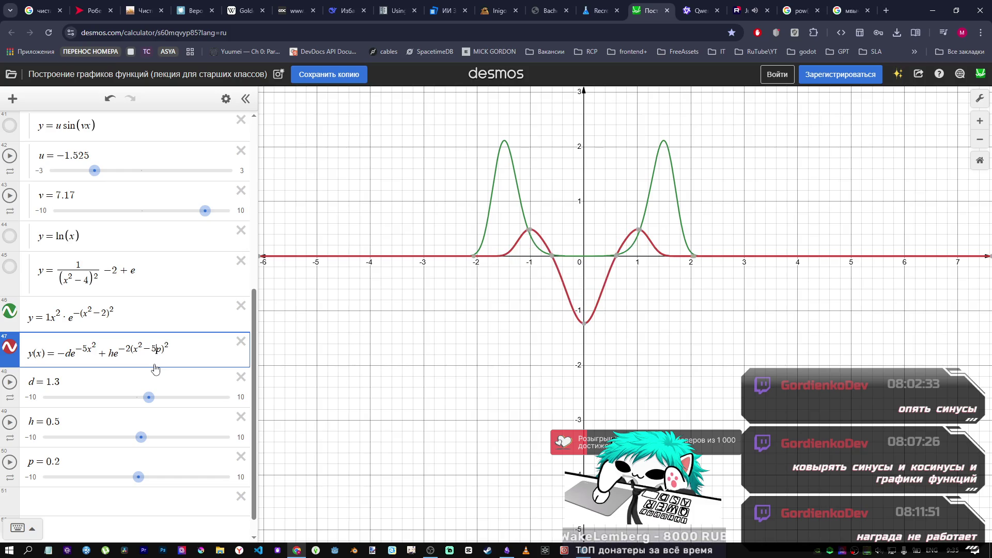
{"action": "key", "text": "BackSpace"}
{"action": "type", "text": "8"}
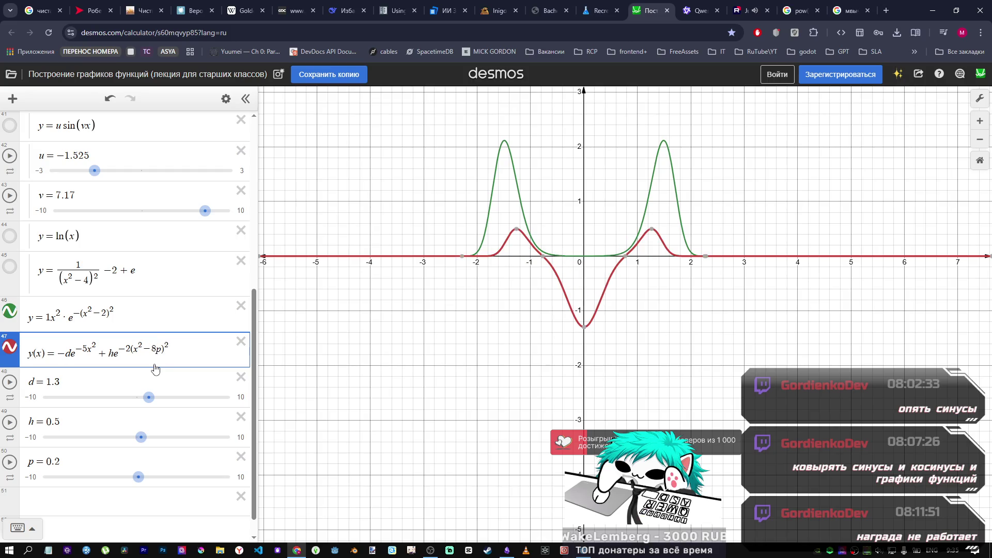
{"action": "key", "text": "BackSpace"}
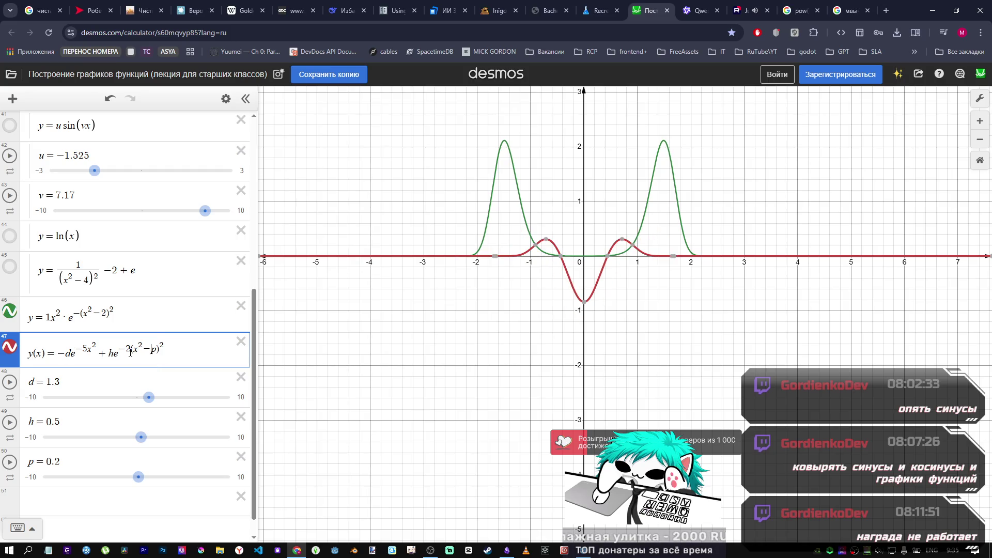
Step: Delete the 2 from the rim exponent so it reads −(x²−p)²
{"action": "key", "text": "BackSpace"}
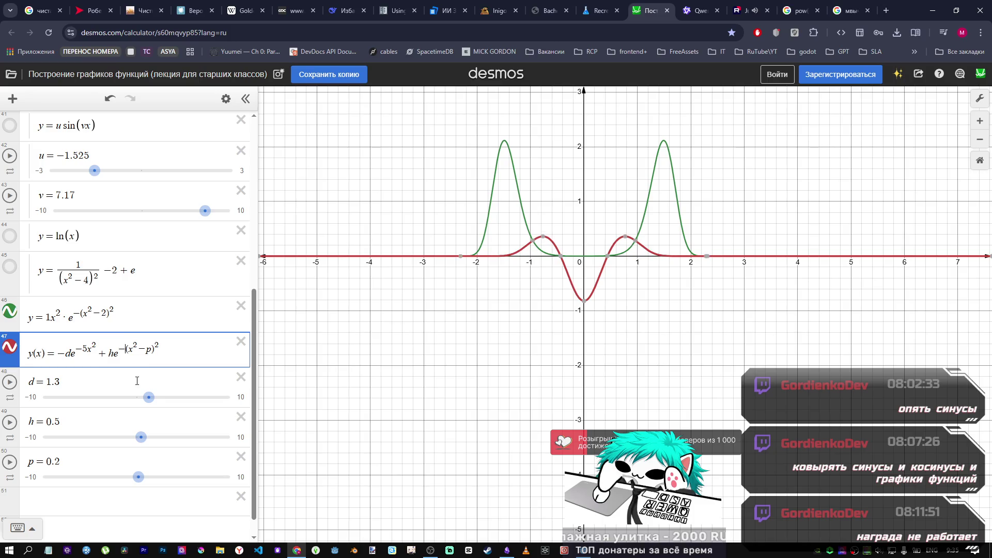
{"action": "type", "text": "45"}
{"action": "key", "text": "BackSpace"}
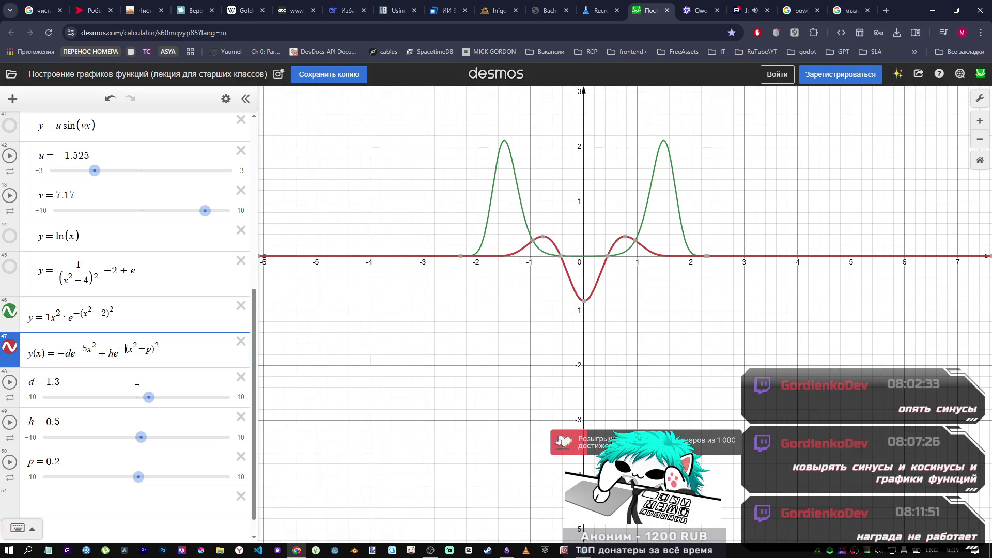
{"action": "type", "text": "2"}
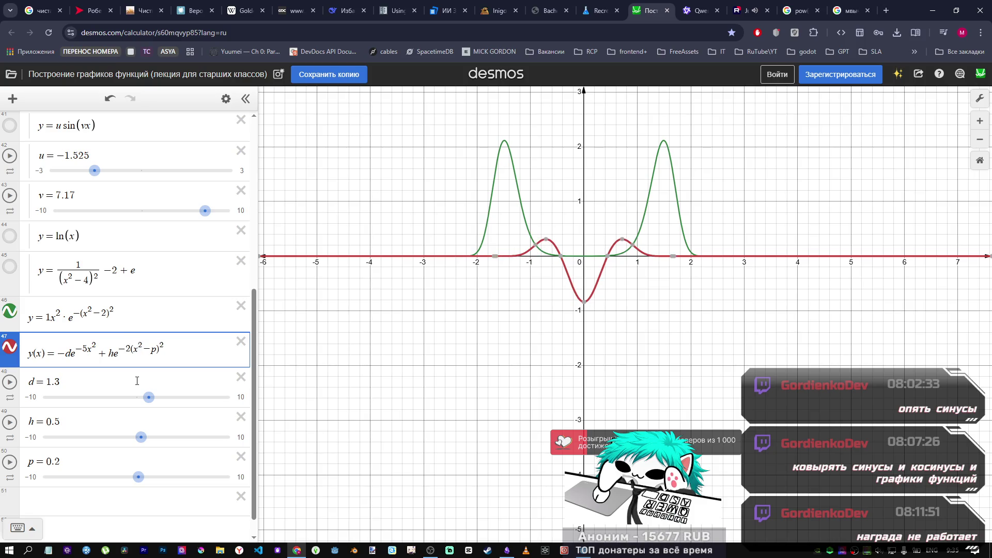
{"action": "key", "text": "BackSpace"}
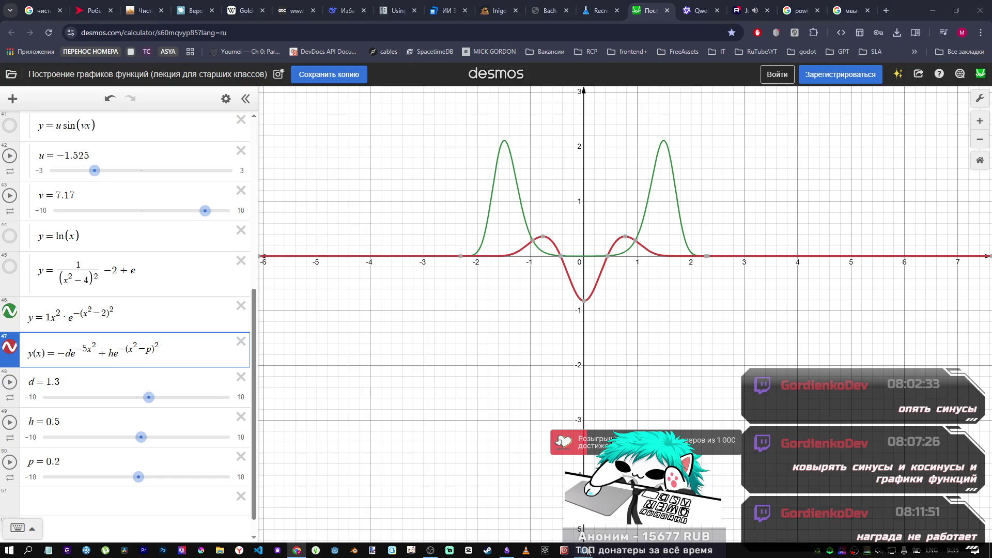
{"action": "key", "text": "alt+Tab"}
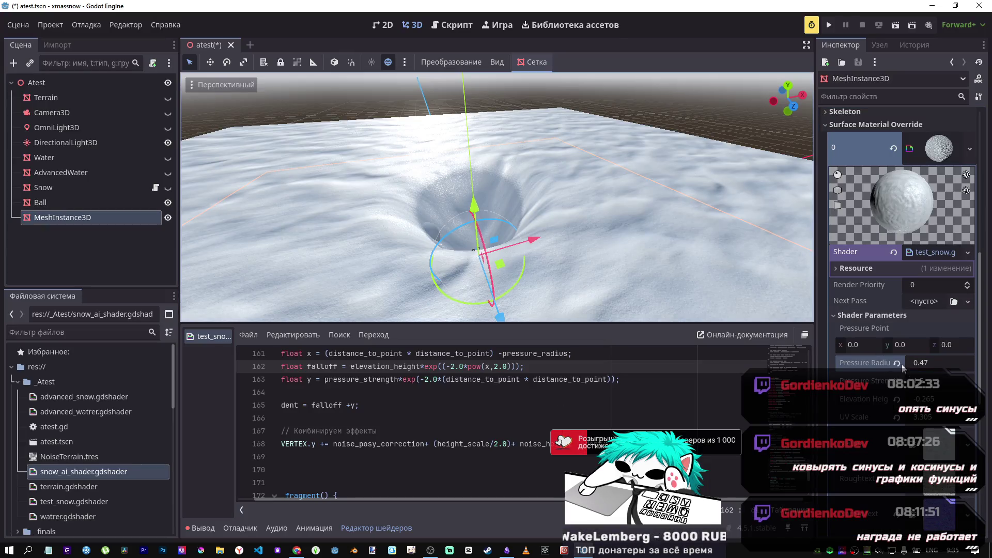
Step: Set Pressure Radius to 0.435 and compare the shader against the Desmos formula
{"action": "mouse_move", "coordinate": [912, 368]}
{"action": "left_mouse_down"}
{"action": "mouse_move", "coordinate": [945, 368]}
{"action": "mouse_move", "coordinate": [904, 368]}
{"action": "left_mouse_up"}
{"action": "scroll", "coordinate": [416, 407], "scroll_direction": "up", "scroll_amount": 1}
{"action": "scroll", "coordinate": [416, 407], "scroll_direction": "down", "scroll_amount": 1}
{"action": "scroll", "coordinate": [415, 407], "scroll_direction": "down", "scroll_amount": 6}
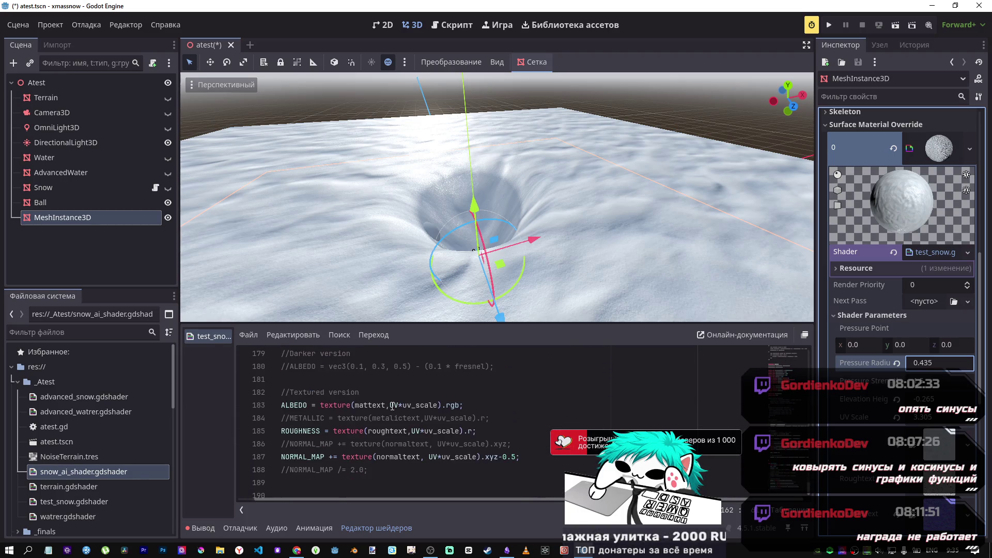
{"action": "scroll", "coordinate": [395, 403], "scroll_direction": "up", "scroll_amount": 20}
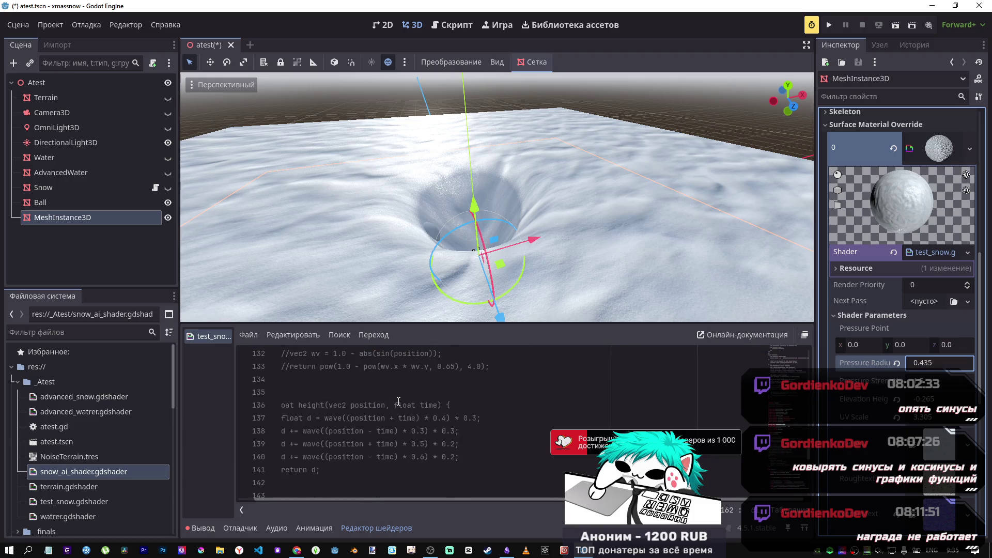
{"action": "scroll", "coordinate": [398, 401], "scroll_direction": "down", "scroll_amount": 20}
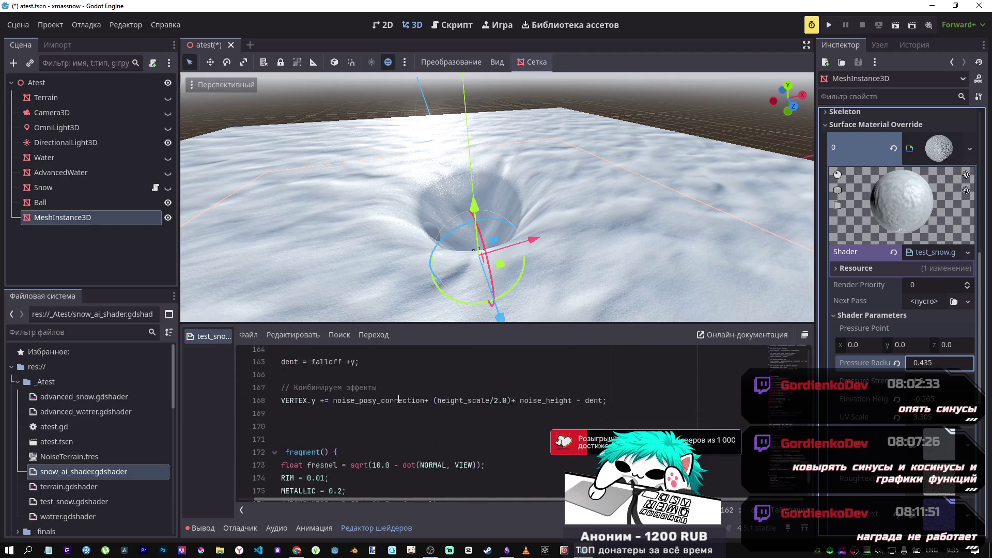
{"action": "scroll", "coordinate": [400, 399], "scroll_direction": "up", "scroll_amount": 8}
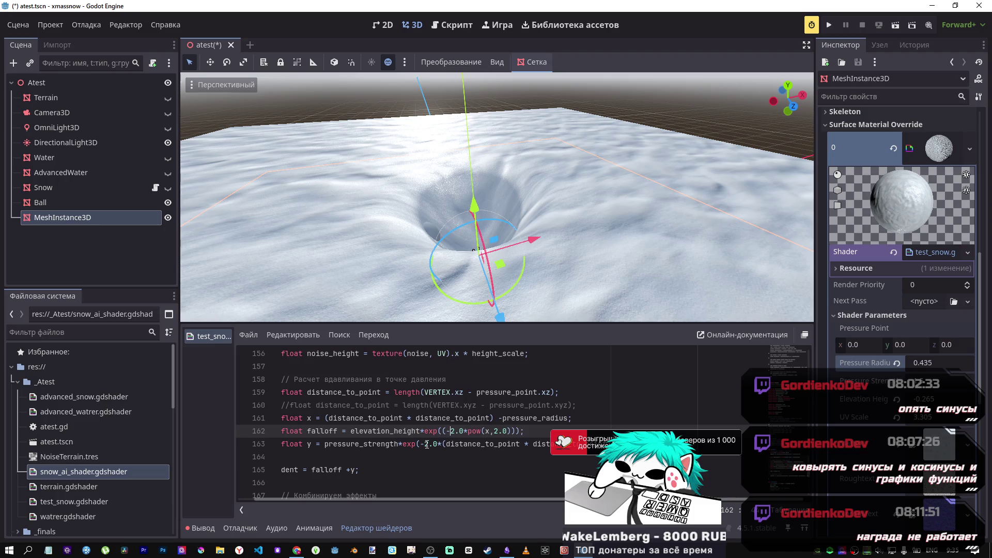
{"action": "key", "text": "alt+Tab"}
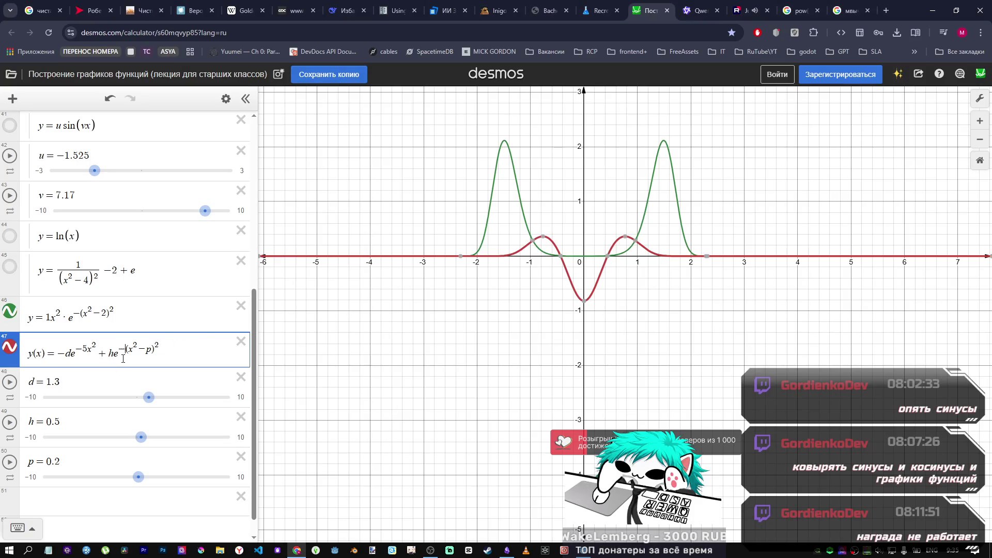
{"action": "key", "text": "alt+Tab"}
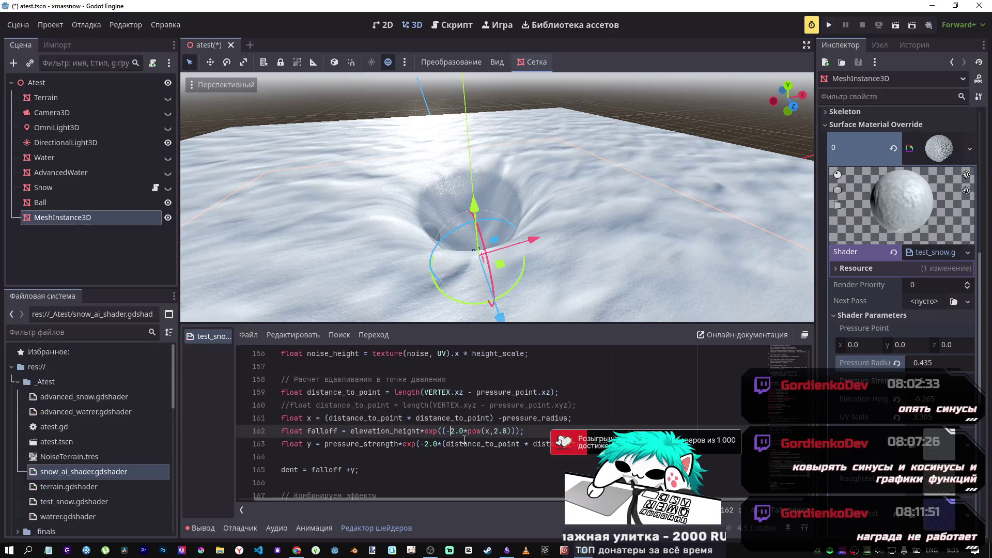
Step: Change line 162's falloff to elevation_height*exp(-pow(x,2.0)) and save the scene
{"action": "left_click_drag", "start_coordinate": [467, 430], "coordinate": [446, 430]}
{"action": "key", "text": "BackSpace"}
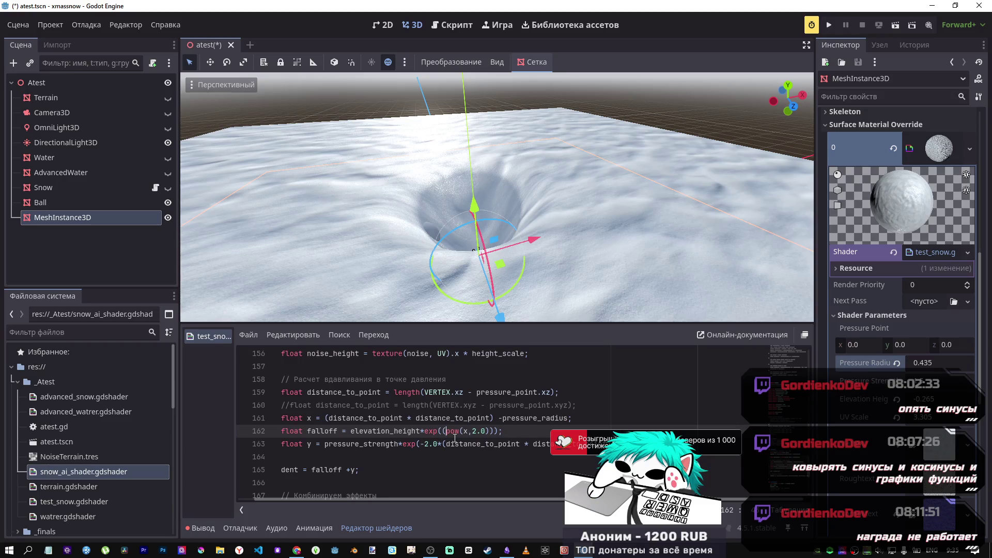
{"action": "type", "text": "-"}
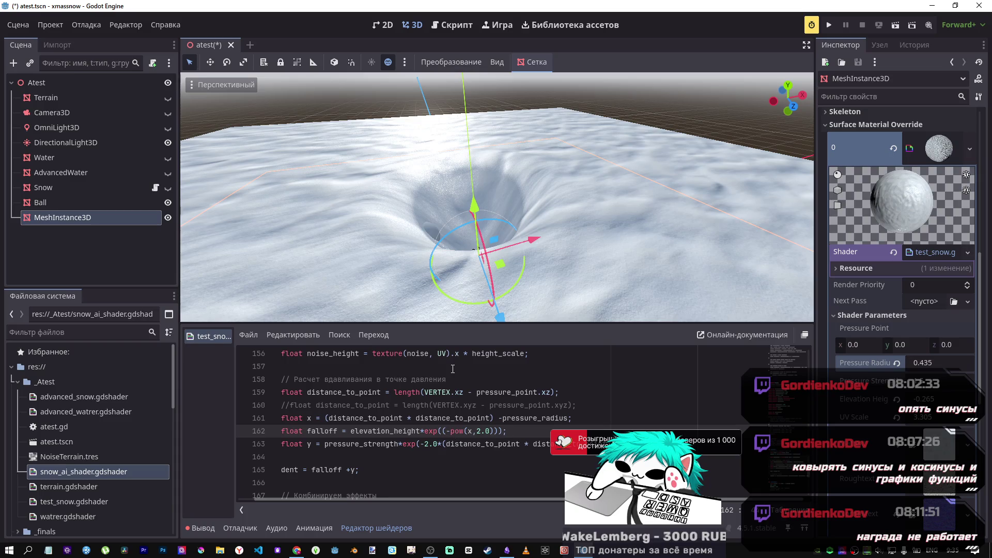
{"action": "key", "text": "alt+Tab"}
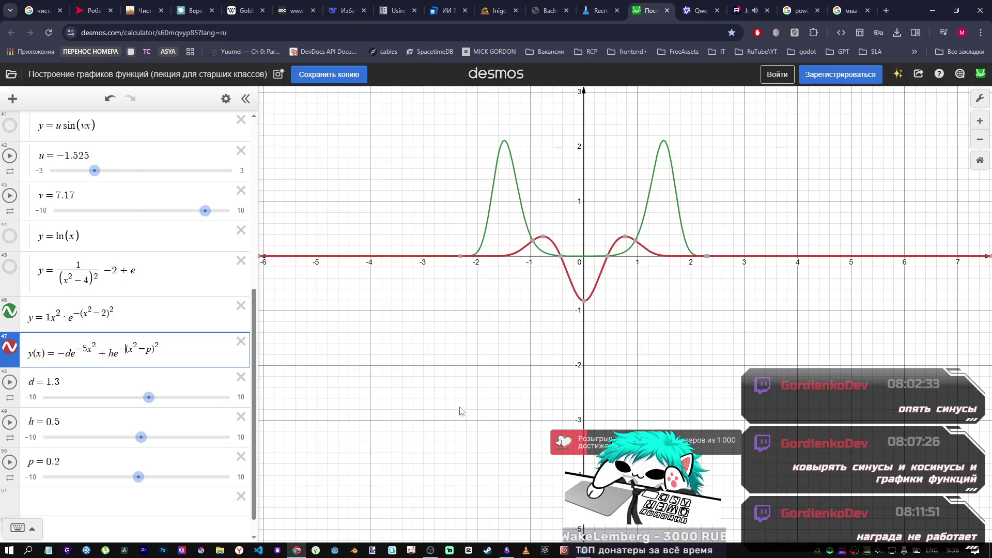
{"action": "key", "text": "alt+Tab"}
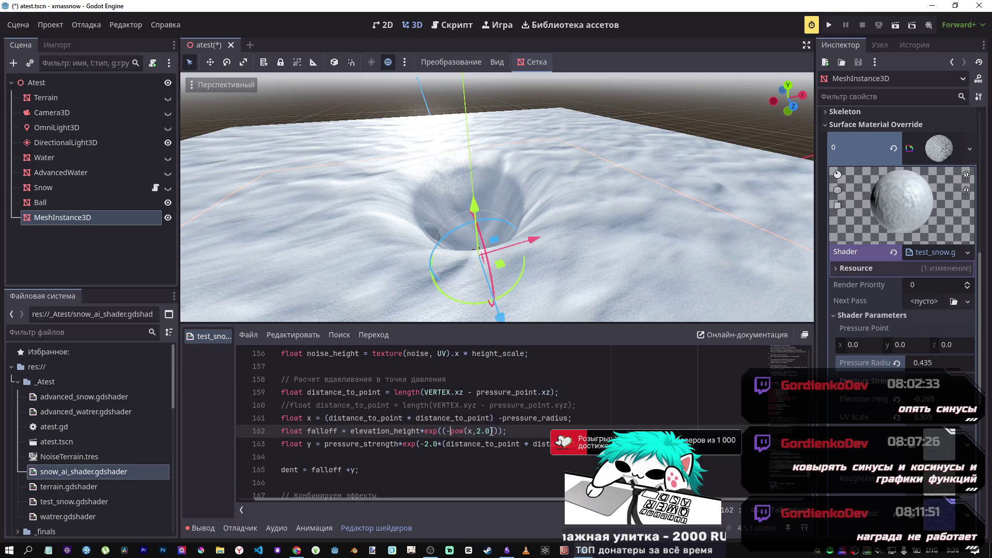
{"action": "key", "text": "BackSpace"}
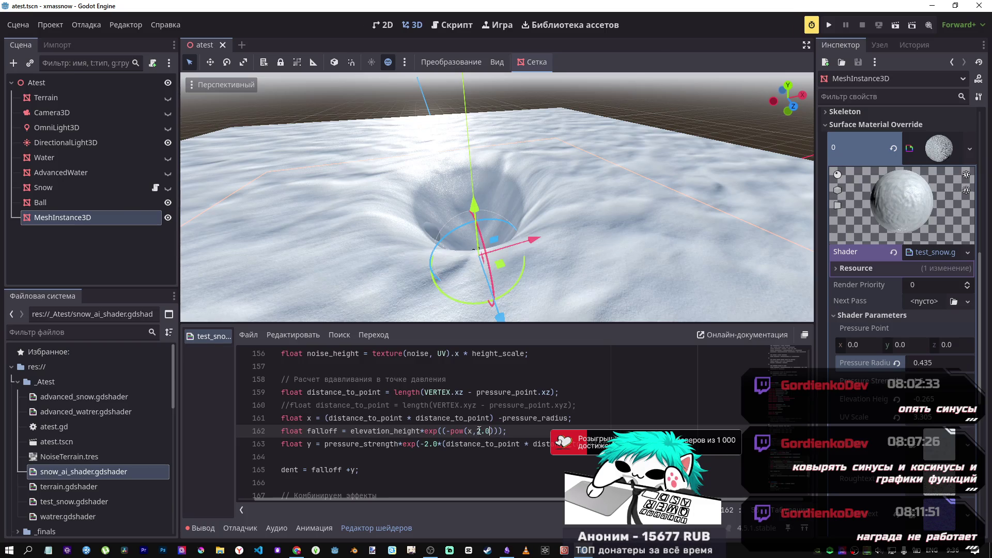
{"action": "key", "text": "alt+Tab"}
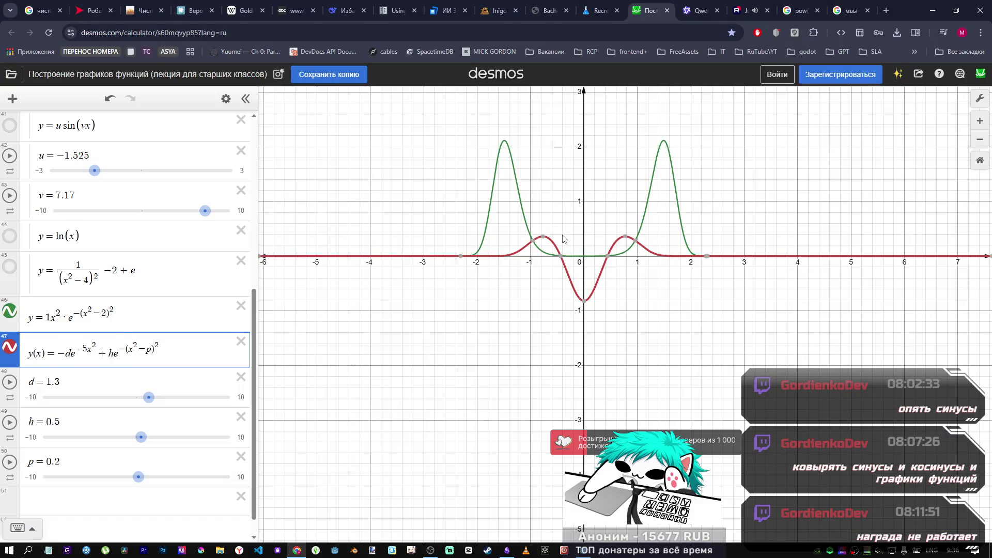
Step: Try dent exponent coefficients 8 and 20 and vary the d and h sliders in Desmos
{"action": "left_click", "coordinate": [84, 349]}
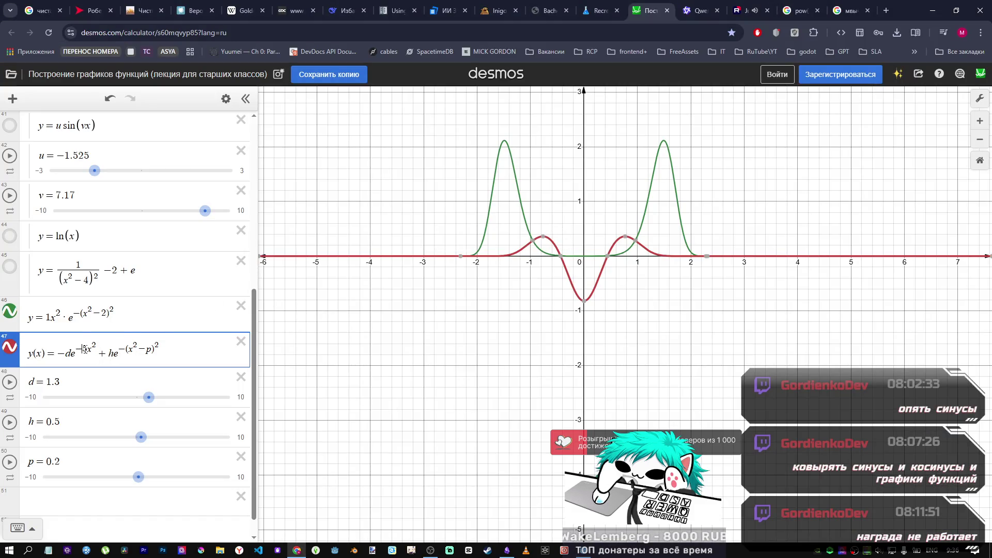
{"action": "type", "text": "8"}
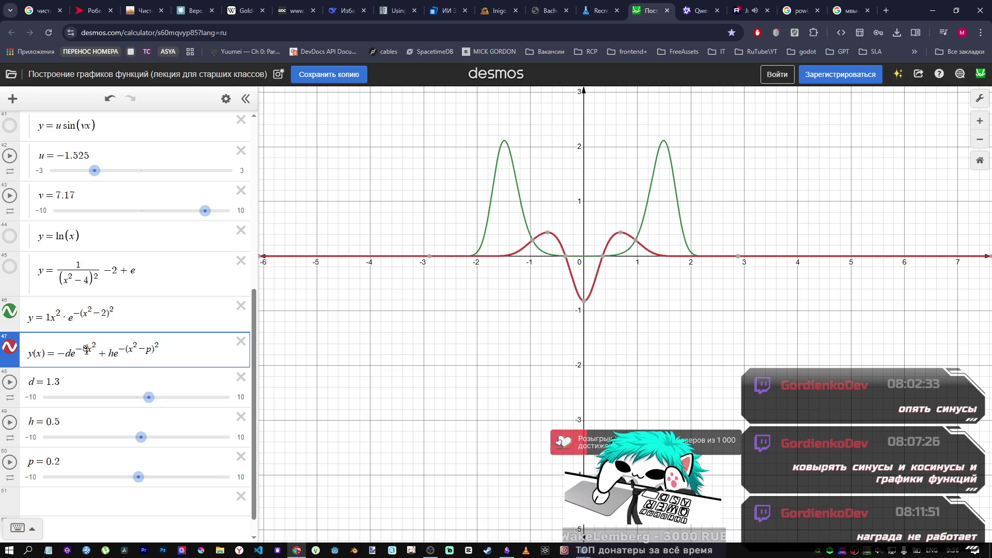
{"action": "key", "text": "BackSpace"}
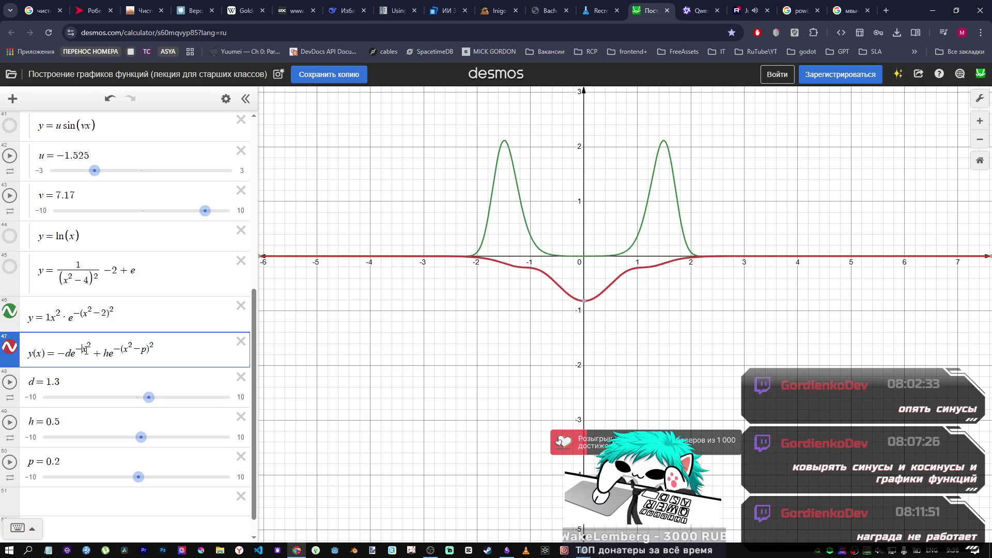
{"action": "type", "text": "20"}
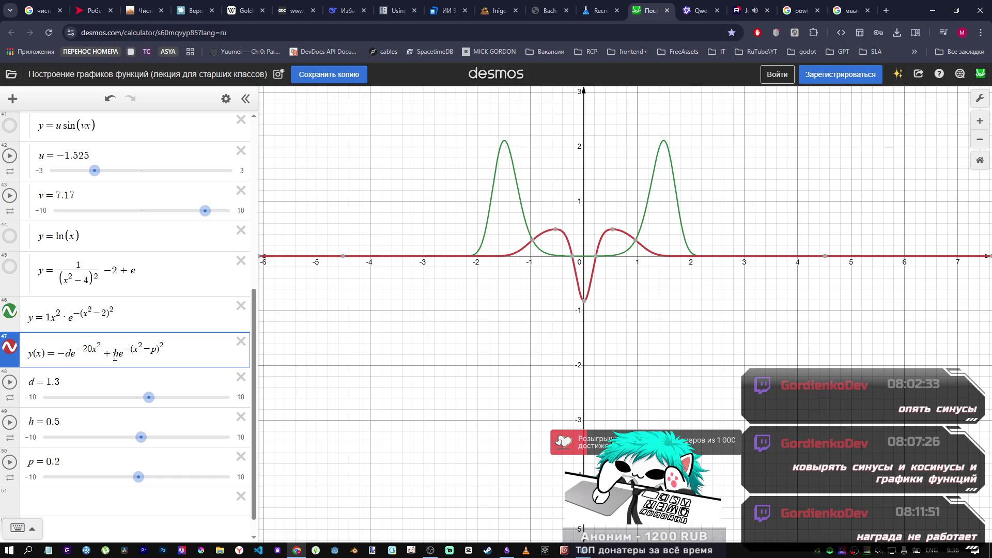
{"action": "mouse_move", "coordinate": [149, 398]}
{"action": "left_mouse_down"}
{"action": "mouse_move", "coordinate": [160, 402]}
{"action": "mouse_move", "coordinate": [148, 401]}
{"action": "left_mouse_up"}
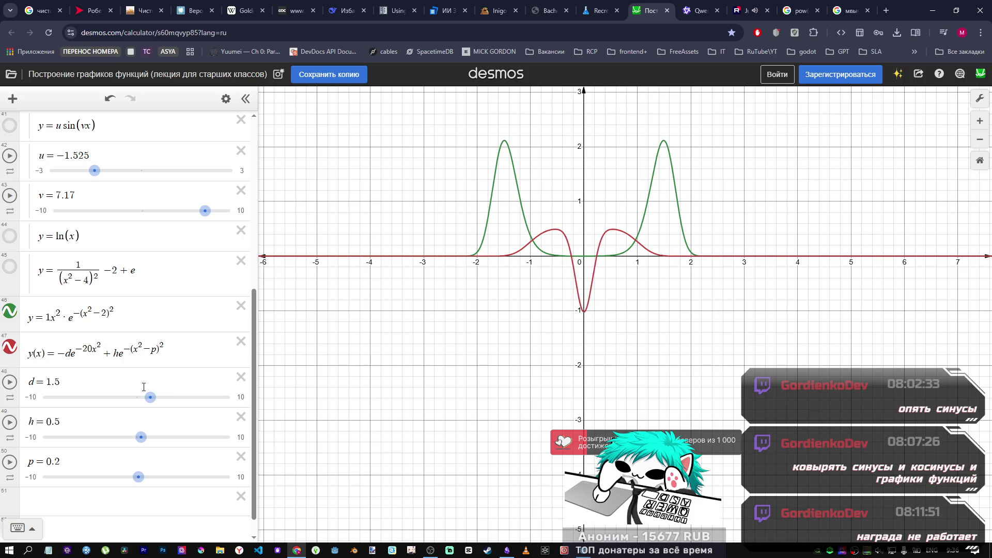
{"action": "mouse_move", "coordinate": [141, 437]}
{"action": "left_mouse_down"}
{"action": "mouse_move", "coordinate": [157, 441]}
{"action": "mouse_move", "coordinate": [141, 441]}
{"action": "left_mouse_up"}
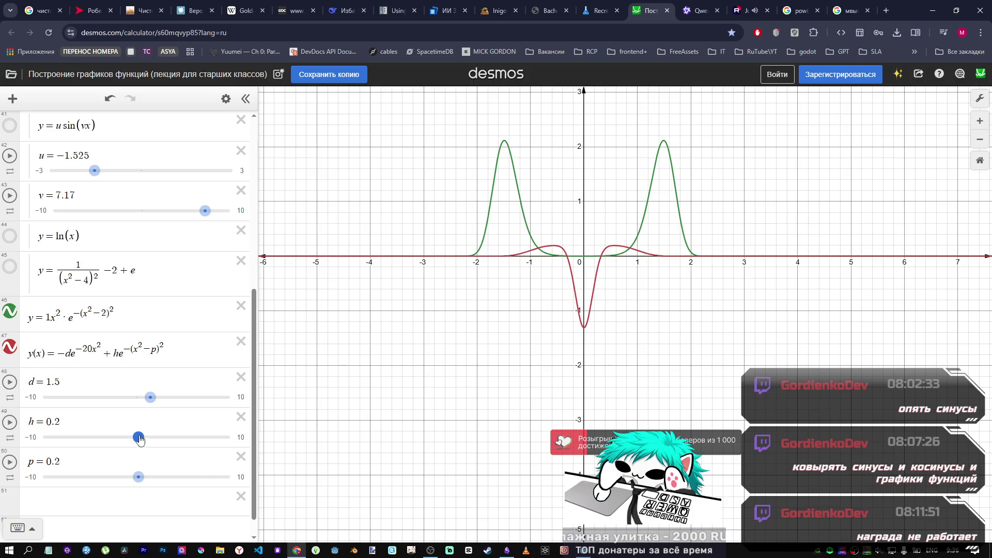
Step: Delete the 20 from the dent exponent and compare the curve with the Godot shader
{"action": "left_click", "coordinate": [91, 349]}
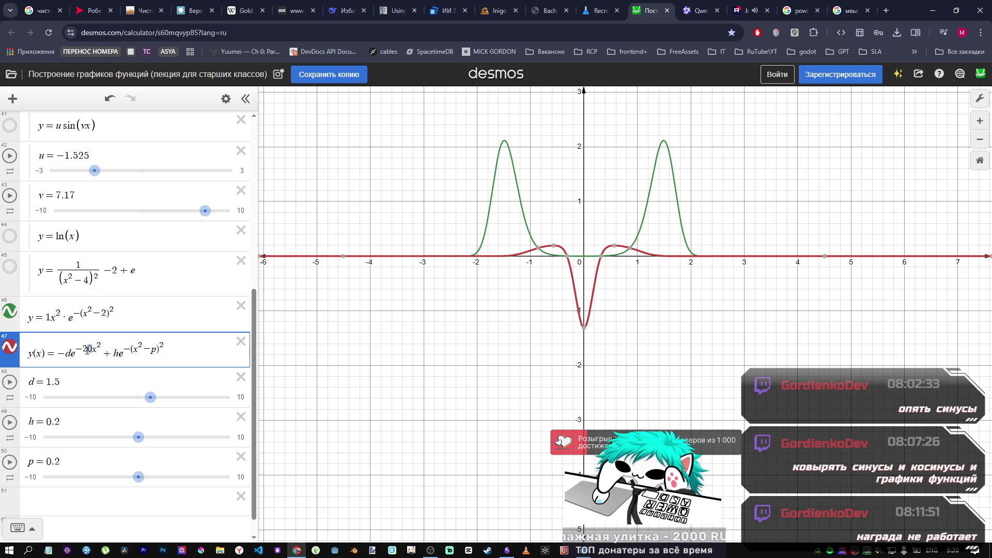
{"action": "key", "text": "BackSpace"}
{"action": "key", "text": "alt+Tab"}
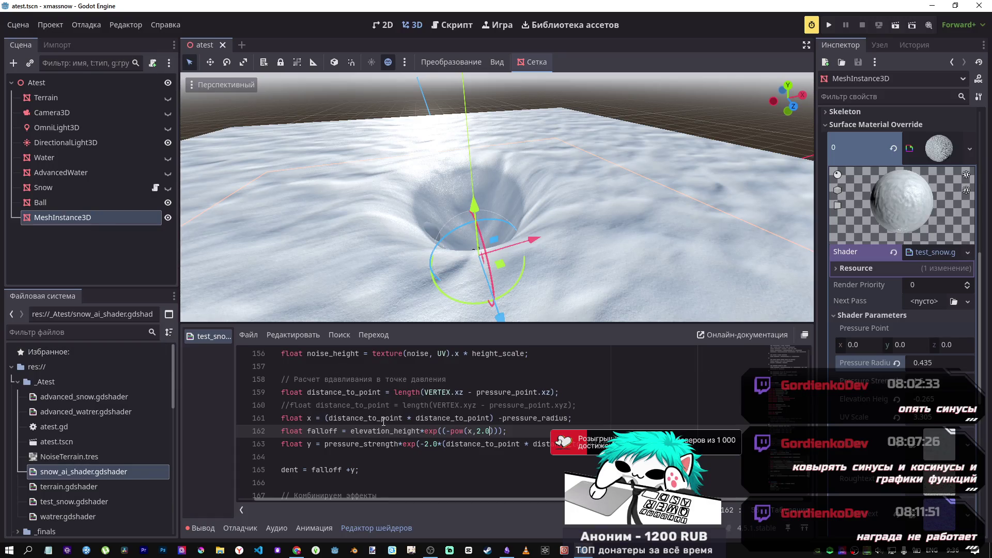
{"action": "key", "text": "alt+Tab"}
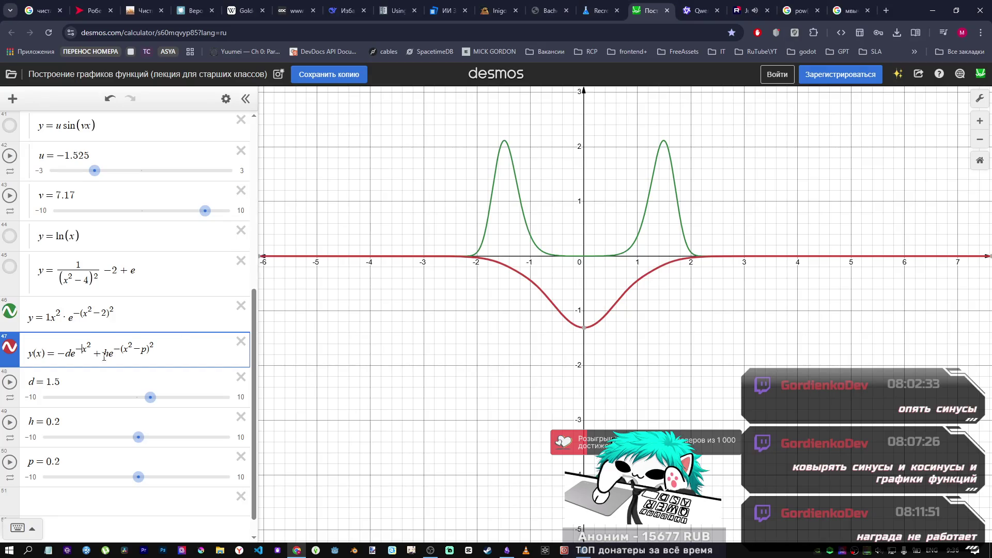
{"action": "key", "text": "alt+Tab"}
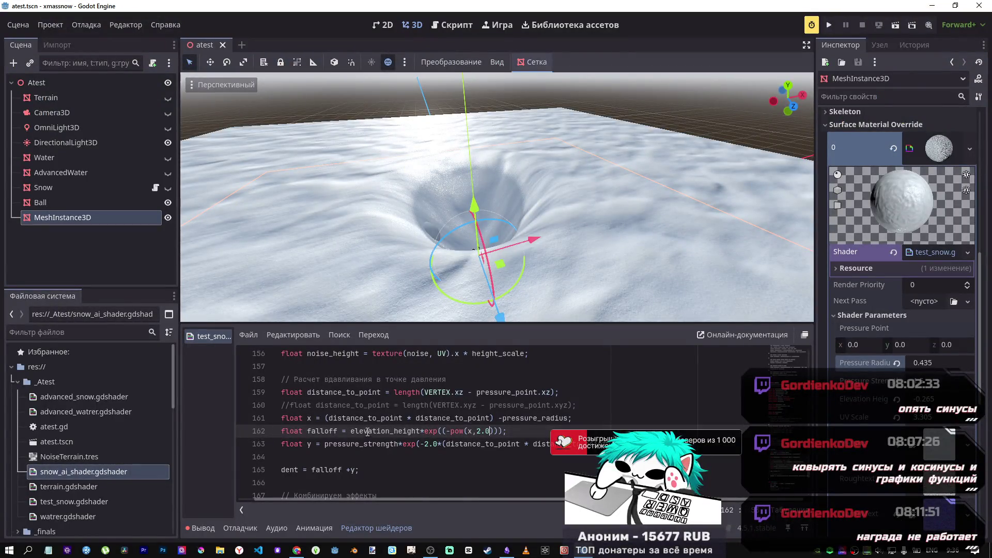
Step: Raise p to 3.7 so rim bumps appear near x = ±2
{"action": "left_click_drag", "start_coordinate": [398, 443], "coordinate": [333, 444]}
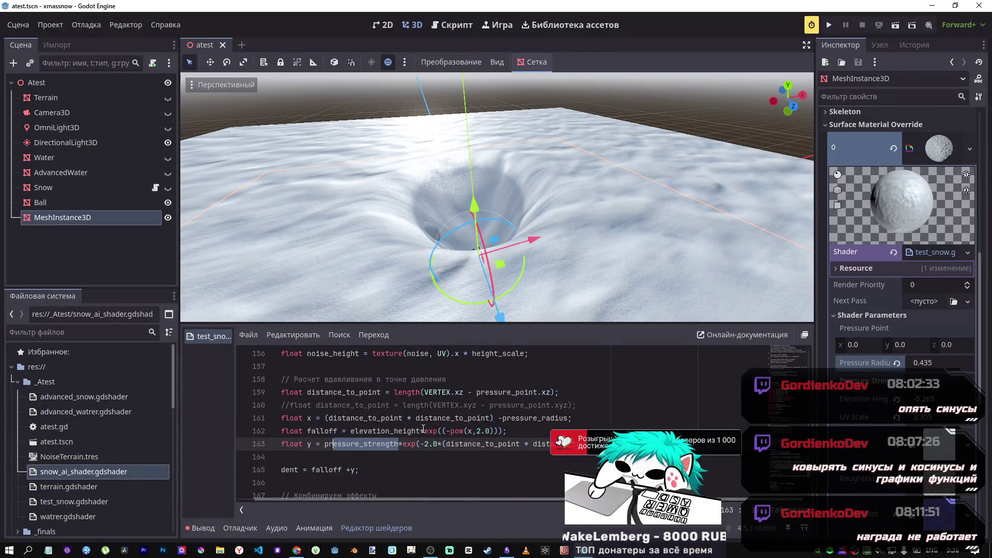
{"action": "left_click", "coordinate": [553, 418]}
{"action": "key", "text": "alt+Tab"}
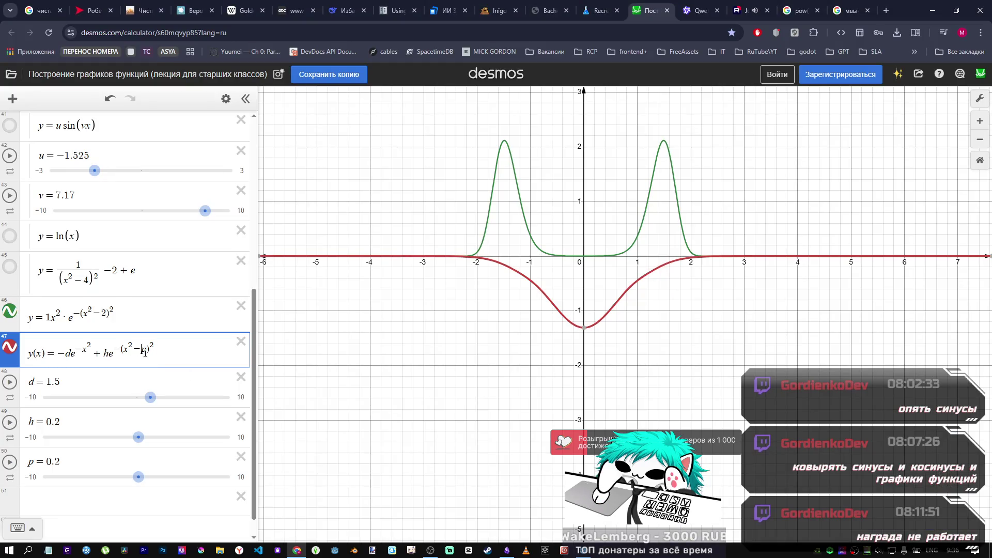
{"action": "left_click_drag", "start_coordinate": [137, 478], "coordinate": [170, 475]}
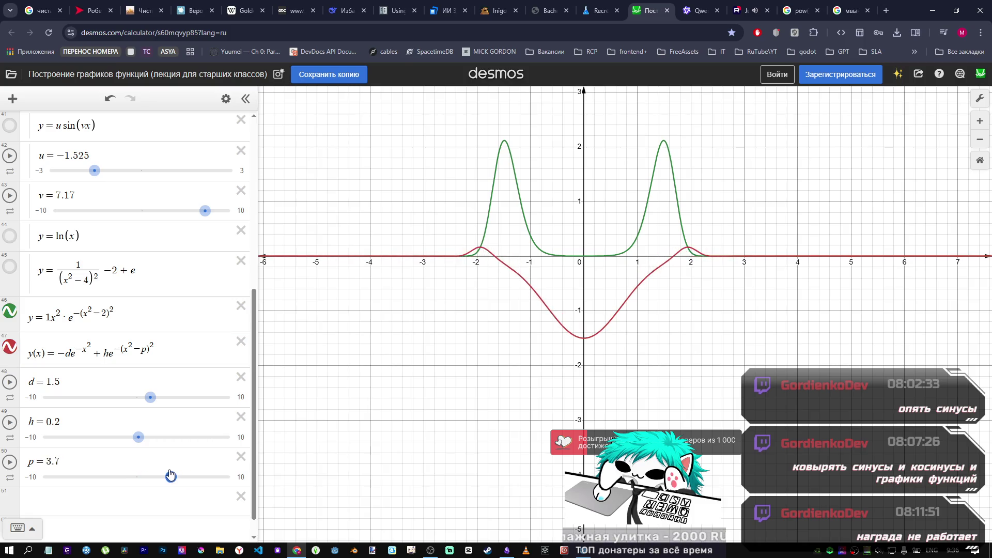
{"action": "key", "text": "alt+Tab"}
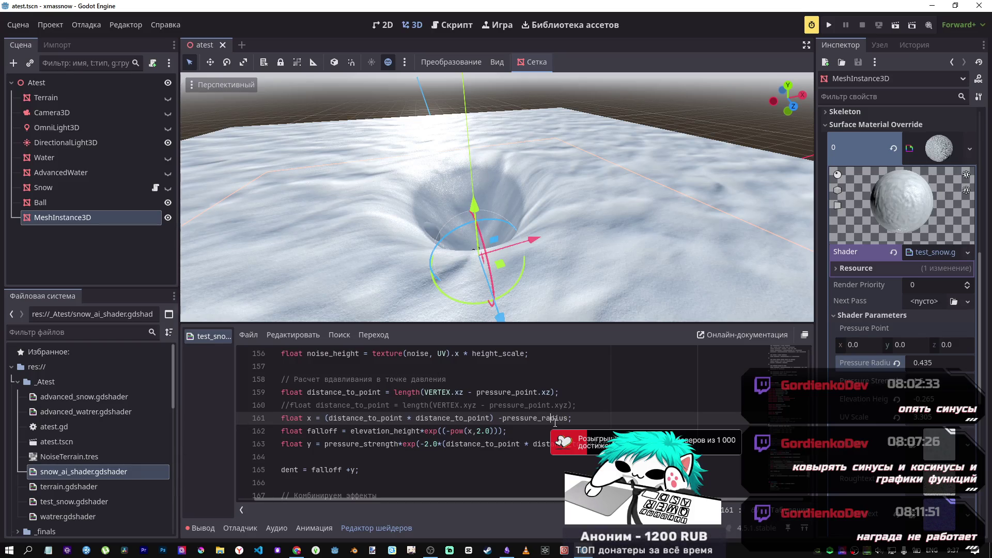
Step: Replace pressure_radius on line 161 with elevation_distance
{"action": "double_click", "coordinate": [555, 419]}
{"action": "type", "text": "ele"}
{"action": "type", "text": "vation)"}
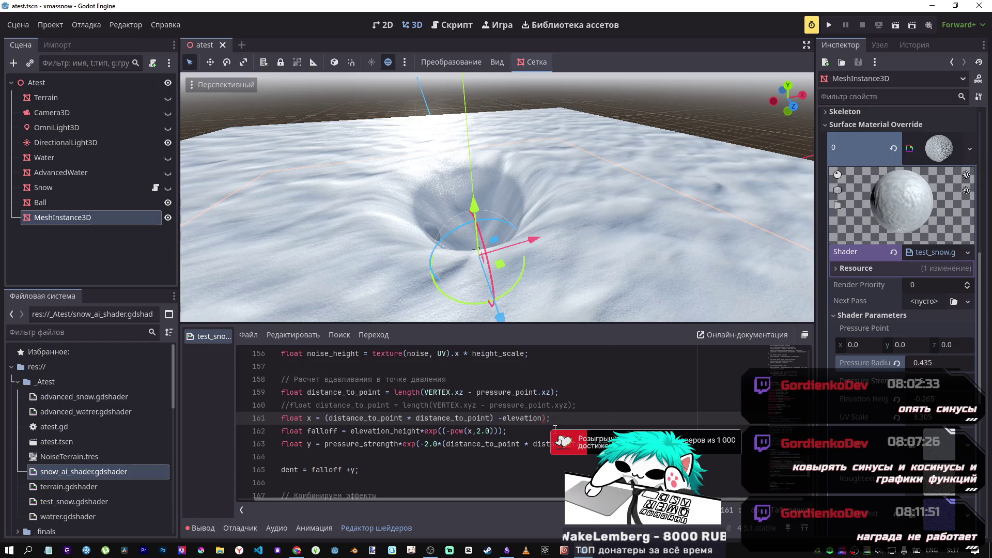
{"action": "type", "text": "dista"}
{"action": "type", "text": "nce"}
{"action": "key", "text": "shift+Left"}
{"action": "key", "text": "shift+Left"}
{"action": "key", "text": "shift+Left"}
{"action": "key", "text": "shift+Left"}
{"action": "key", "text": "shift+Left"}
{"action": "key", "text": "shift+Left"}
{"action": "key", "text": "ctrl+c"}
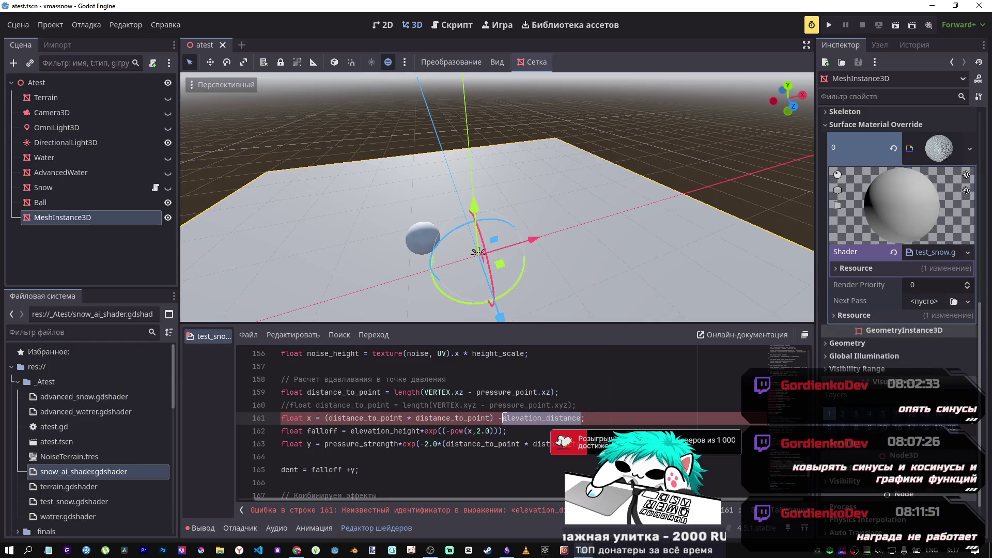
Step: Declare uniform float elevation_distance = 1.0 on a new line below elevation_height
{"action": "scroll", "coordinate": [589, 426], "scroll_direction": "up", "scroll_amount": 10}
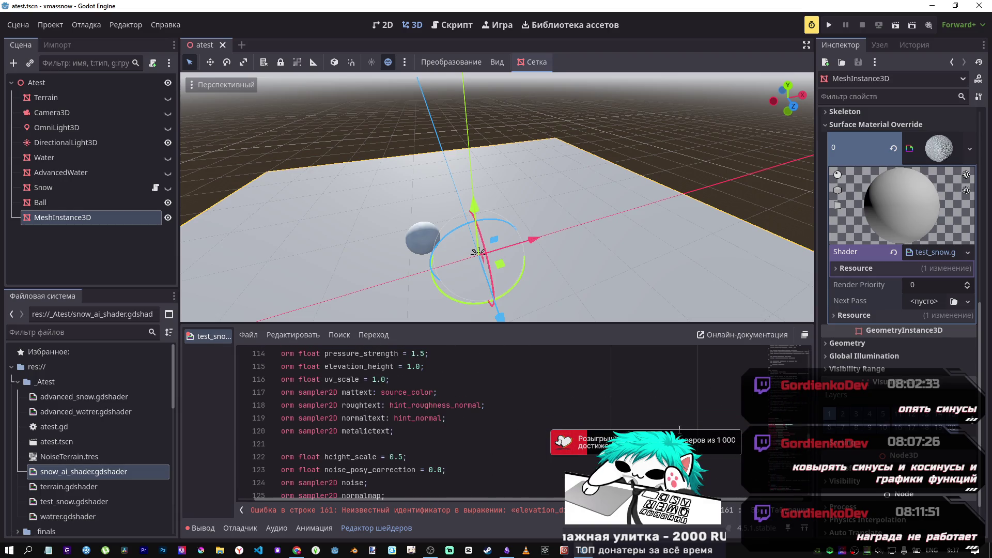
{"action": "scroll", "coordinate": [590, 427], "scroll_direction": "up", "scroll_amount": 7}
{"action": "scroll", "coordinate": [429, 425], "scroll_direction": "down", "scroll_amount": 3}
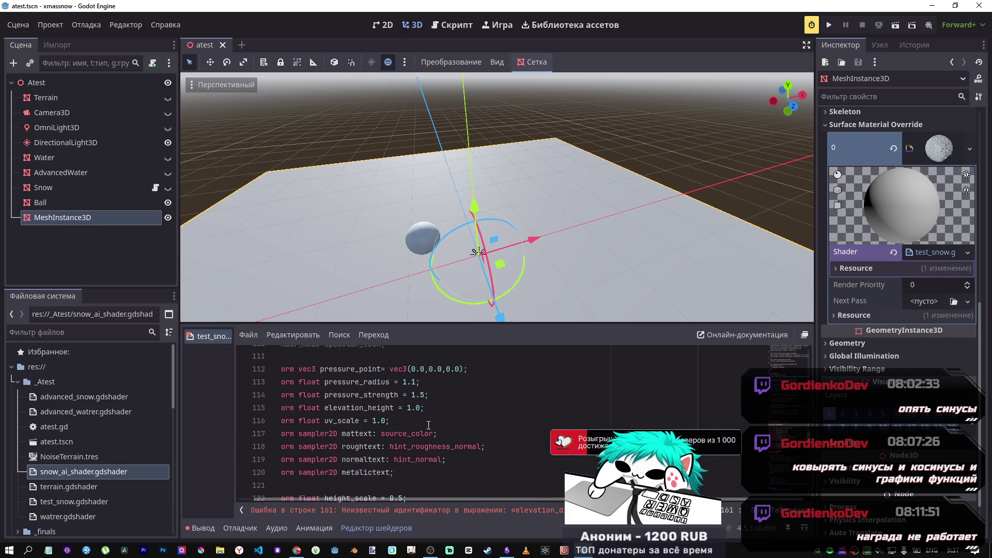
{"action": "left_click", "coordinate": [442, 409]}
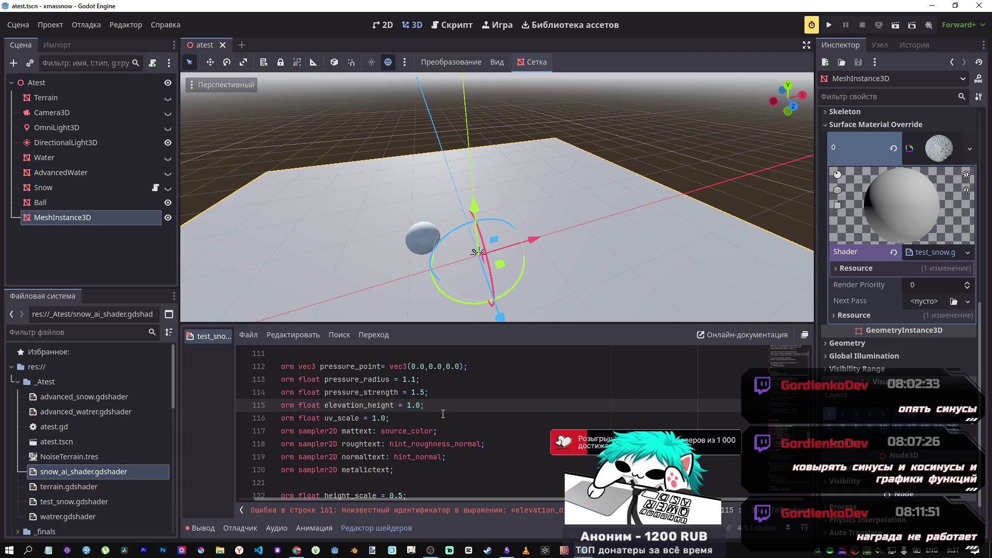
{"action": "key", "text": "Return"}
{"action": "key", "text": "ctrl+v"}
{"action": "left_click", "coordinate": [340, 405]}
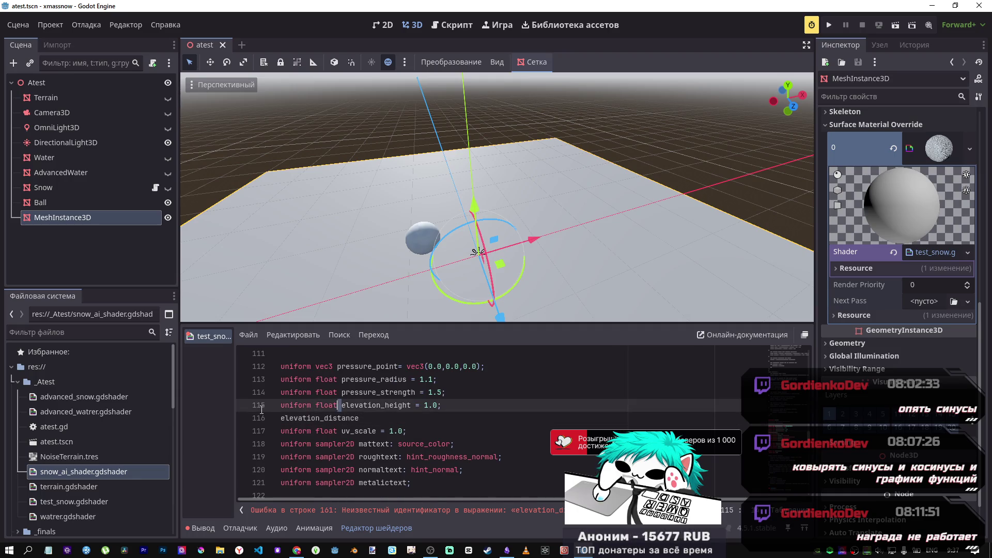
Step: Tune the Desmos p slider back to about 1.5
{"action": "key", "text": "alt+Tab"}
{"action": "left_click_drag", "start_coordinate": [153, 481], "coordinate": [153, 482]}
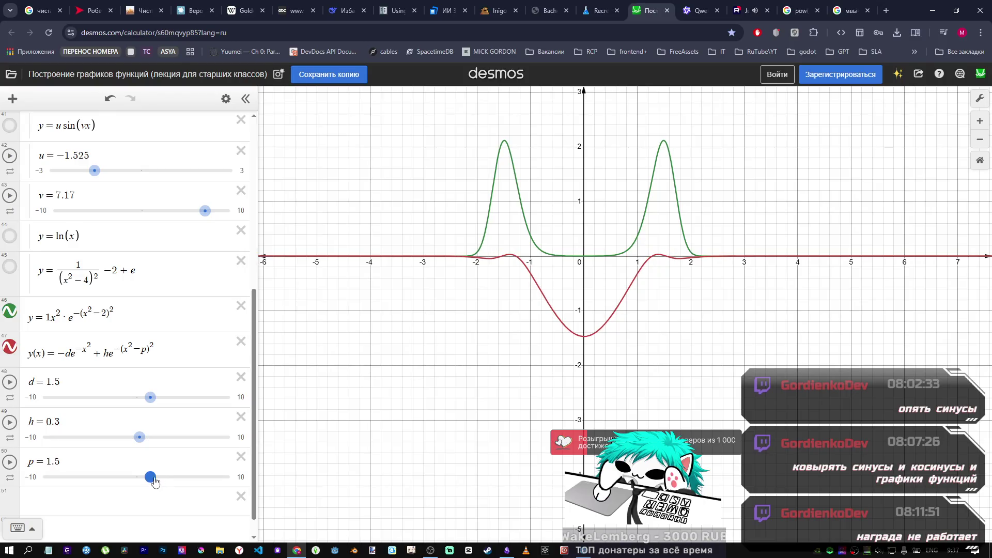
{"action": "key", "text": "alt+Tab"}
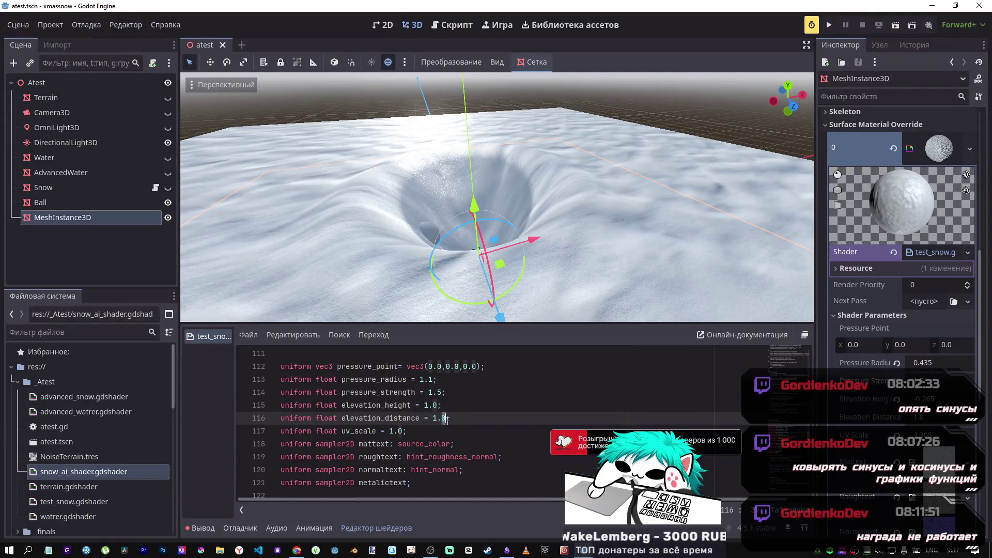
Step: Change elevation_distance from 1.0 to 1.5 and review the pressure uniforms against Desmos
{"action": "key", "text": "Delete"}
{"action": "type", "text": "5"}
{"action": "left_click", "coordinate": [529, 431]}
{"action": "scroll", "coordinate": [529, 431], "scroll_direction": "down", "scroll_amount": 2}
{"action": "scroll", "coordinate": [425, 405], "scroll_direction": "up", "scroll_amount": 2}
{"action": "double_click", "coordinate": [379, 392]}
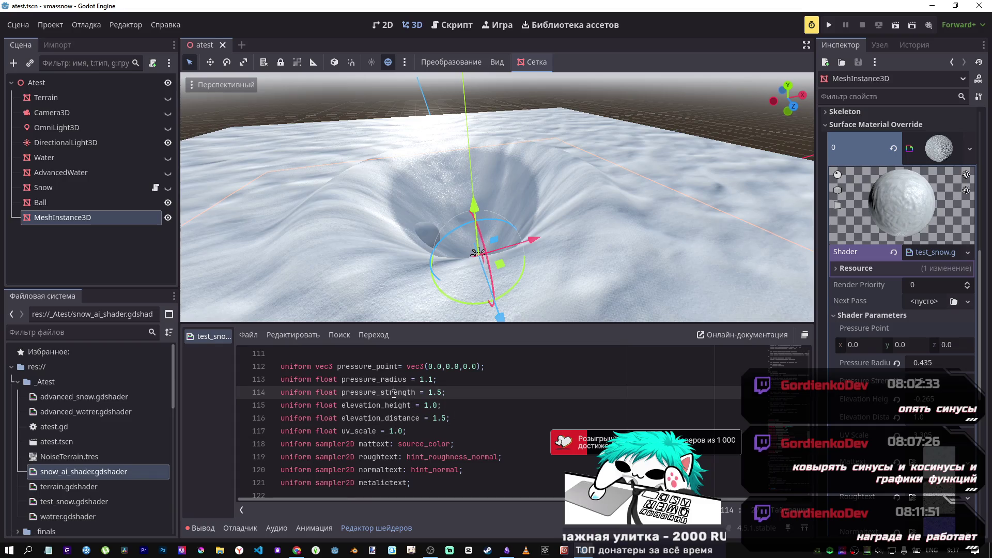
{"action": "double_click", "coordinate": [373, 379]}
{"action": "scroll", "coordinate": [490, 415], "scroll_direction": "down", "scroll_amount": 16}
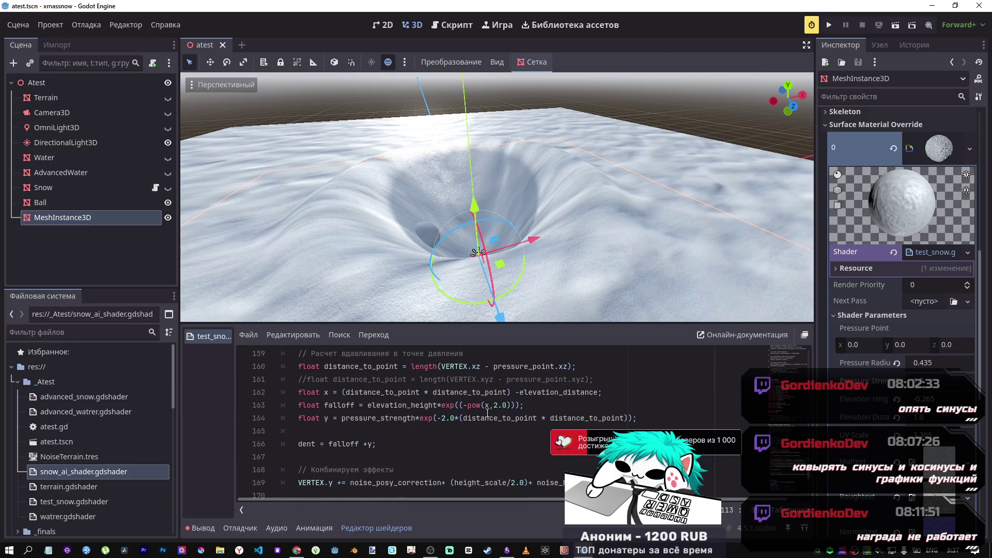
{"action": "key", "text": "alt+Tab"}
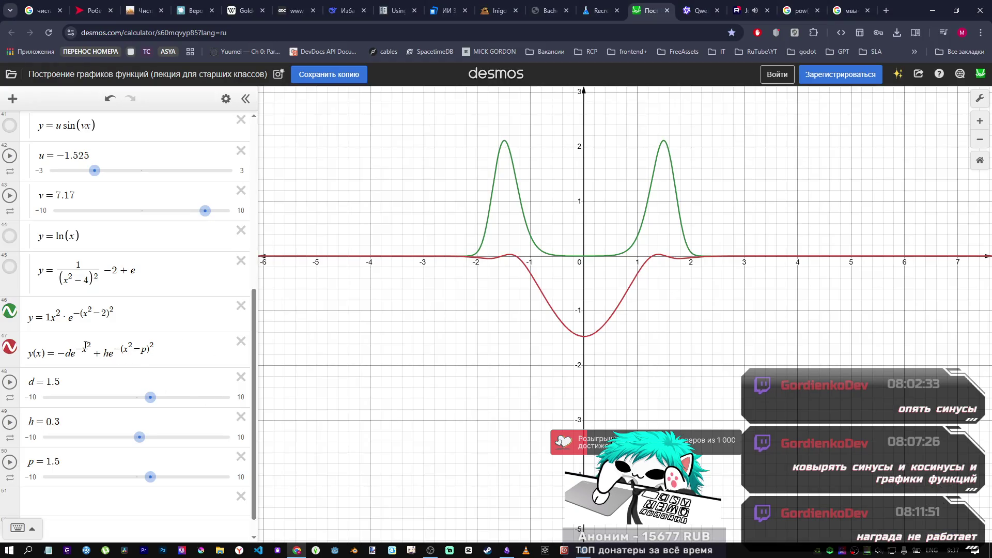
{"action": "key", "text": "alt+Tab"}
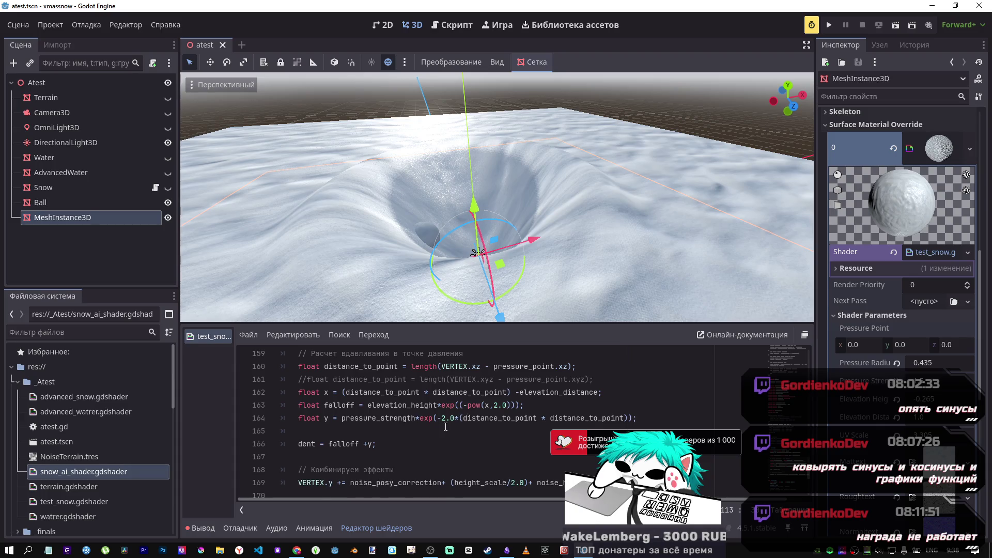
{"action": "key", "text": "alt+Tab"}
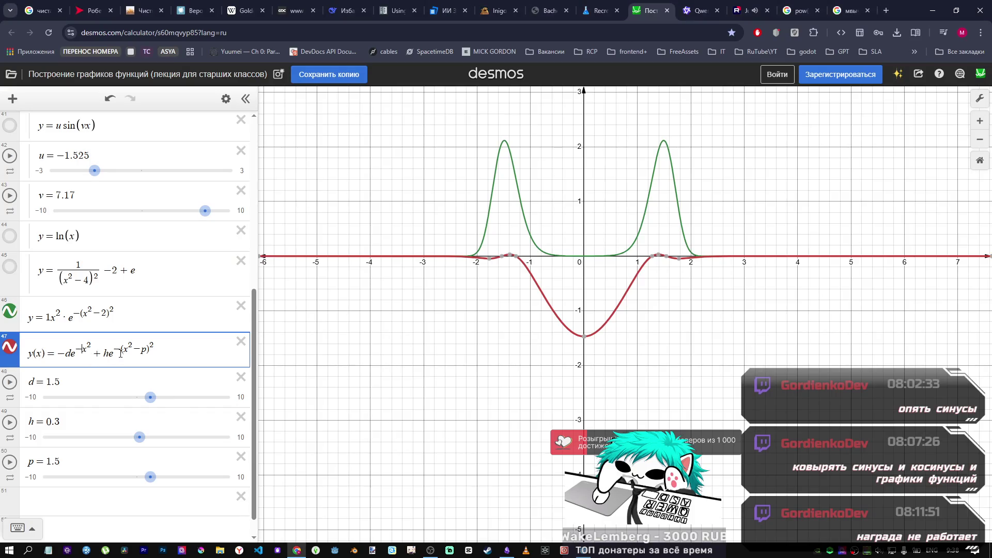
{"action": "key", "text": "alt+Tab"}
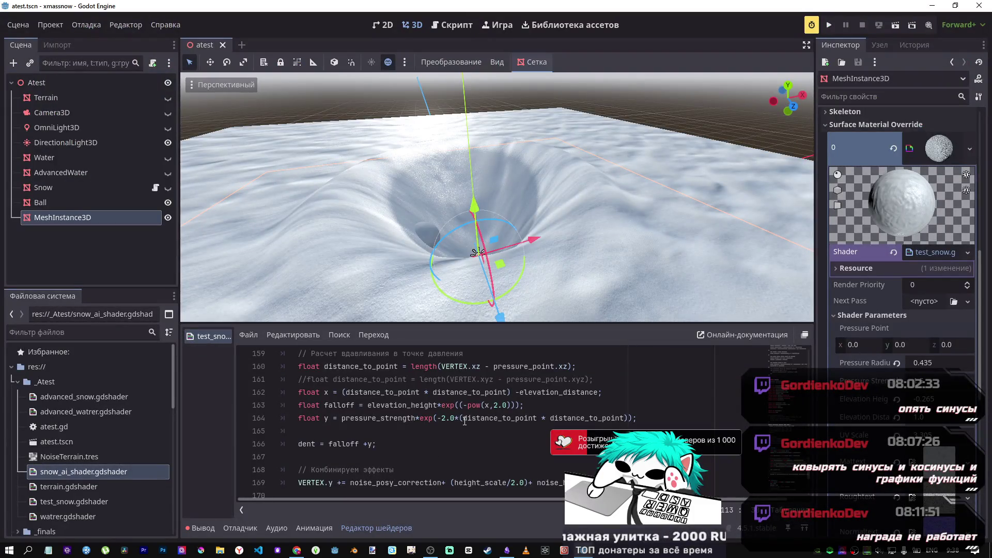
{"action": "key", "text": "alt+Tab"}
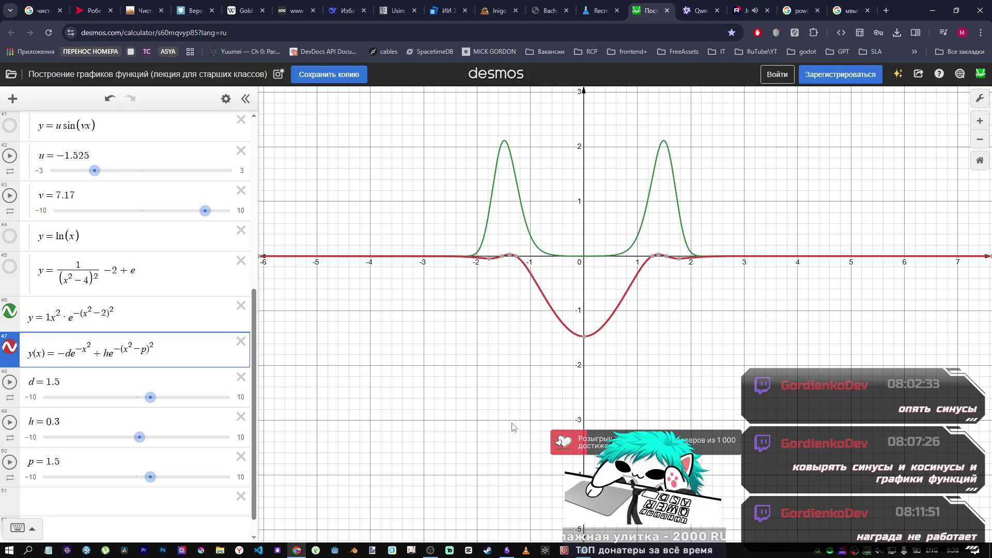
{"action": "key", "text": "alt+Tab"}
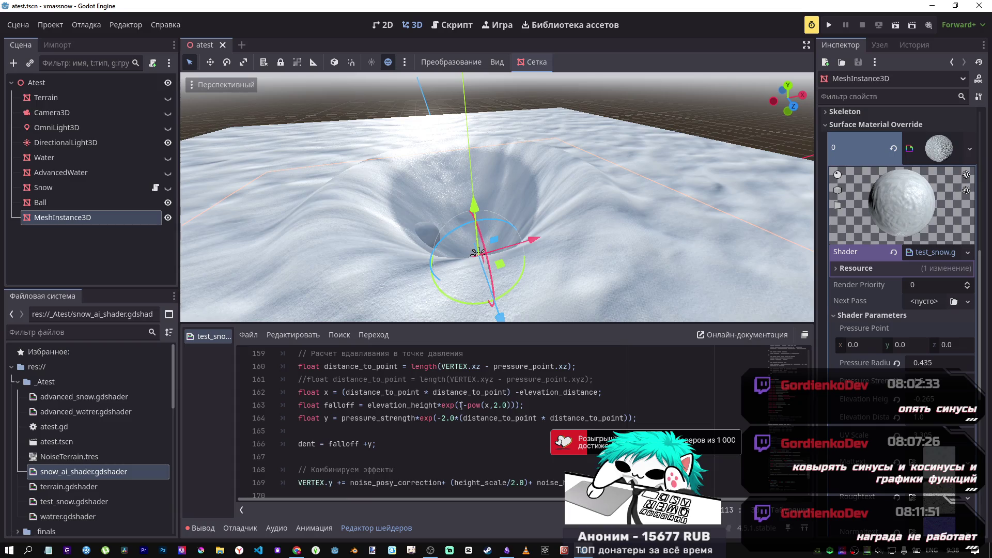
{"action": "key", "text": "alt+Tab"}
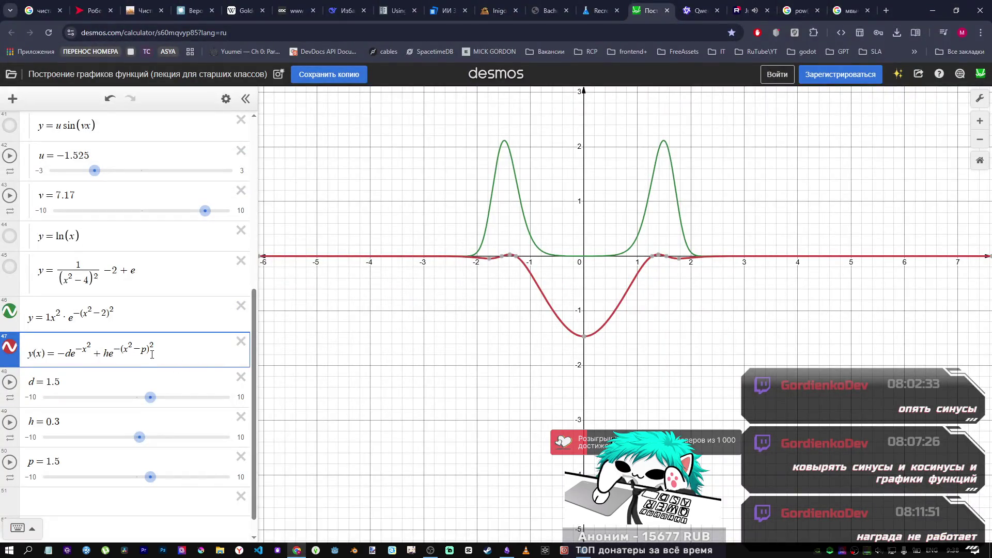
{"action": "key", "text": "alt+Tab"}
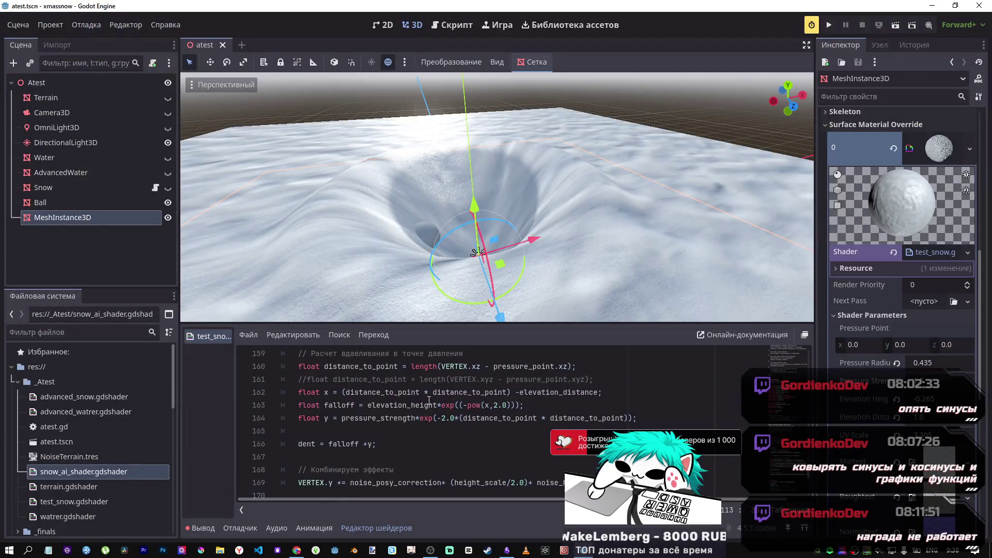
{"action": "key", "text": "alt+Tab"}
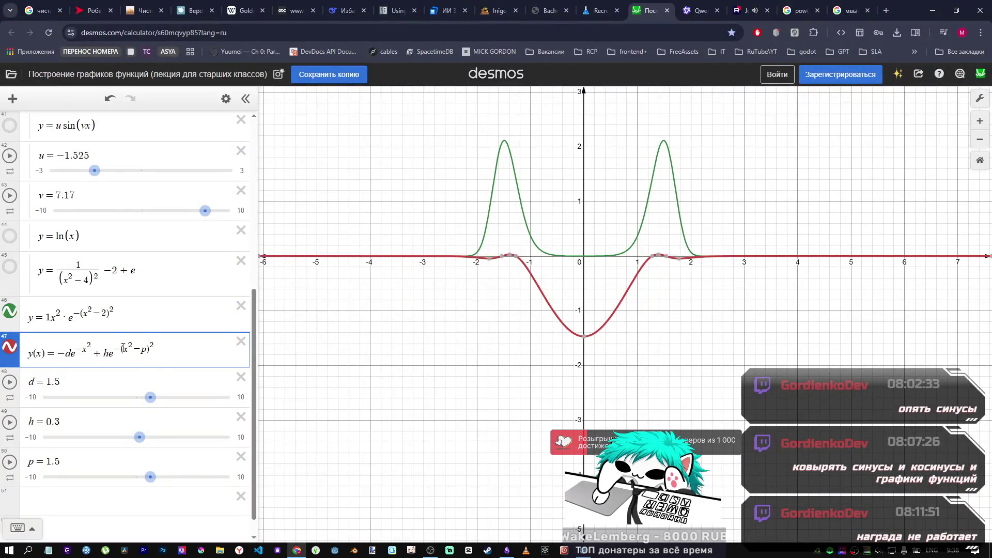
{"action": "key", "text": "alt+Tab"}
{"action": "key", "text": "alt+Tab"}
{"action": "mouse_move", "coordinate": [150, 397]}
{"action": "left_mouse_down"}
{"action": "mouse_move", "coordinate": [136, 398]}
{"action": "mouse_move", "coordinate": [160, 401]}
{"action": "mouse_move", "coordinate": [145, 399]}
{"action": "left_mouse_up"}
{"action": "key", "text": "alt+Tab"}
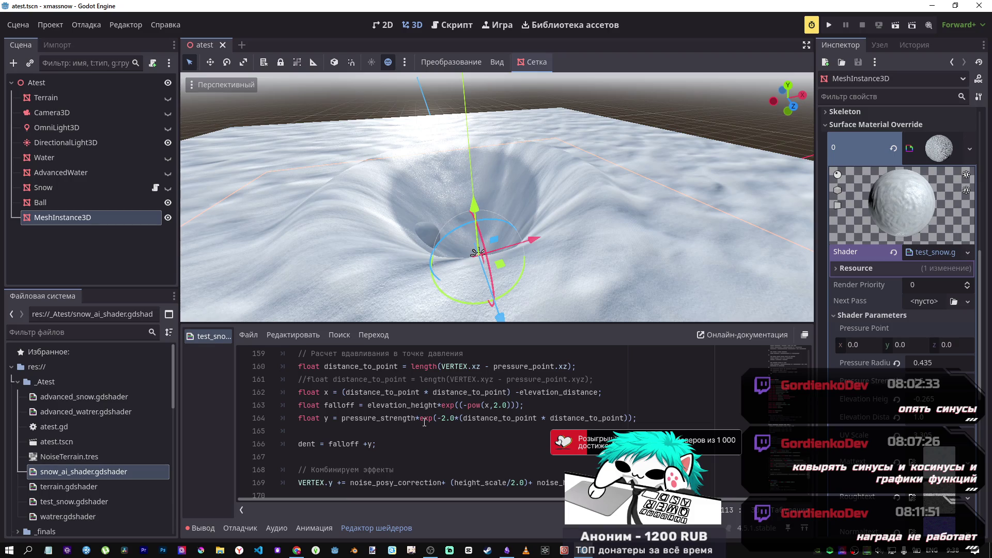
{"action": "key", "text": "alt+Tab"}
{"action": "key", "text": "alt+Tab"}
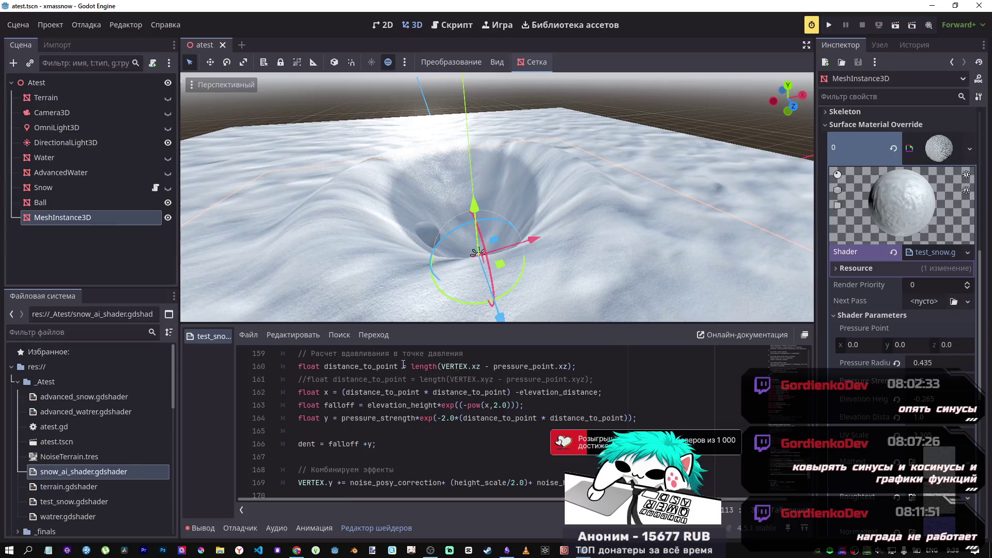
Step: Replace the 2.0 factor on line 164 with pressure_radius and raise Pressure Radius
{"action": "double_click", "coordinate": [439, 417]}
{"action": "type", "text": "pressure_radius"}
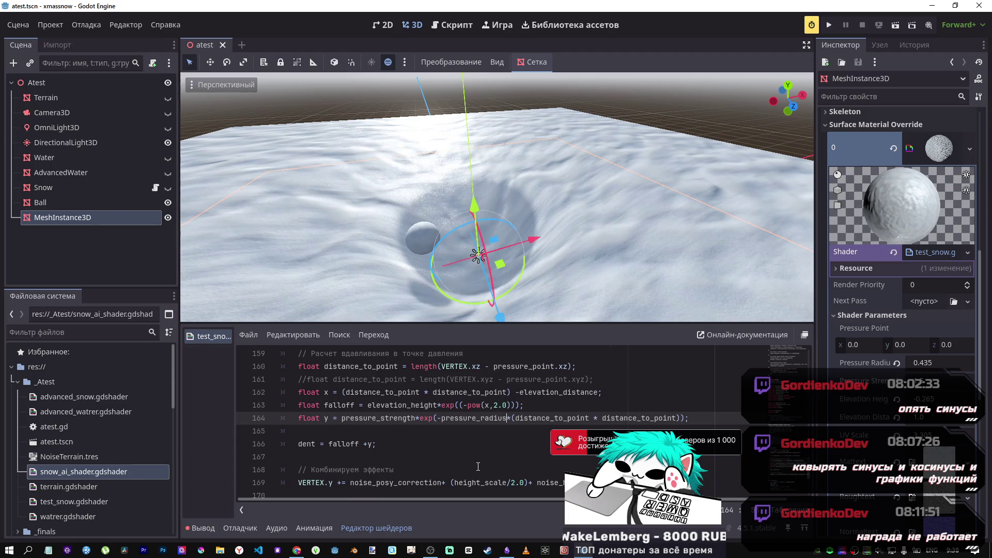
{"action": "left_click_drag", "start_coordinate": [927, 363], "coordinate": [927, 364]}
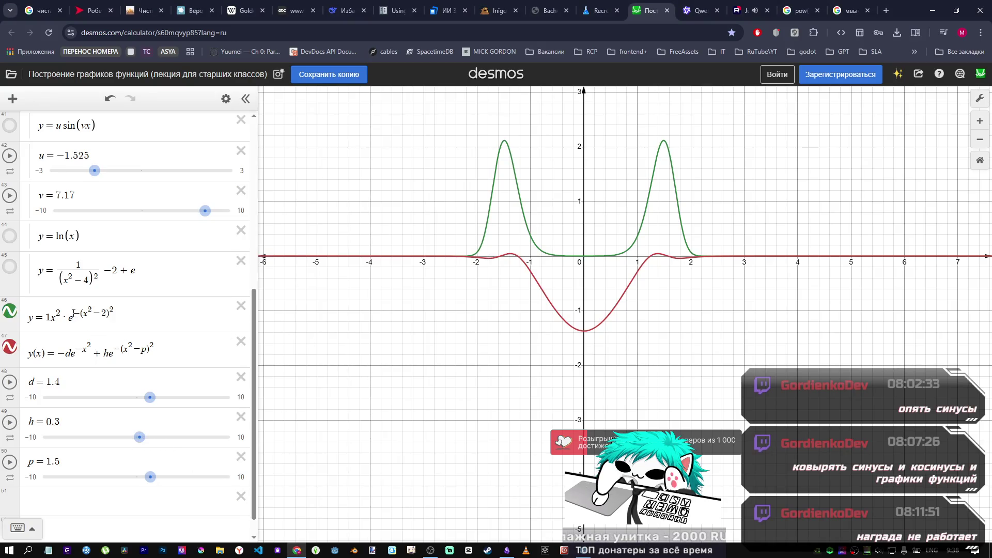
{"action": "key", "text": "alt+Tab"}
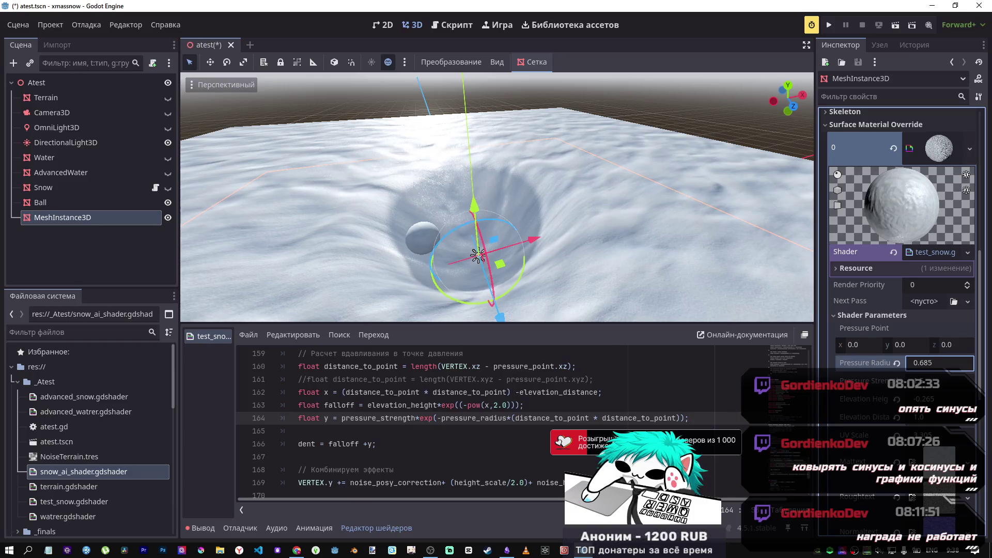
Step: Adjust Pressure Radius and Elevation Height, then revert the pressure parameters to defaults
{"action": "mouse_move", "coordinate": [930, 363]}
{"action": "left_mouse_down"}
{"action": "mouse_move", "coordinate": [971, 362]}
{"action": "mouse_move", "coordinate": [919, 363]}
{"action": "left_mouse_up"}
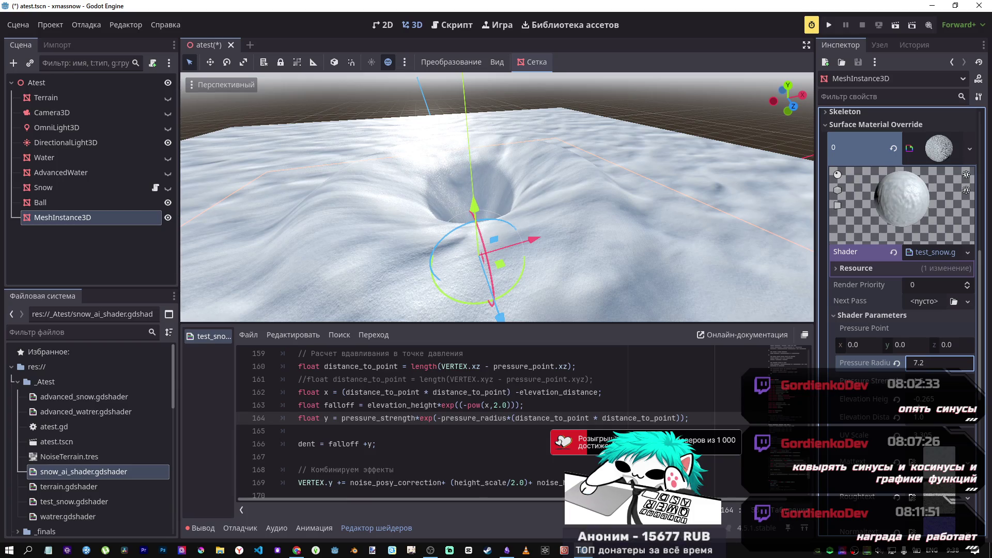
{"action": "mouse_move", "coordinate": [930, 399]}
{"action": "left_mouse_down"}
{"action": "mouse_move", "coordinate": [902, 399]}
{"action": "mouse_move", "coordinate": [937, 399]}
{"action": "left_mouse_up"}
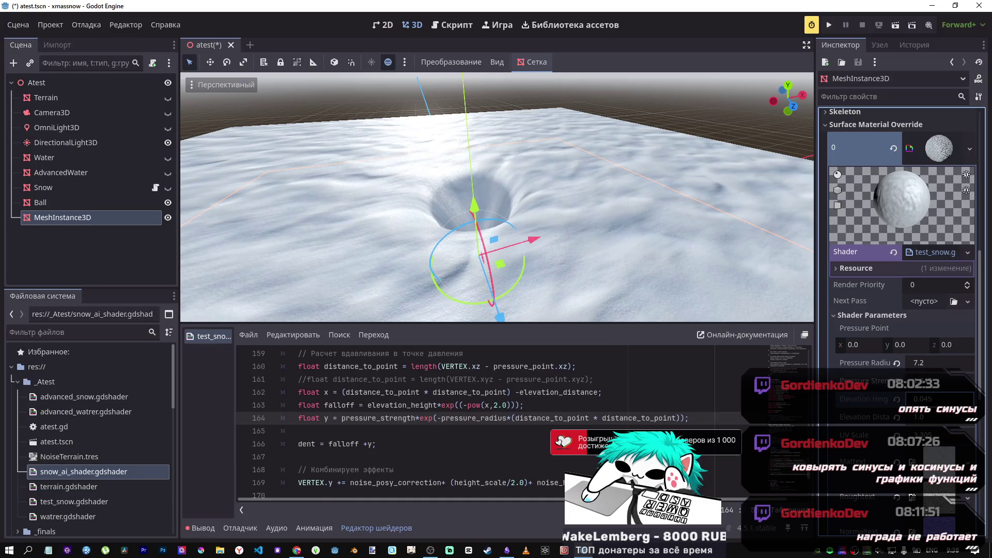
{"action": "left_click", "coordinate": [896, 417]}
{"action": "left_click", "coordinate": [896, 399]}
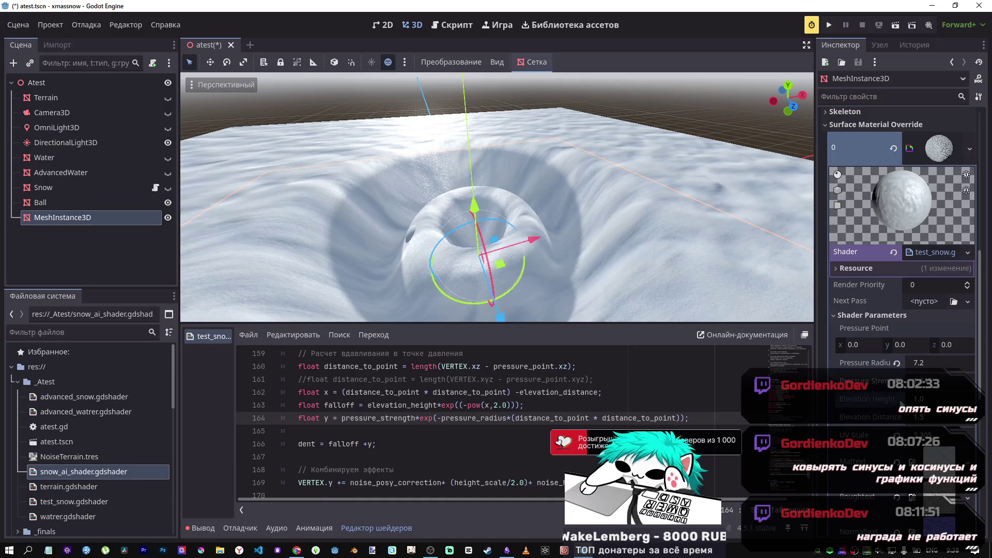
{"action": "left_click", "coordinate": [896, 362]}
{"action": "left_click", "coordinate": [939, 381]}
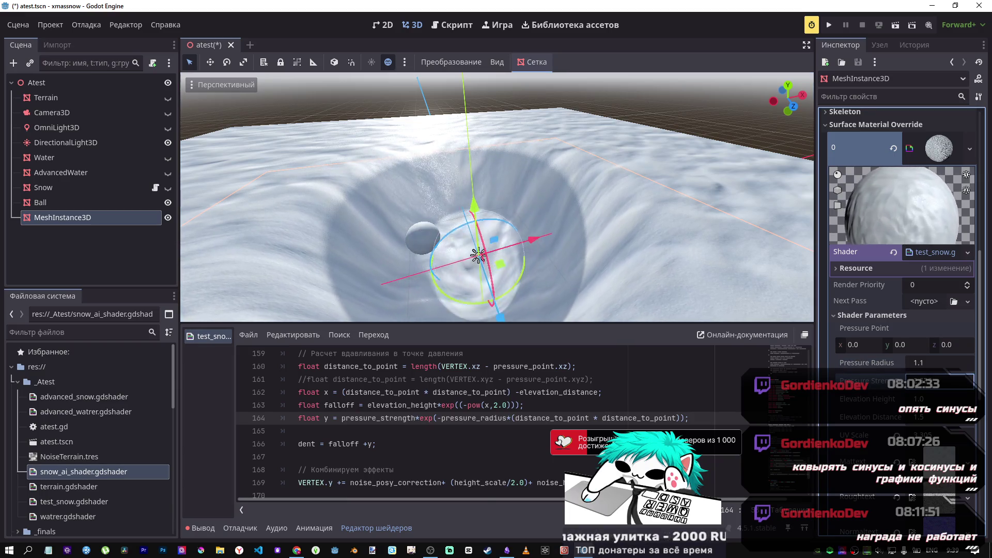
Step: Enter 0.65 for Pressure Radius and delete the minus after exp( on line 164
{"action": "left_click", "coordinate": [970, 370]}
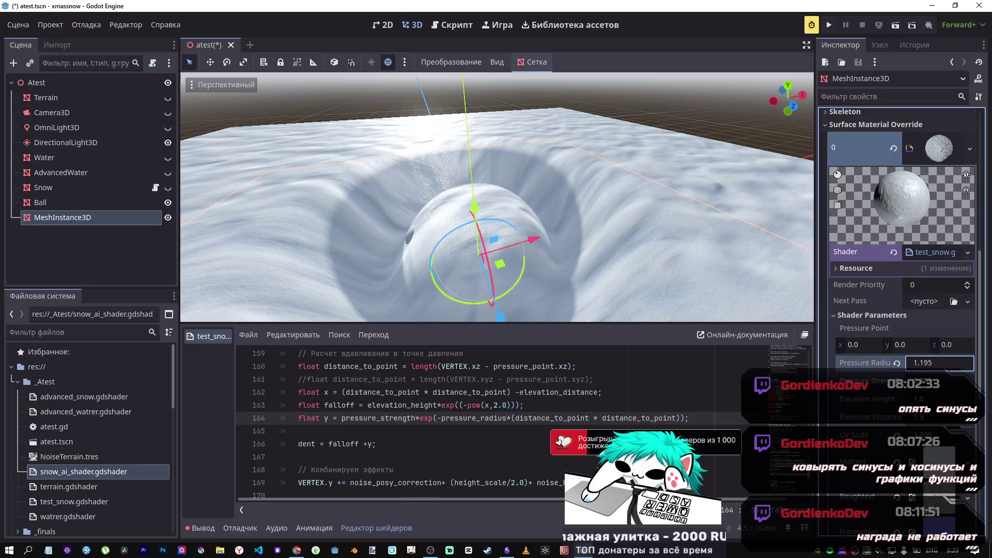
{"action": "type", "text": "0.65"}
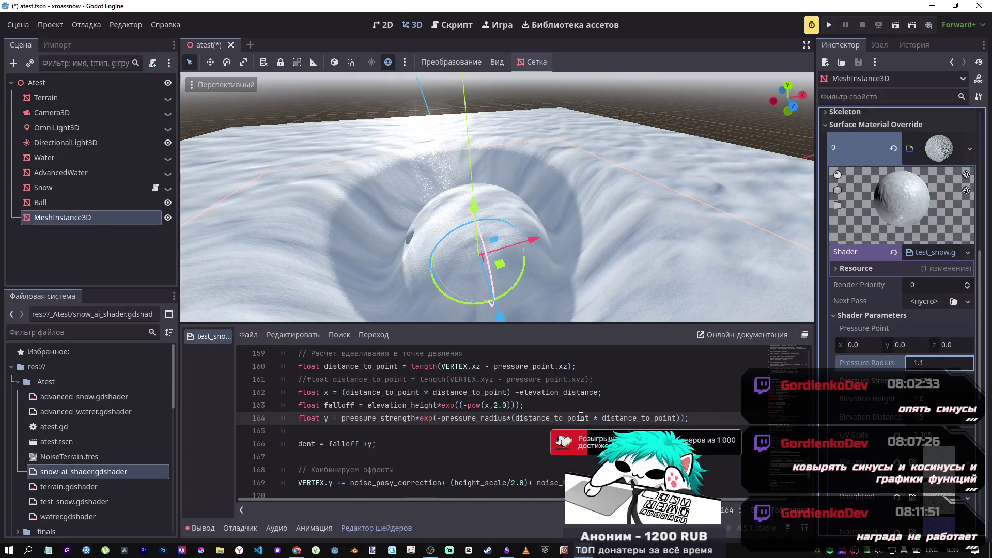
{"action": "left_click", "coordinate": [440, 419]}
{"action": "key", "text": "BackSpace"}
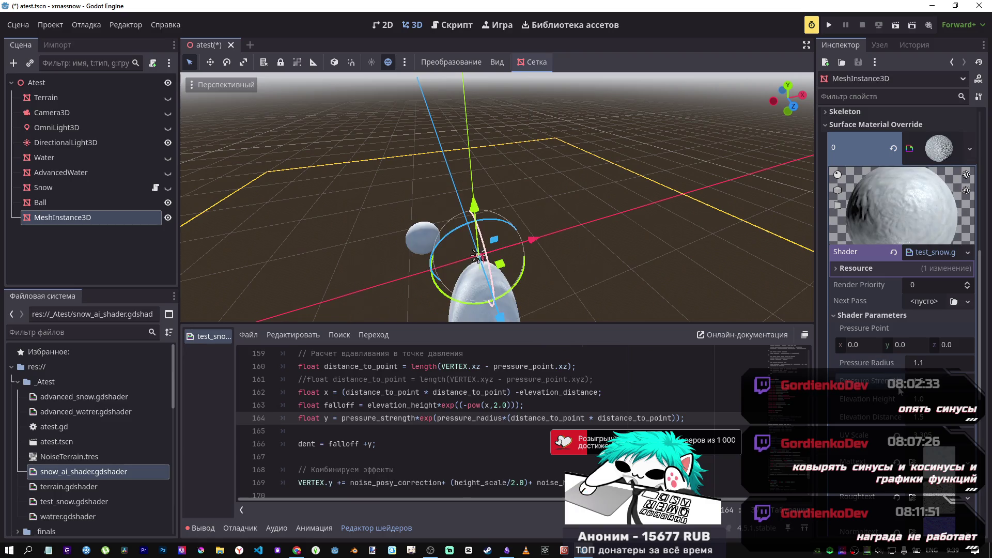
Step: Restore the minus sign after exp( on line 164 so the deep crater returns
{"action": "left_click_drag", "start_coordinate": [550, 283], "coordinate": [550, 283]}
{"action": "key", "text": "alt+Tab"}
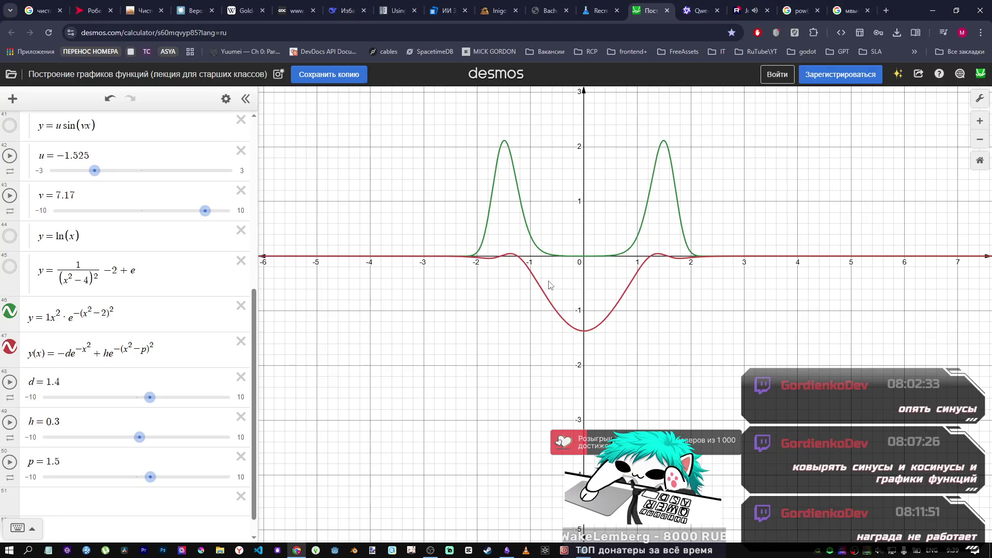
{"action": "key", "text": "alt+Tab"}
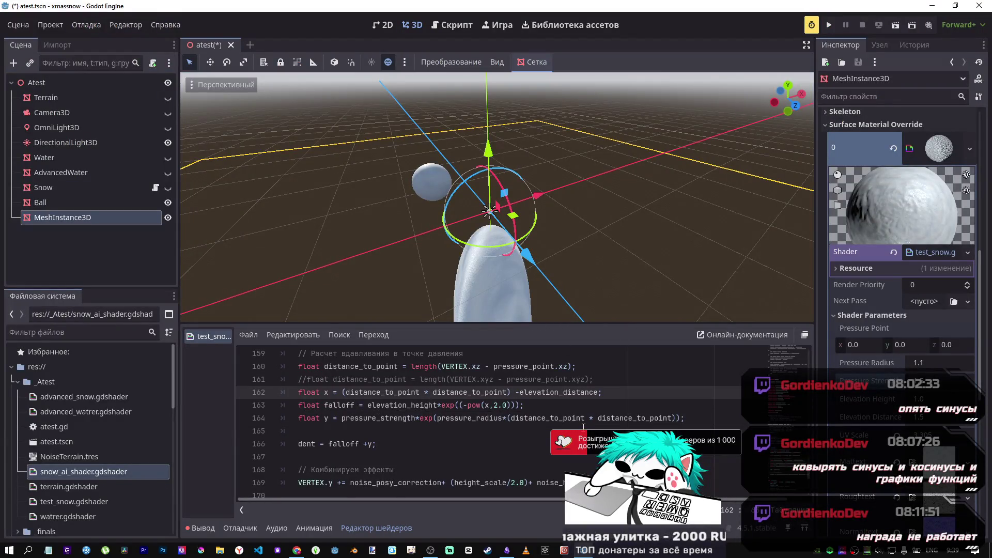
{"action": "left_click", "coordinate": [439, 419]}
{"action": "type", "text": "-"}
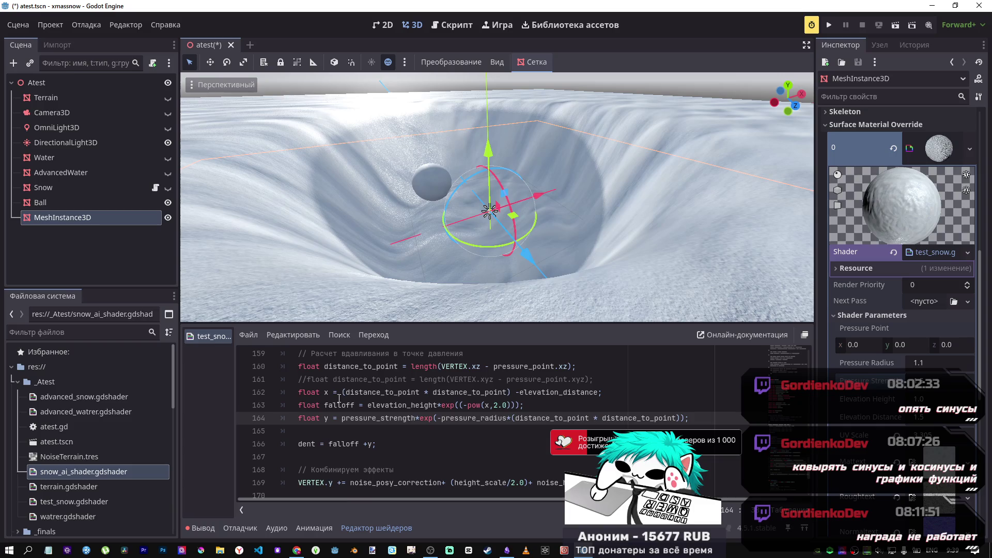
{"action": "key", "text": "alt+Tab"}
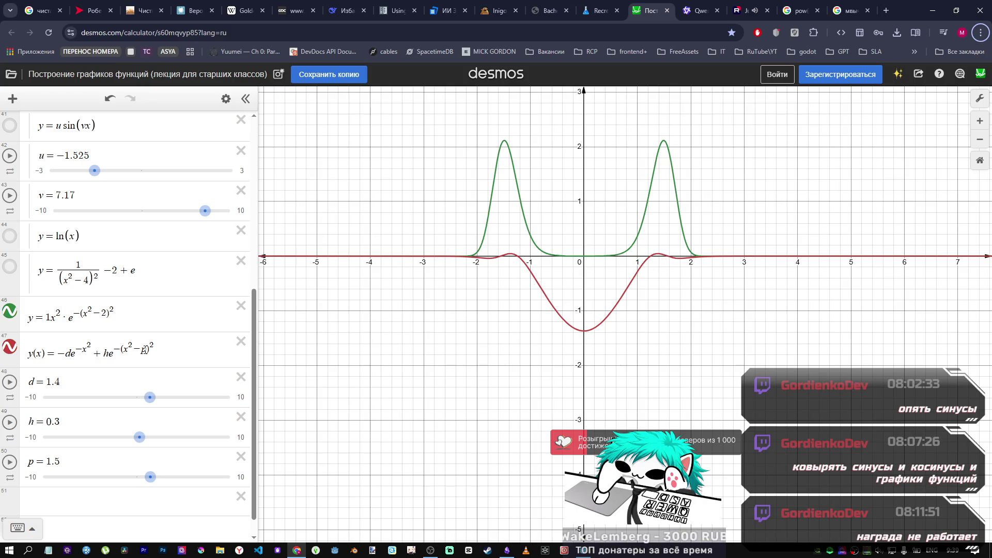
Step: Raise h to 0.8 and set p to 2 on the y(x) curve
{"action": "left_click", "coordinate": [147, 350]}
{"action": "left_click_drag", "start_coordinate": [139, 438], "coordinate": [144, 438]}
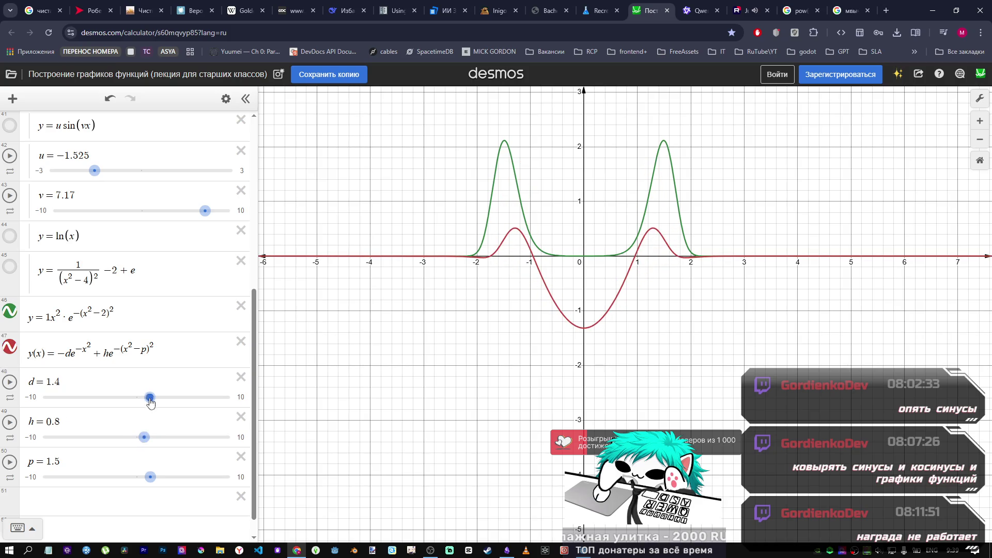
{"action": "mouse_move", "coordinate": [150, 476]}
{"action": "left_mouse_down"}
{"action": "mouse_move", "coordinate": [171, 476]}
{"action": "mouse_move", "coordinate": [140, 477]}
{"action": "mouse_move", "coordinate": [163, 476]}
{"action": "mouse_move", "coordinate": [150, 476]}
{"action": "left_mouse_up"}
{"action": "key", "text": "alt+Tab"}
{"action": "key", "text": "alt+Tab"}
{"action": "key", "text": "alt+Tab"}
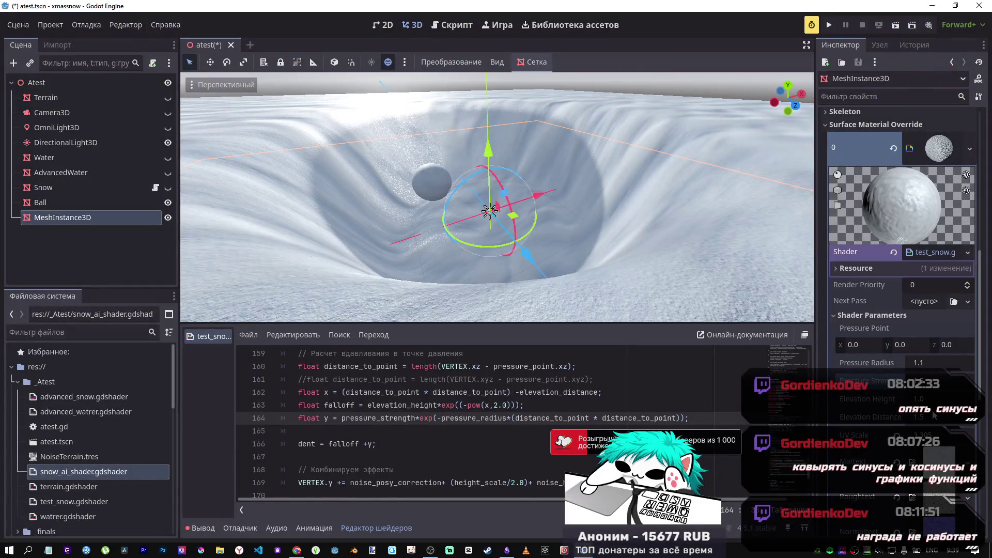
Step: Set Elevation Distance to 2.0, Pressure Radius to 5.21 and Elevation Height to 0.03
{"action": "left_click_drag", "start_coordinate": [933, 416], "coordinate": [935, 425]}
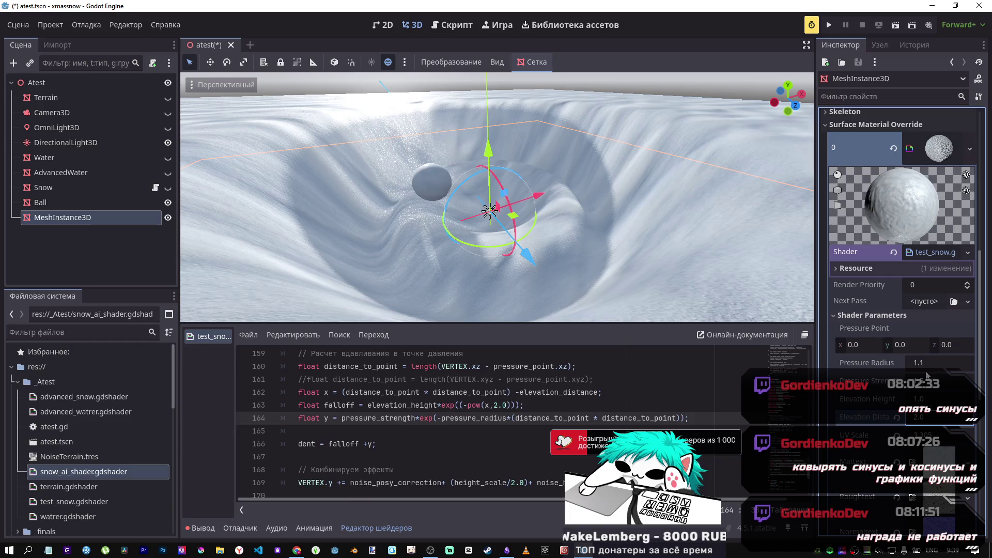
{"action": "left_click_drag", "start_coordinate": [924, 363], "coordinate": [966, 362]}
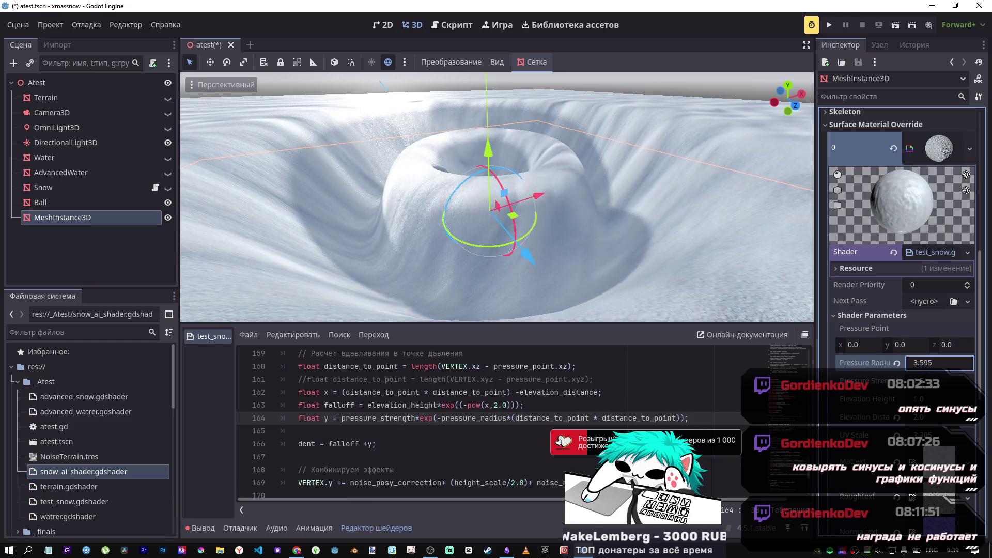
{"action": "type", "text": "5.21"}
{"action": "key", "text": "Tab"}
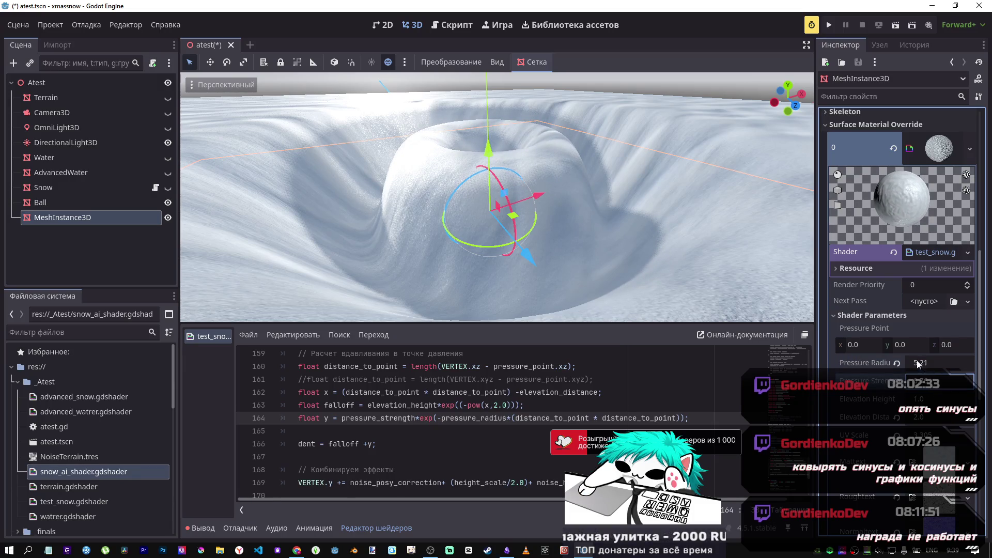
{"action": "key", "text": "Tab"}
{"action": "type", "text": "0.03"}
{"action": "key", "text": "Return"}
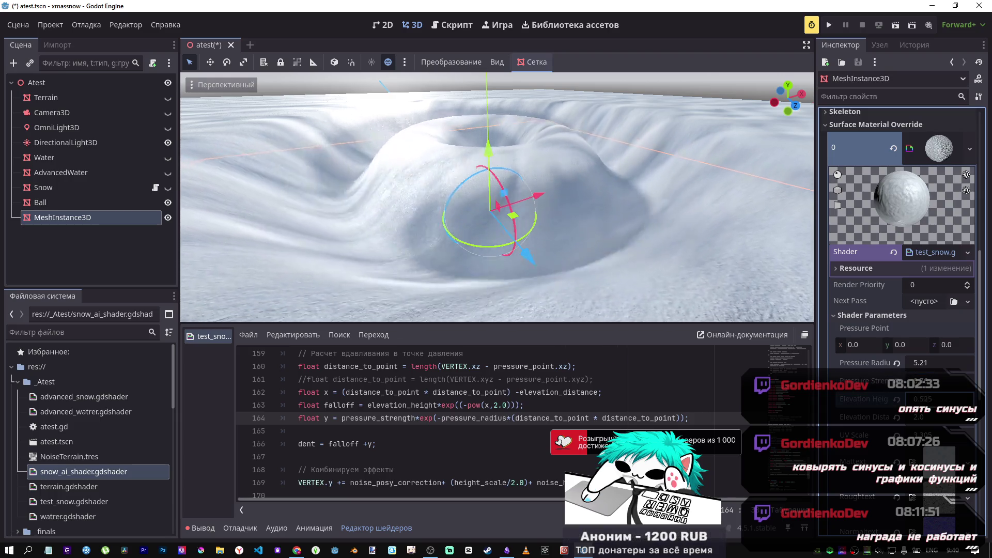
{"action": "mouse_move", "coordinate": [930, 399]}
{"action": "left_mouse_down"}
{"action": "mouse_move", "coordinate": [943, 399]}
{"action": "mouse_move", "coordinate": [890, 399]}
{"action": "left_mouse_up"}
Step: Fine-tune Pressure Radius to 5.315 and set Elevation Height to 1
{"action": "mouse_move", "coordinate": [599, 207]}
{"action": "left_mouse_down"}
{"action": "mouse_move", "coordinate": [589, 227]}
{"action": "mouse_move", "coordinate": [578, 212]}
{"action": "left_mouse_up"}
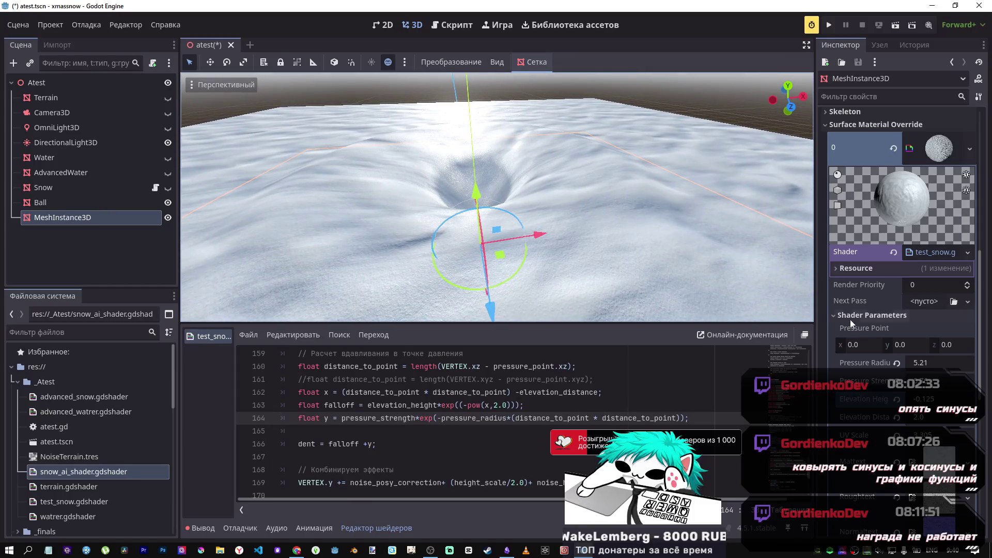
{"action": "mouse_move", "coordinate": [920, 365]}
{"action": "left_mouse_down"}
{"action": "mouse_move", "coordinate": [929, 382]}
{"action": "mouse_move", "coordinate": [943, 383]}
{"action": "left_mouse_up"}
{"action": "left_click", "coordinate": [930, 398]}
{"action": "type", "text": "1"}
{"action": "key", "text": "Return"}
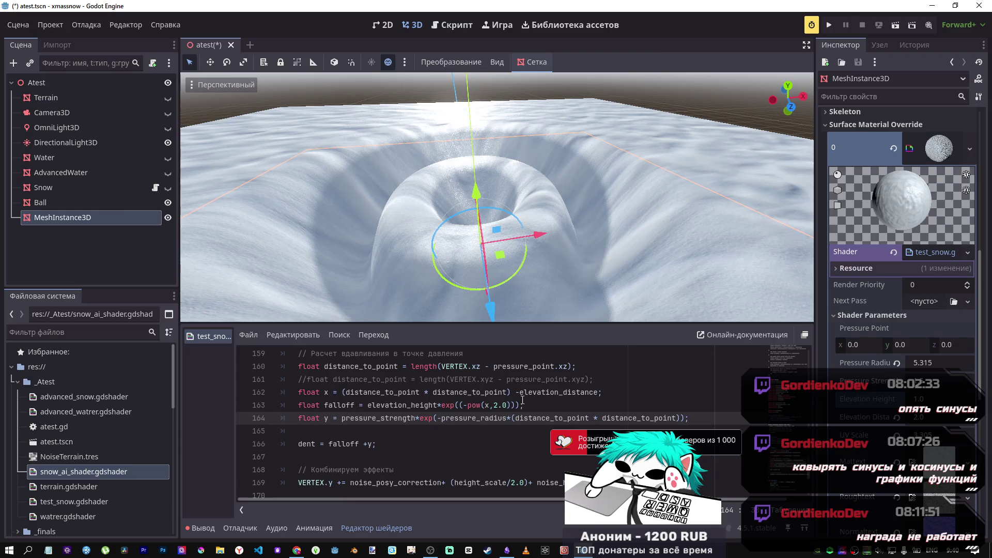
{"action": "key", "text": "alt+Tab"}
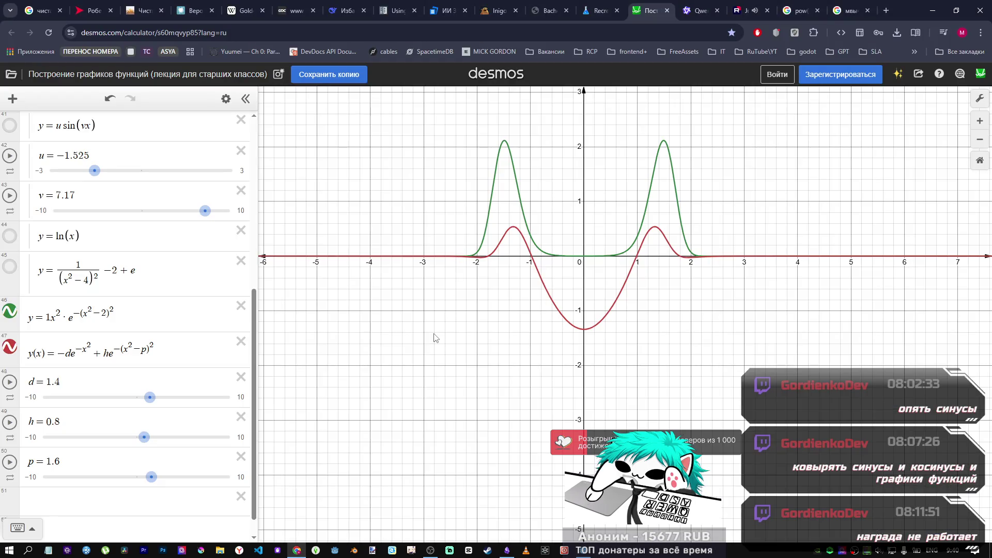
{"action": "key", "text": "alt+Tab"}
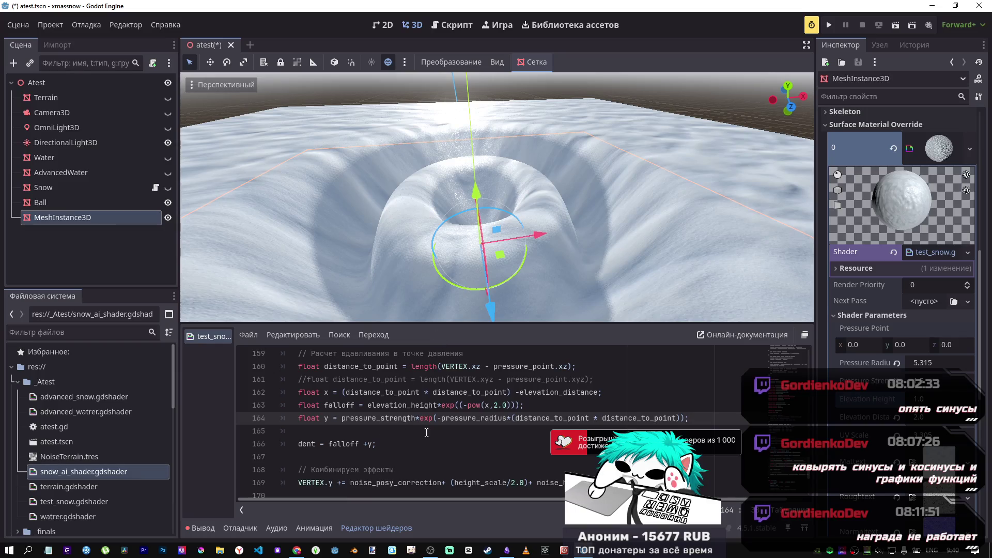
Step: Make line 162 add elevation_distance, and test then revert Elevation Height to 1.0
{"action": "left_click", "coordinate": [520, 395]}
{"action": "type", "text": "+"}
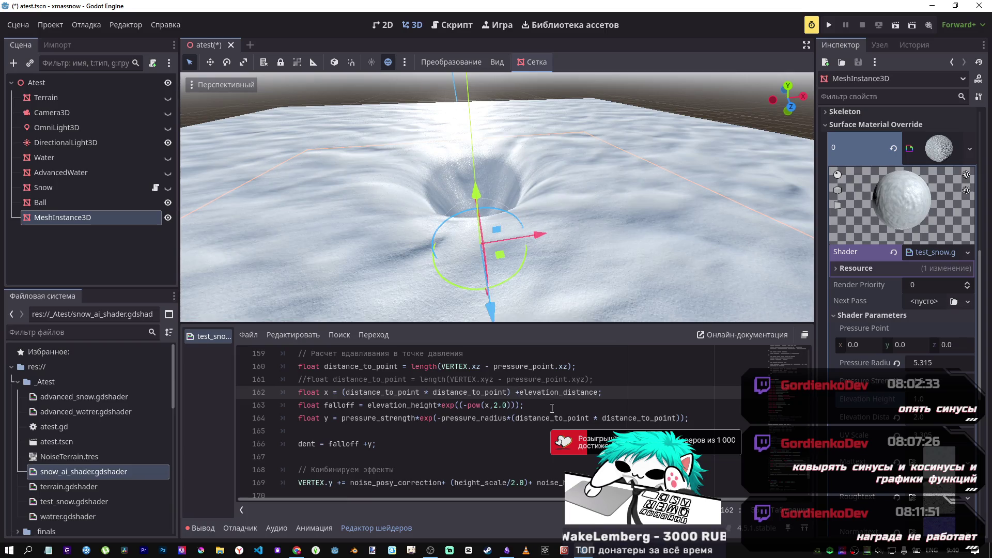
{"action": "left_click_drag", "start_coordinate": [922, 402], "coordinate": [915, 402]}
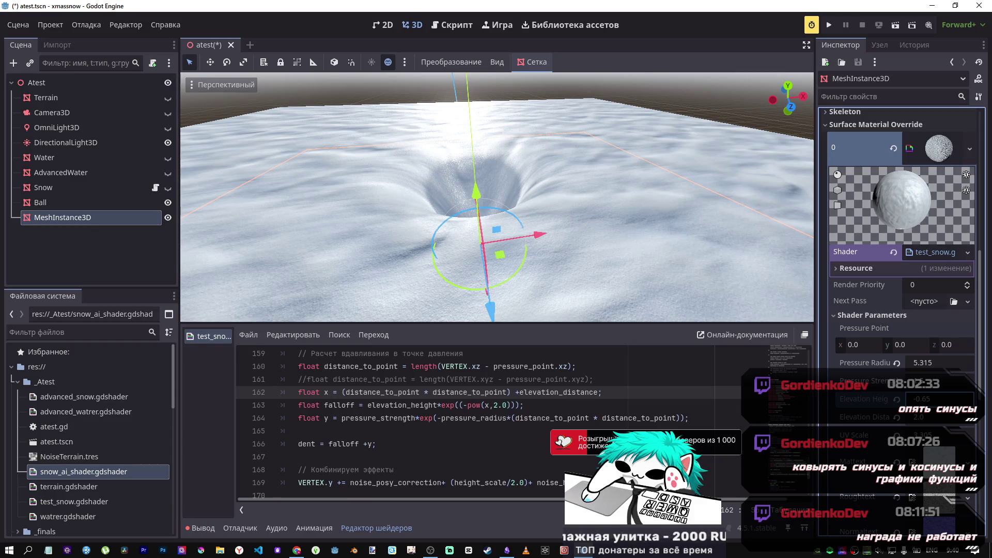
{"action": "left_click_drag", "start_coordinate": [915, 402], "coordinate": [903, 402]}
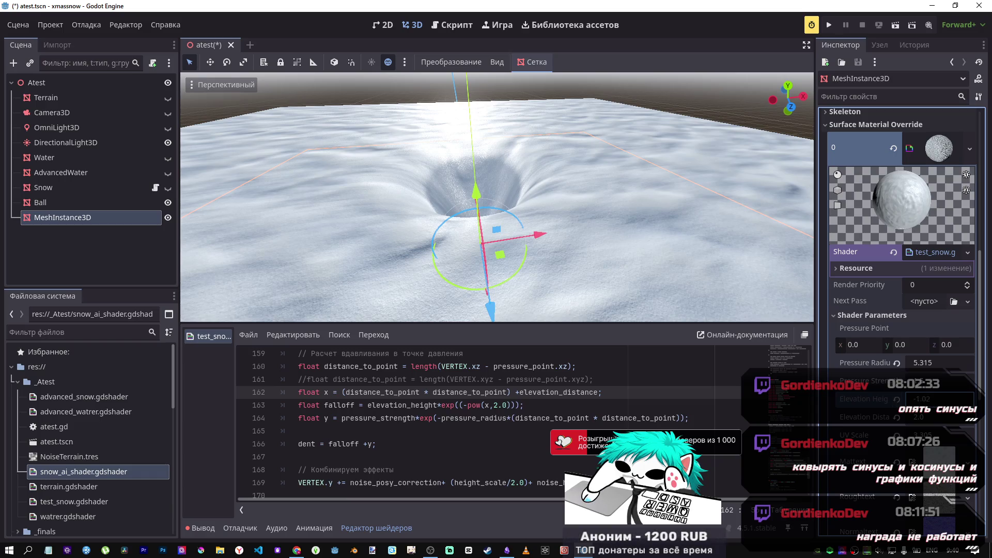
{"action": "left_click", "coordinate": [897, 399]}
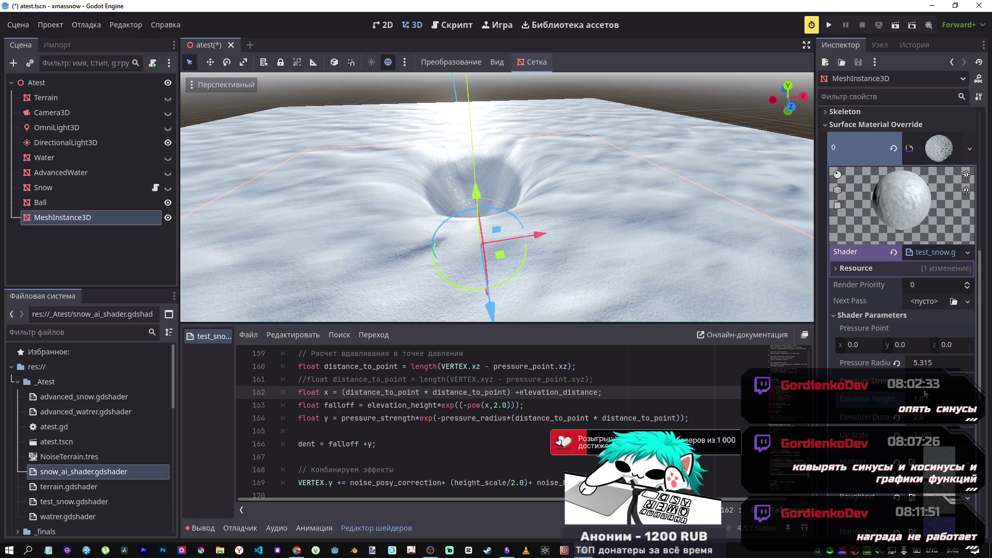
Step: Raise Pressure Radius to 6.02 and nudge Elevation Distance, then compare with Desmos
{"action": "mouse_move", "coordinate": [919, 366]}
{"action": "left_mouse_down"}
{"action": "mouse_move", "coordinate": [940, 365]}
{"action": "mouse_move", "coordinate": [900, 361]}
{"action": "mouse_move", "coordinate": [929, 361]}
{"action": "left_mouse_up"}
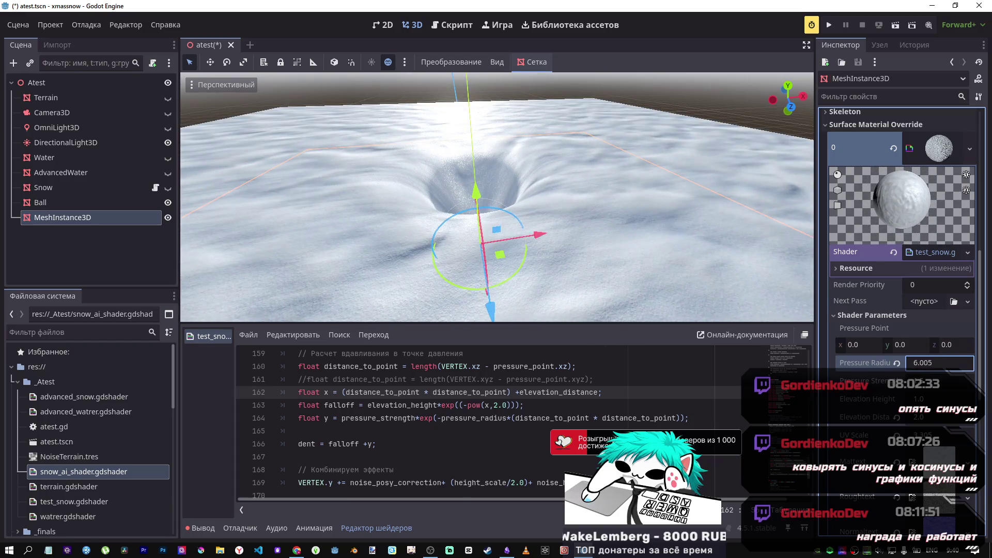
{"action": "type", "text": "6.02"}
{"action": "mouse_move", "coordinate": [922, 417]}
{"action": "left_mouse_down"}
{"action": "mouse_move", "coordinate": [931, 417]}
{"action": "mouse_move", "coordinate": [920, 418]}
{"action": "mouse_move", "coordinate": [919, 398]}
{"action": "mouse_move", "coordinate": [906, 399]}
{"action": "left_mouse_up"}
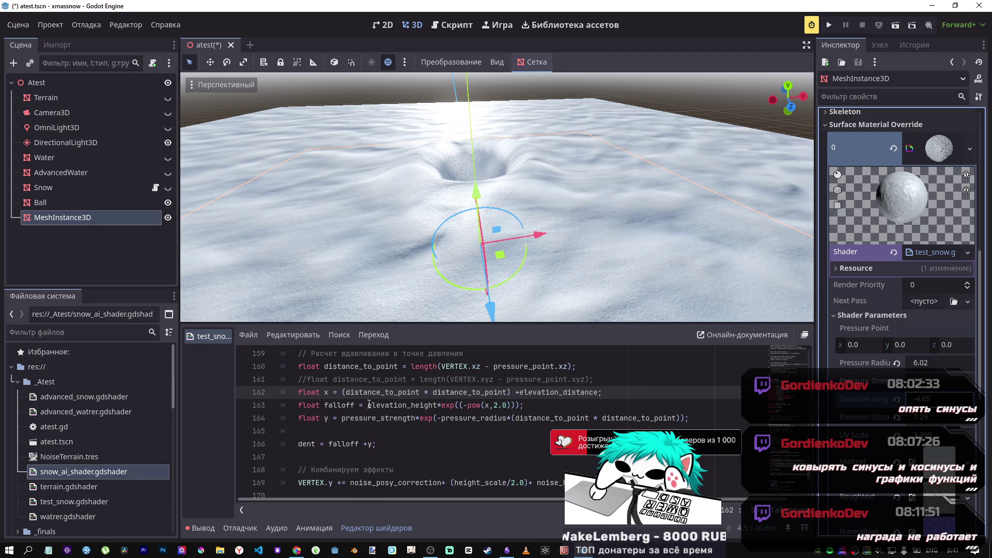
{"action": "key", "text": "alt+Tab"}
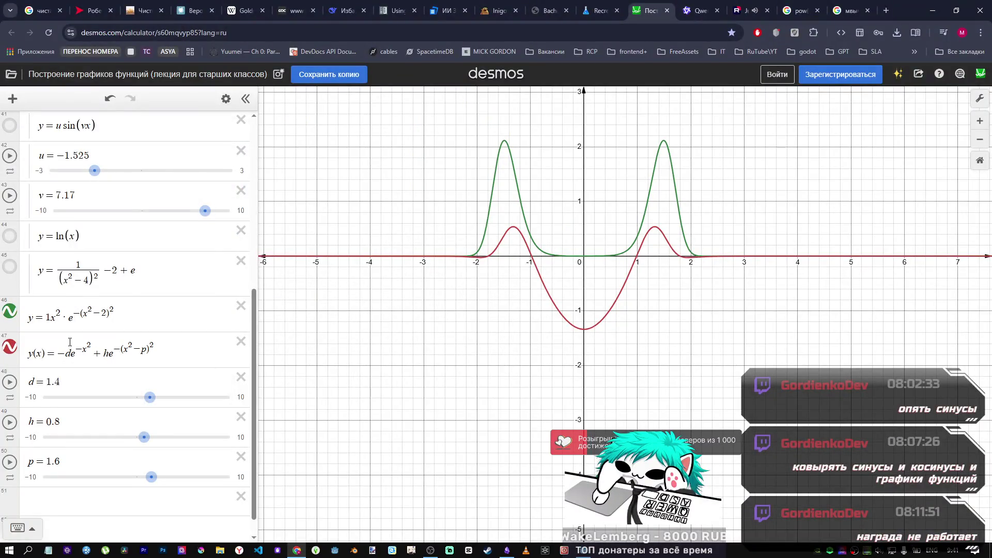
Step: After checking the Desmos curve, change line 162 to subtract elevation_distance
{"action": "key", "text": "alt+Tab"}
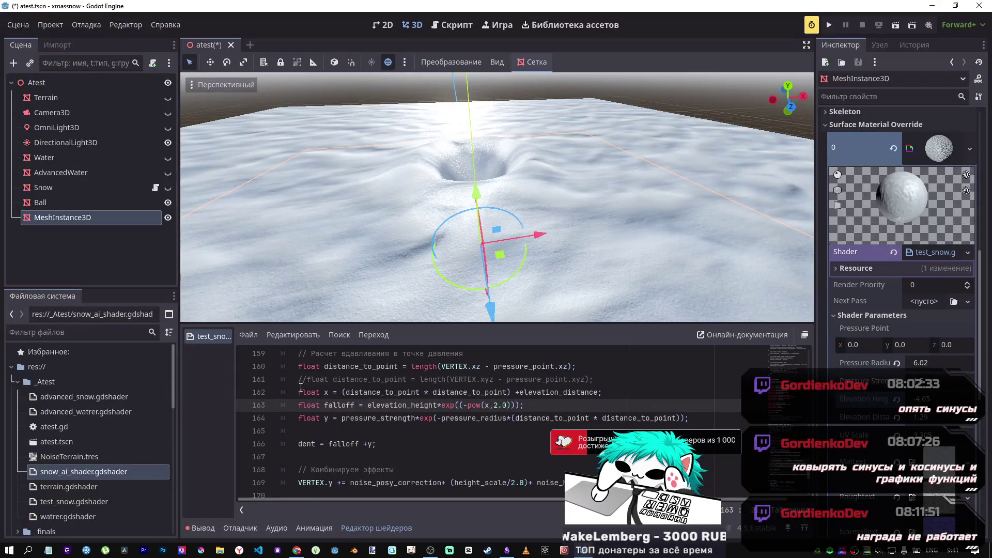
{"action": "key", "text": "alt+Tab"}
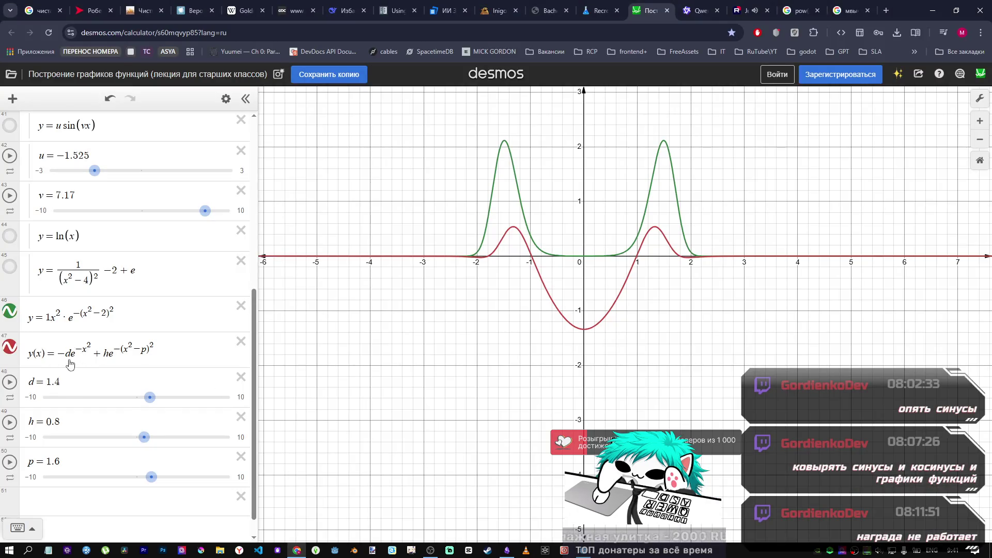
{"action": "key", "text": "alt+Tab"}
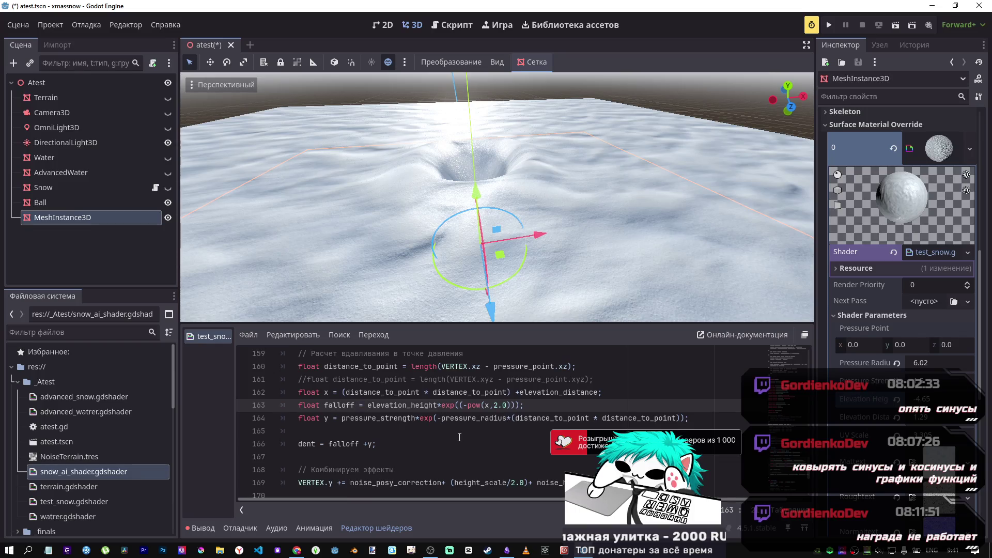
{"action": "type", "text": "-"}
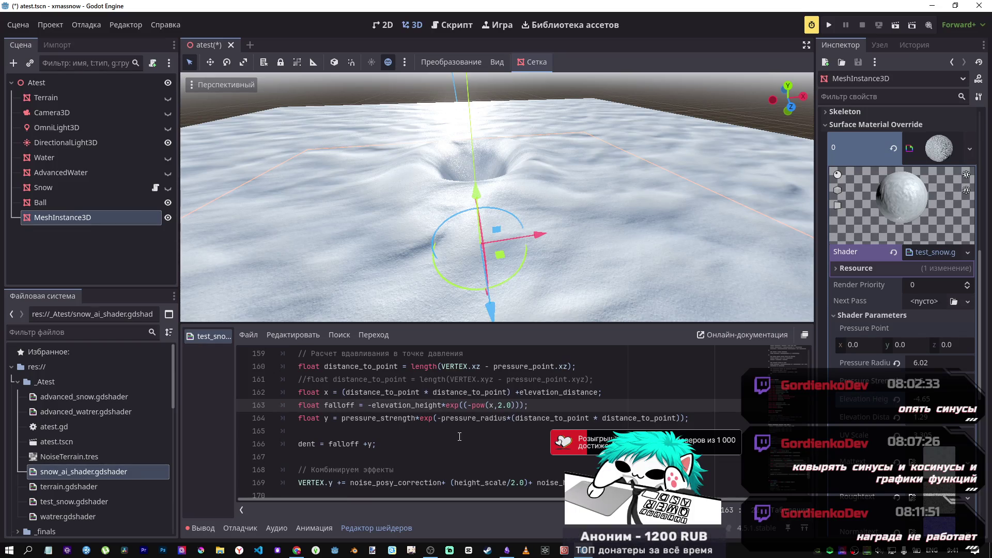
{"action": "left_click", "coordinate": [518, 391]}
{"action": "type", "text": "-"}
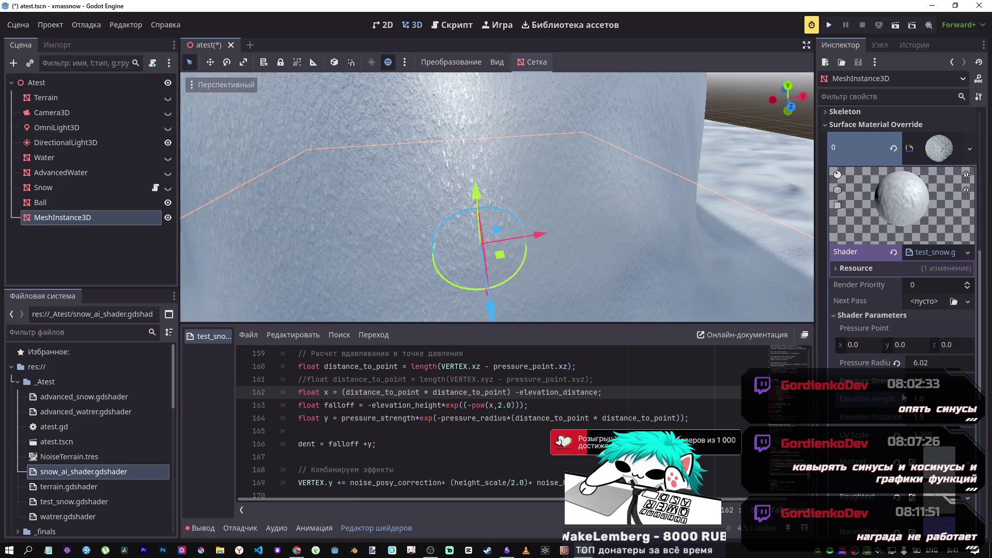
{"action": "scroll", "coordinate": [497, 204], "scroll_direction": "down", "scroll_amount": 5}
{"action": "scroll", "coordinate": [497, 204], "scroll_direction": "up", "scroll_amount": 2}
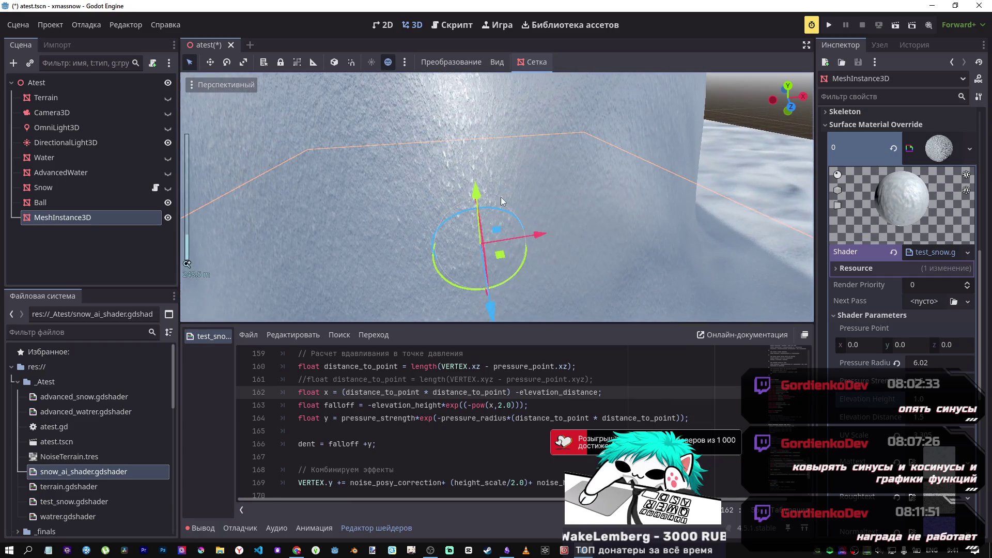
Step: Set Pressure Radius to 2.0 in the Inspector
{"action": "mouse_move", "coordinate": [928, 365]}
{"action": "left_mouse_down"}
{"action": "mouse_move", "coordinate": [890, 367]}
{"action": "mouse_move", "coordinate": [925, 363]}
{"action": "left_mouse_up"}
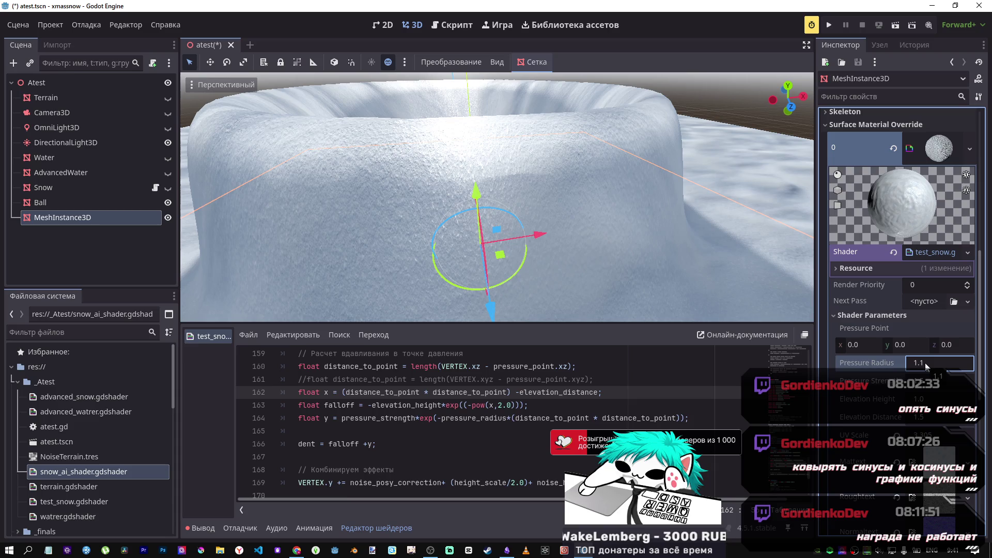
{"action": "left_click", "coordinate": [417, 417]}
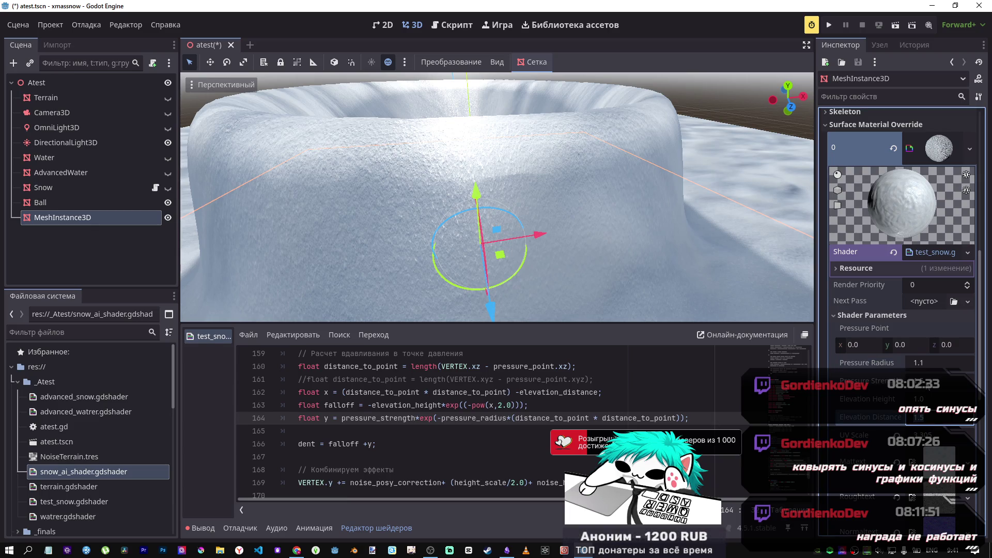
{"action": "left_click", "coordinate": [929, 364]}
{"action": "type", "text": "2"}
{"action": "key", "text": "Return"}
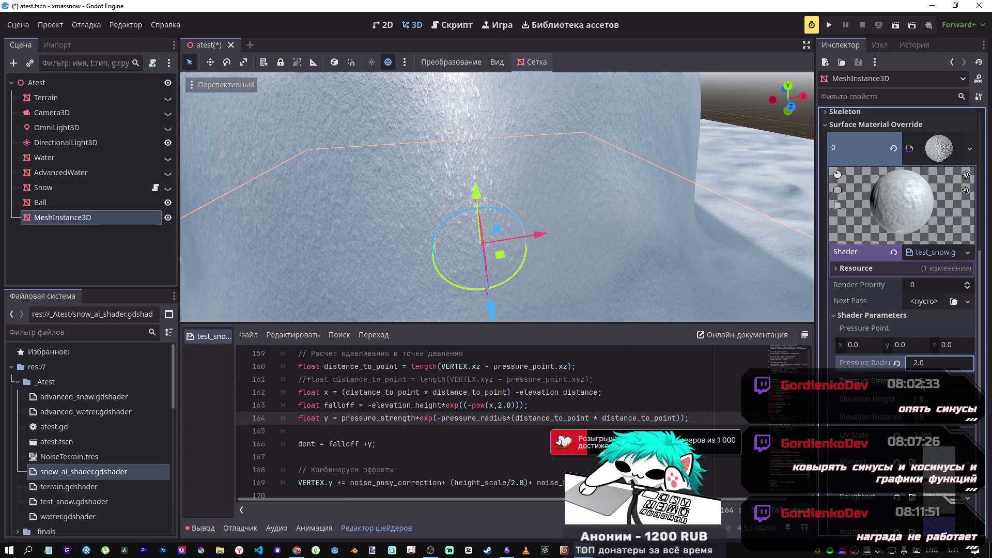
{"action": "key", "text": "Tab"}
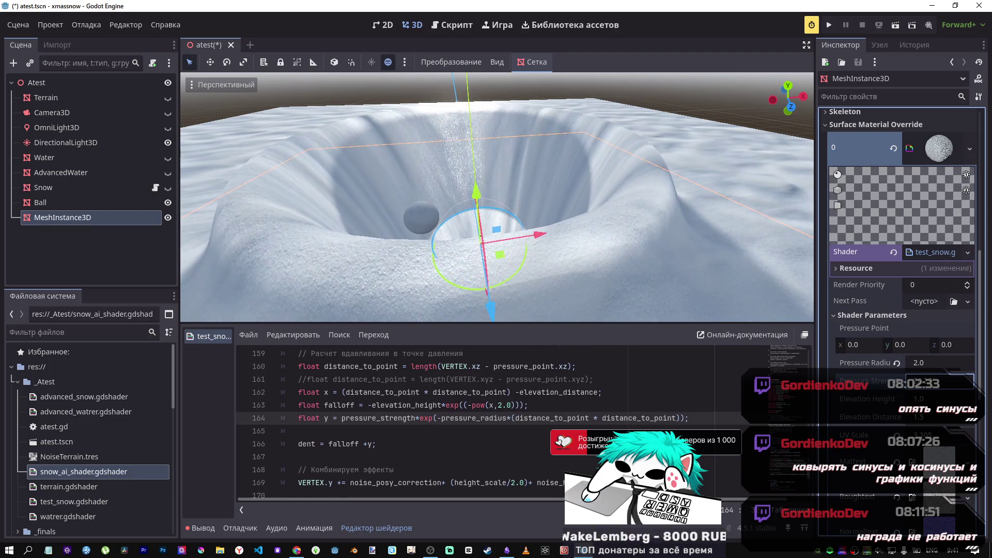
Step: Undo the elevation_height negation in the x expression and save the scene
{"action": "left_click", "coordinate": [432, 392]}
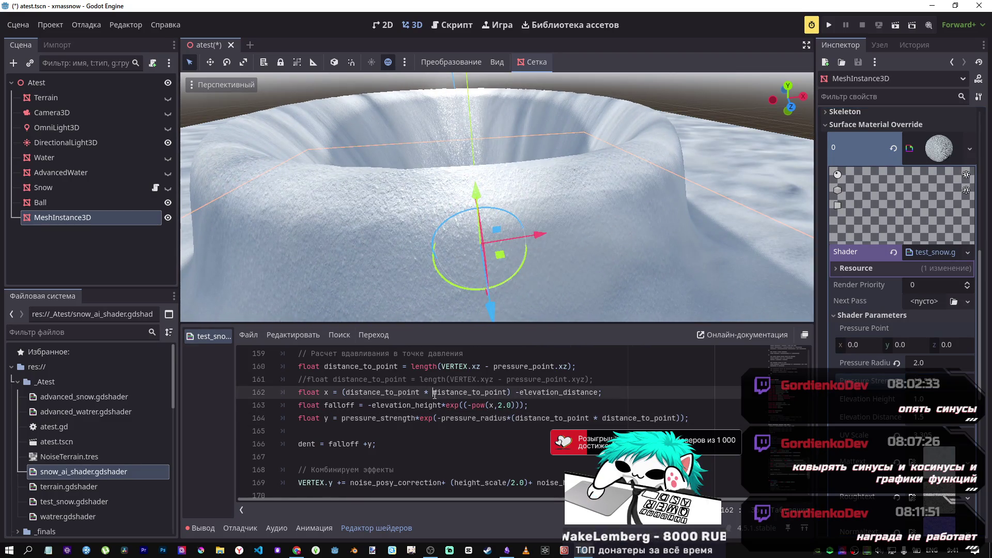
{"action": "key", "text": "ctrl+z"}
{"action": "key", "text": "ctrl+z"}
{"action": "key", "text": "ctrl+z"}
{"action": "key", "text": "ctrl+z"}
{"action": "key", "text": "ctrl+z"}
{"action": "key", "text": "ctrl+s"}
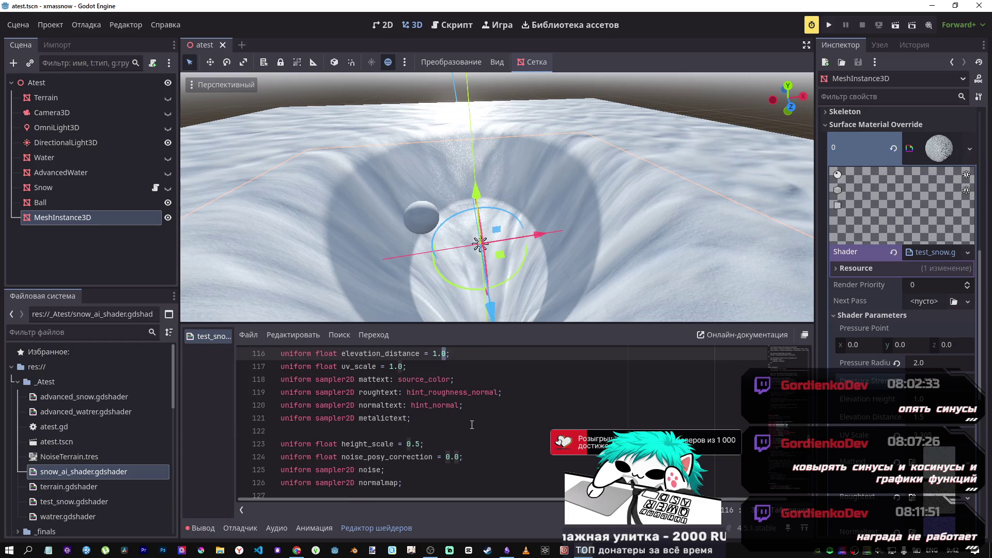
Step: Reset Pressure Radius to 1.1, make line 162 add elevation_distance, and set Elevation Distance to 1.5
{"action": "key", "text": "ctrl+z"}
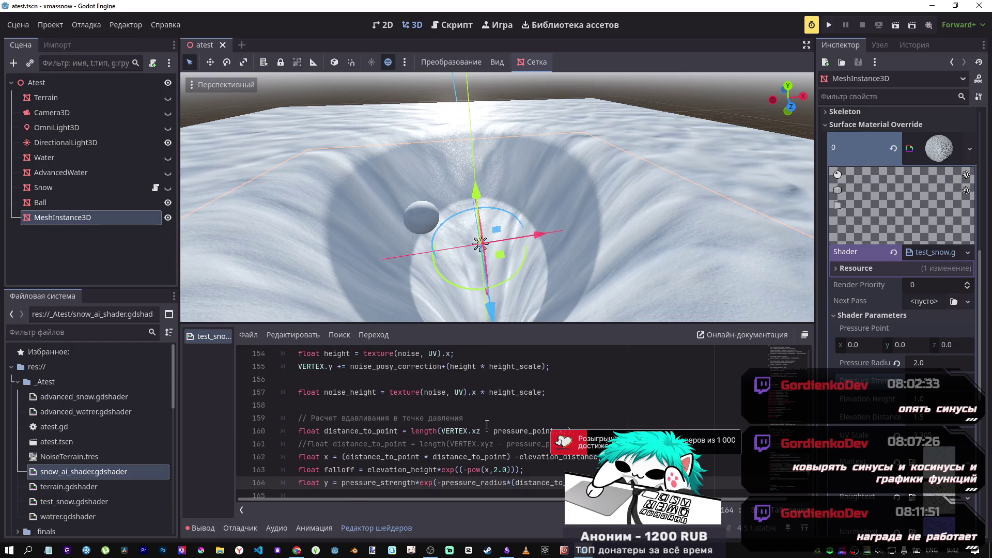
{"action": "scroll", "coordinate": [514, 448], "scroll_direction": "down", "scroll_amount": 1}
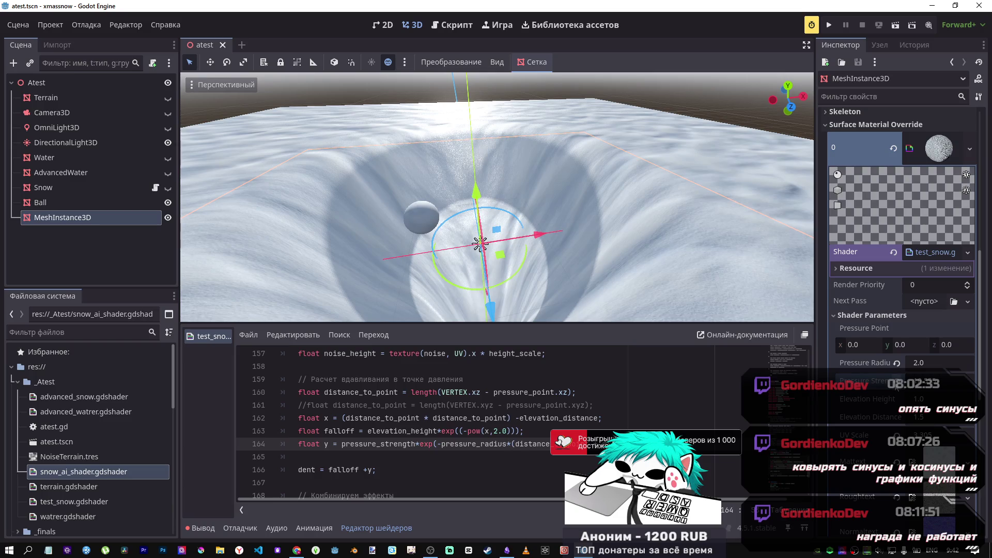
{"action": "left_click", "coordinate": [896, 363]}
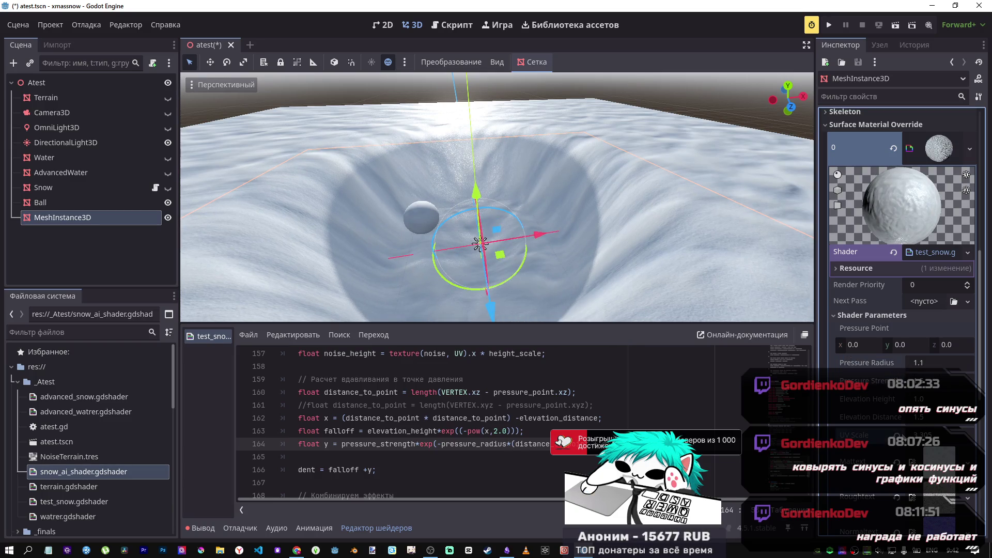
{"action": "mouse_move", "coordinate": [930, 416]}
{"action": "left_mouse_down"}
{"action": "mouse_move", "coordinate": [981, 417]}
{"action": "mouse_move", "coordinate": [968, 417]}
{"action": "left_mouse_up"}
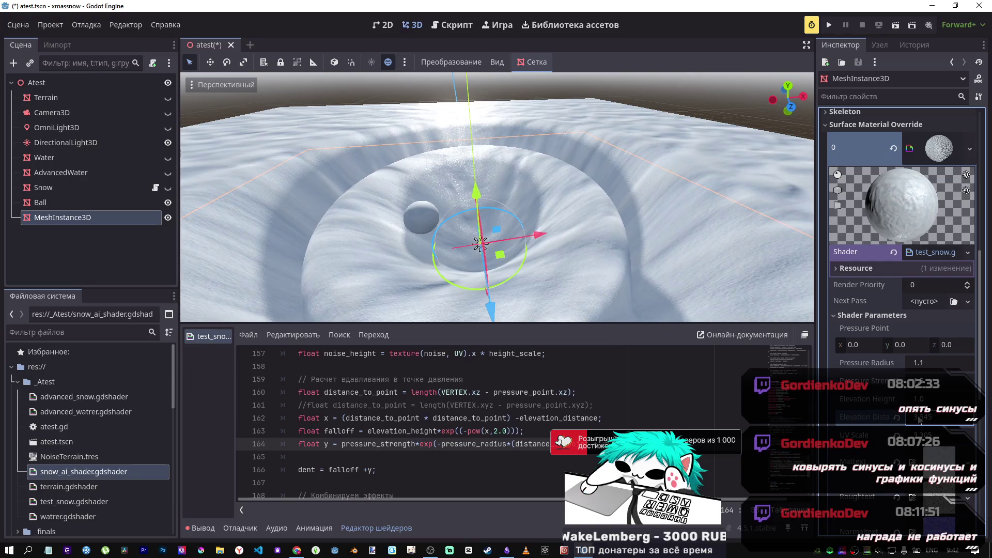
{"action": "double_click", "coordinate": [519, 418]}
{"action": "type", "text": "+"}
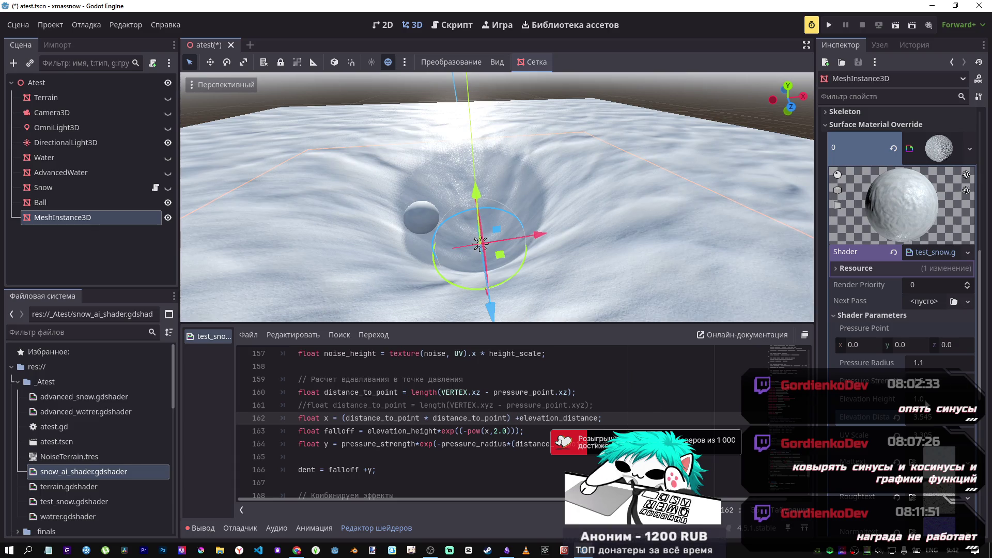
{"action": "mouse_move", "coordinate": [924, 417]}
{"action": "left_mouse_down"}
{"action": "mouse_move", "coordinate": [868, 417]}
{"action": "mouse_move", "coordinate": [916, 416]}
{"action": "mouse_move", "coordinate": [884, 417]}
{"action": "left_mouse_up"}
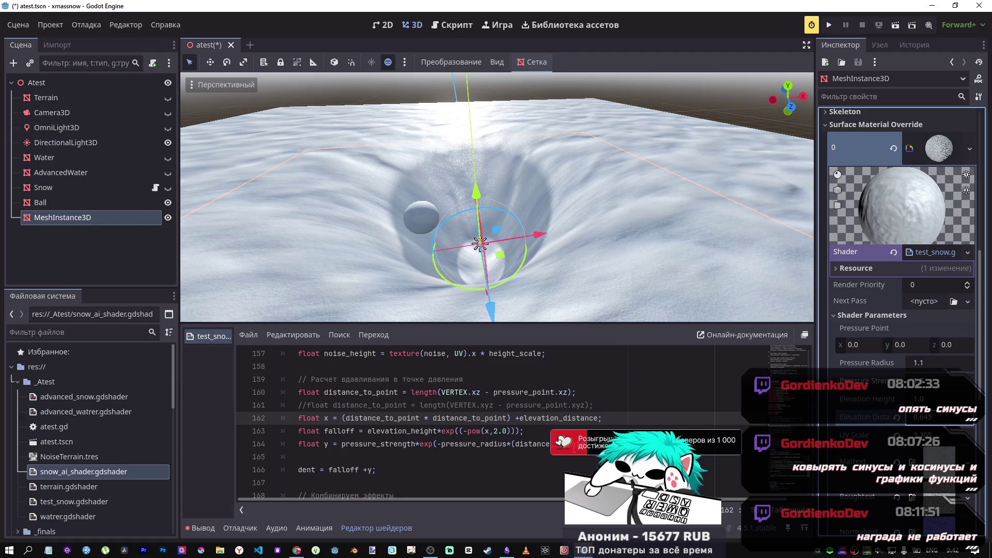
{"action": "mouse_move", "coordinate": [899, 417]}
{"action": "left_mouse_down"}
{"action": "mouse_move", "coordinate": [912, 417]}
{"action": "mouse_move", "coordinate": [912, 399]}
{"action": "mouse_move", "coordinate": [896, 399]}
{"action": "mouse_move", "coordinate": [916, 398]}
{"action": "left_mouse_up"}
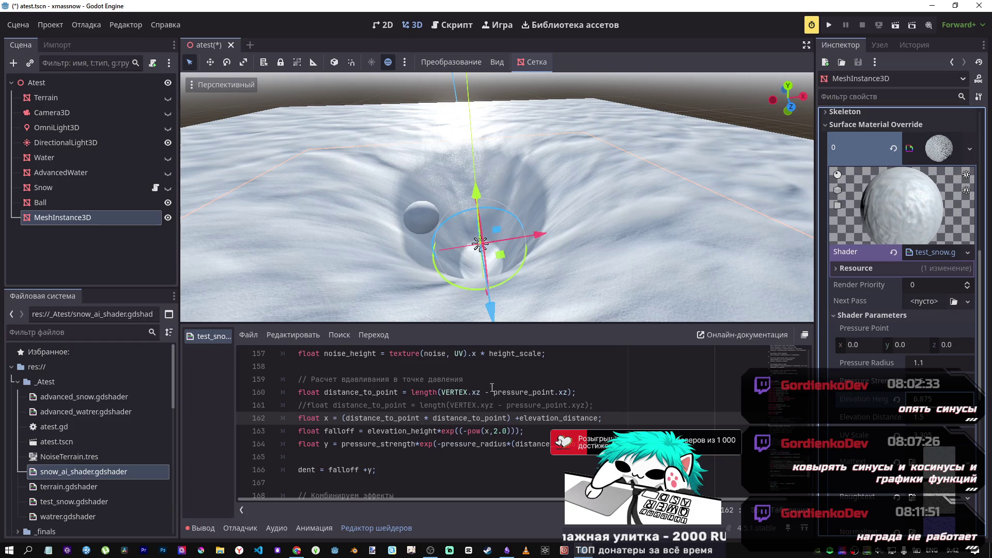
{"action": "left_click", "coordinate": [364, 471]}
{"action": "type", "text": "-"}
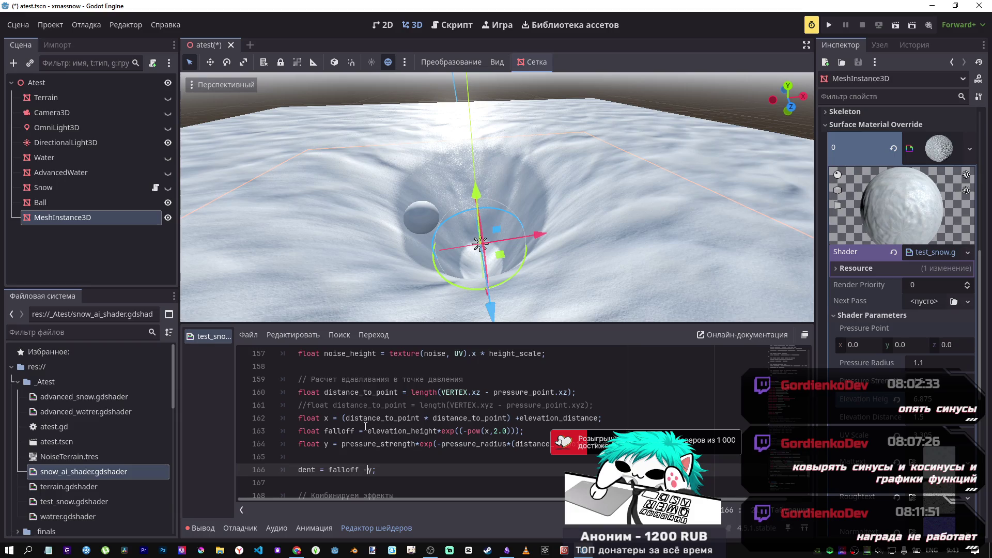
Step: Reset Elevation Height to 1.0, set Pressure Radius to 15.14, and review the dent line
{"action": "left_click", "coordinate": [896, 400]}
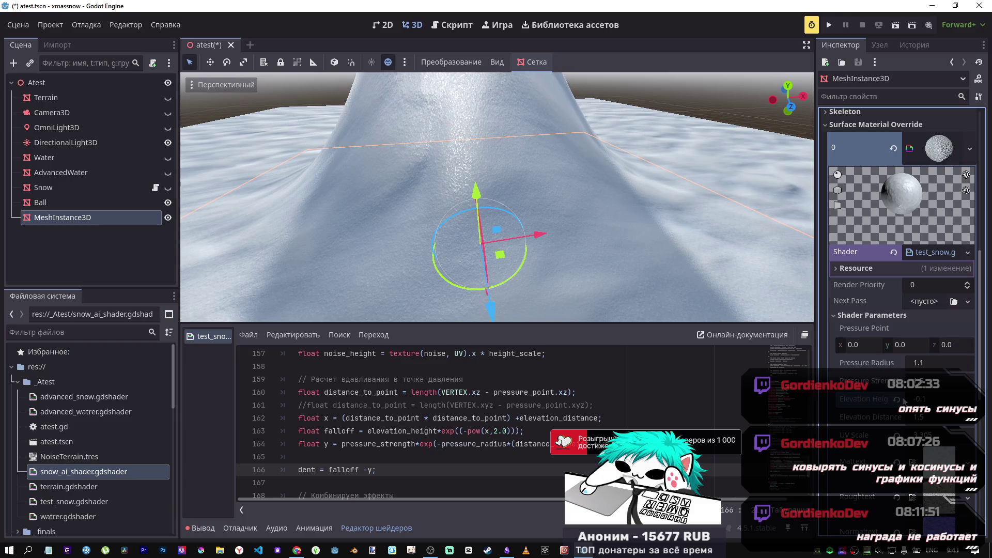
{"action": "mouse_move", "coordinate": [919, 380]}
{"action": "left_mouse_down"}
{"action": "mouse_move", "coordinate": [966, 381]}
{"action": "mouse_move", "coordinate": [953, 381]}
{"action": "mouse_move", "coordinate": [964, 381]}
{"action": "mouse_move", "coordinate": [946, 363]}
{"action": "mouse_move", "coordinate": [969, 362]}
{"action": "mouse_move", "coordinate": [912, 373]}
{"action": "left_mouse_up"}
{"action": "type", "text": "15.14"}
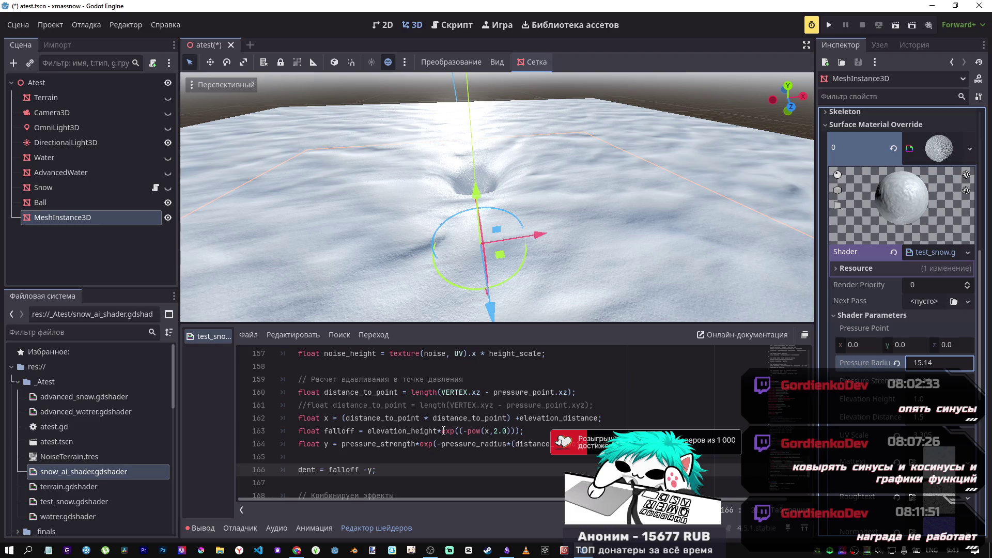
{"action": "mouse_move", "coordinate": [480, 430]}
{"action": "left_mouse_down"}
{"action": "mouse_move", "coordinate": [364, 405]}
{"action": "mouse_move", "coordinate": [549, 451]}
{"action": "mouse_move", "coordinate": [457, 447]}
{"action": "left_mouse_up"}
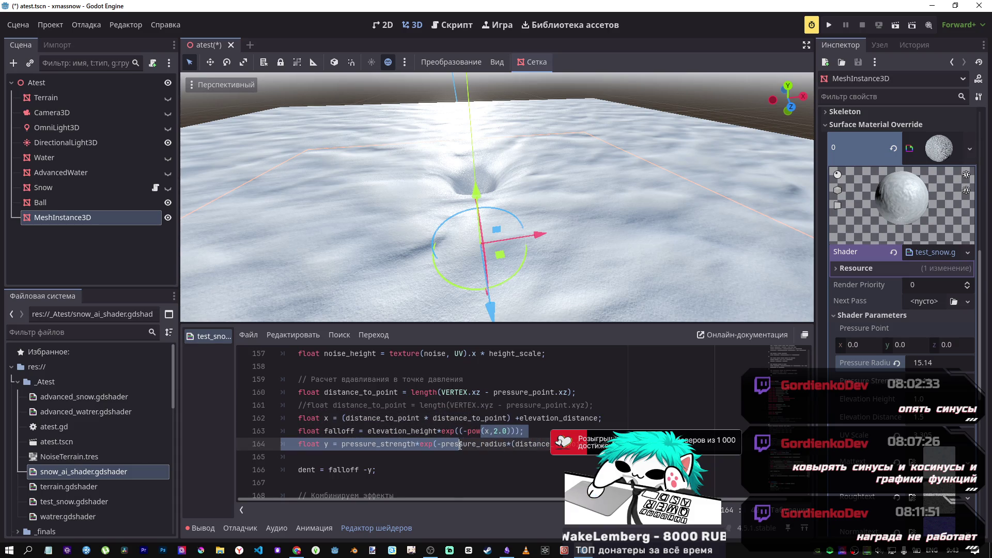
{"action": "left_click", "coordinate": [457, 447]}
{"action": "key", "text": "alt+Tab"}
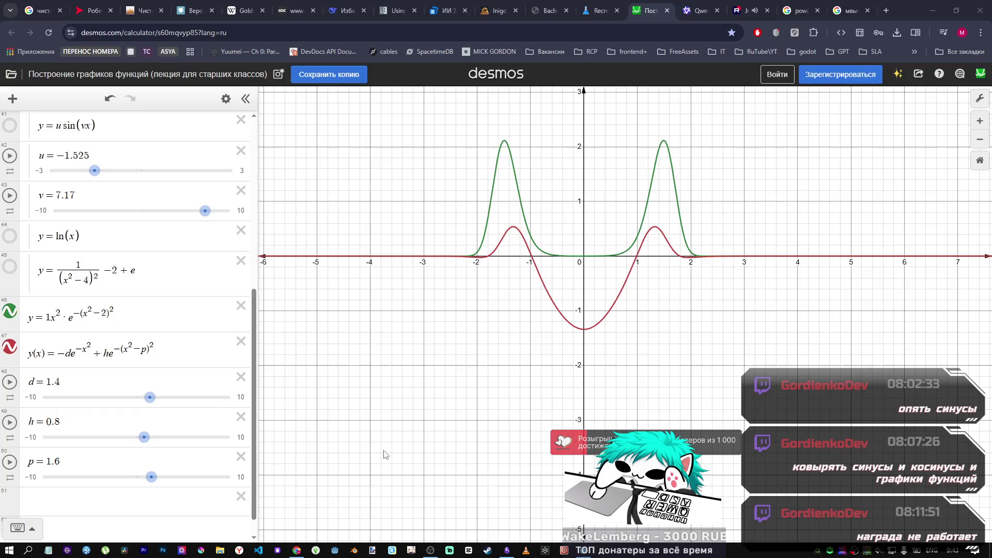
Step: Lower the Desmos d slider from 1.4 to 1.1, comparing against the Godot crater
{"action": "left_click_drag", "start_coordinate": [146, 399], "coordinate": [145, 400]}
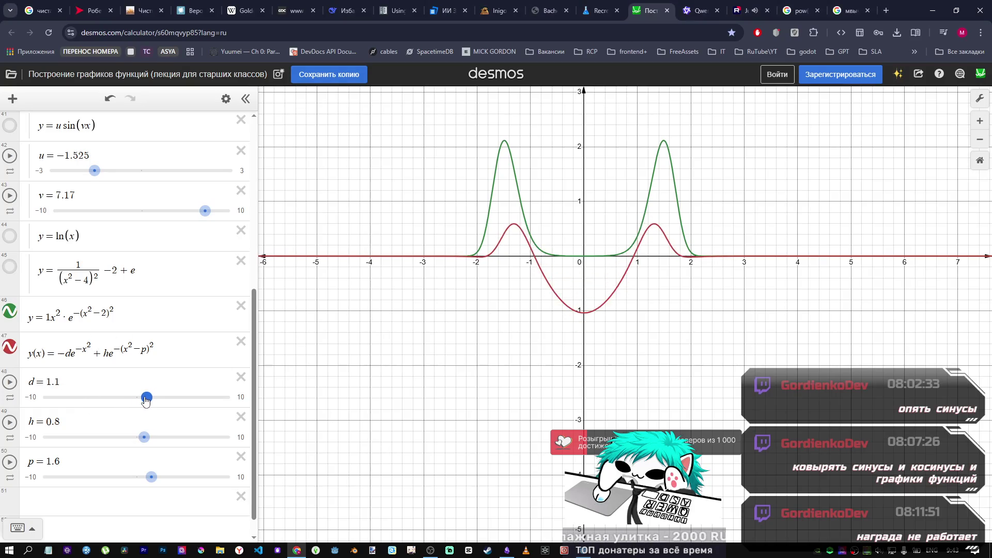
{"action": "key", "text": "alt+Tab"}
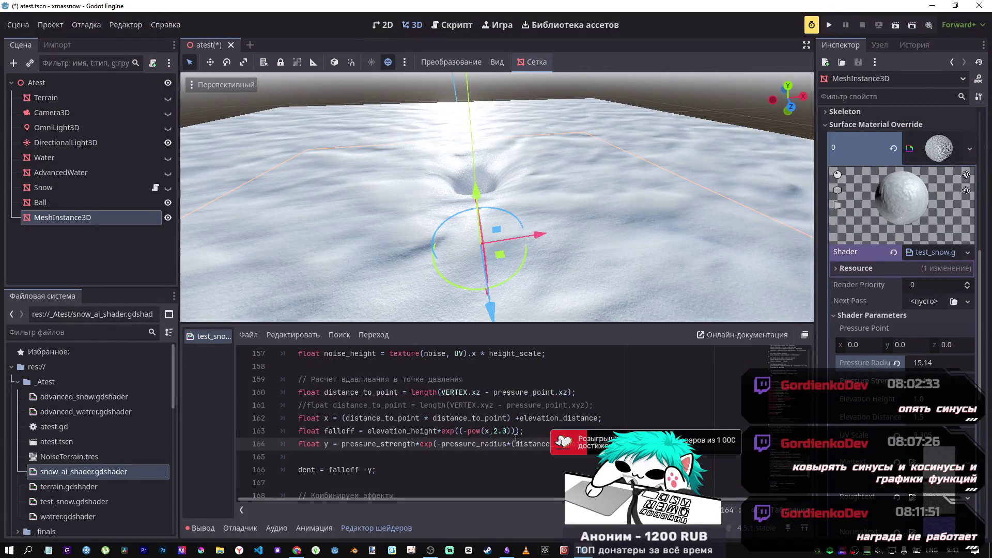
{"action": "key", "text": "alt+Tab"}
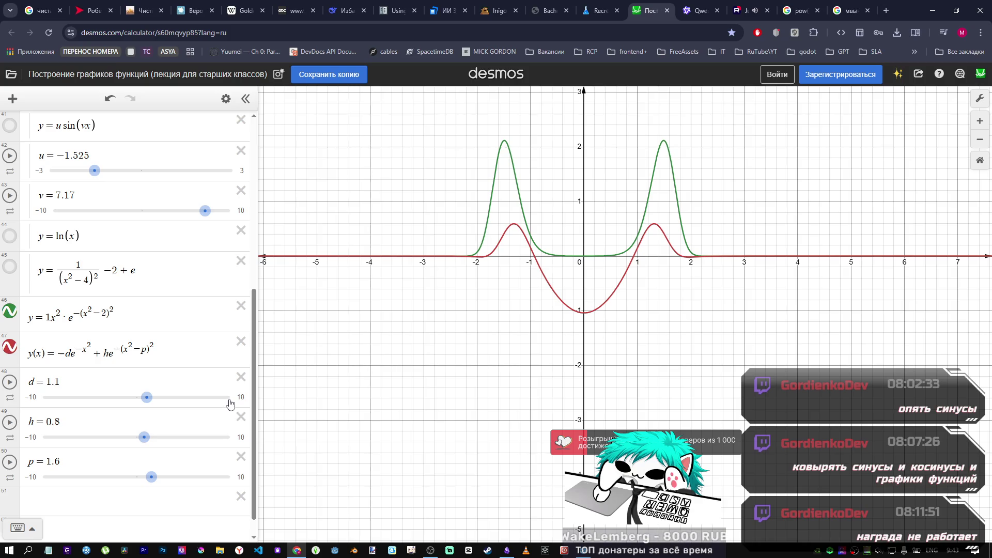
{"action": "key", "text": "alt+Tab"}
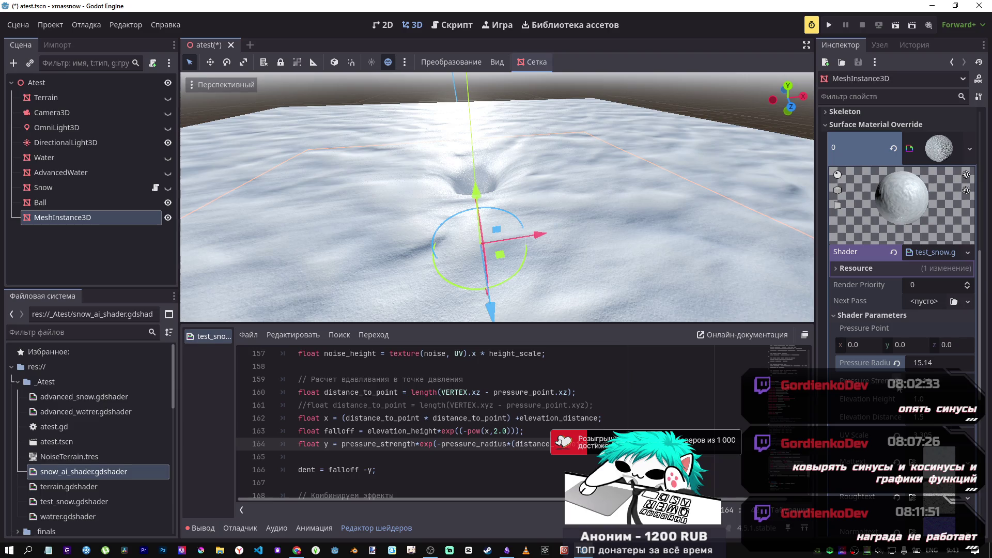
Step: Negate the pressure term on line 164 by adding '-' before pressure_strength
{"action": "left_click_drag", "start_coordinate": [925, 380], "coordinate": [935, 381]}
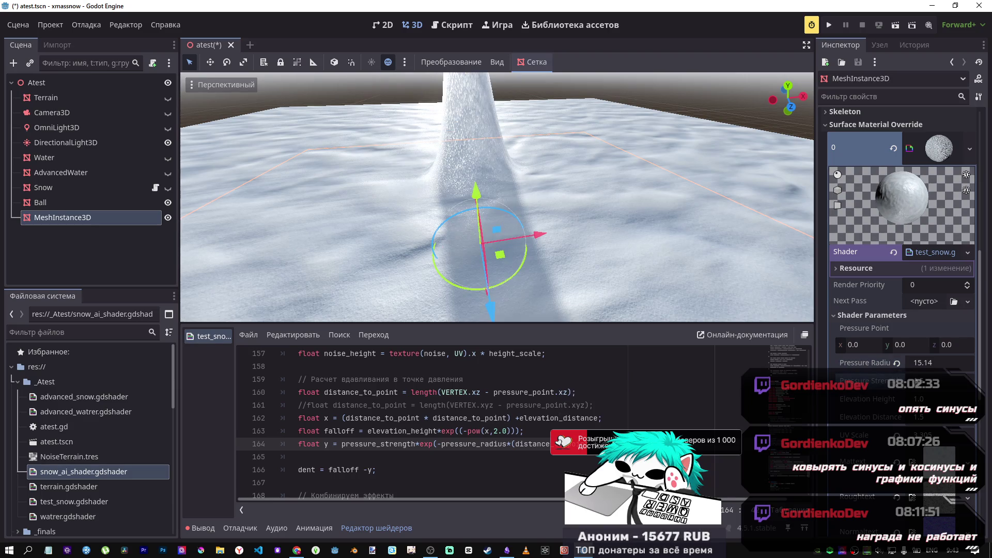
{"action": "left_click", "coordinate": [342, 444]}
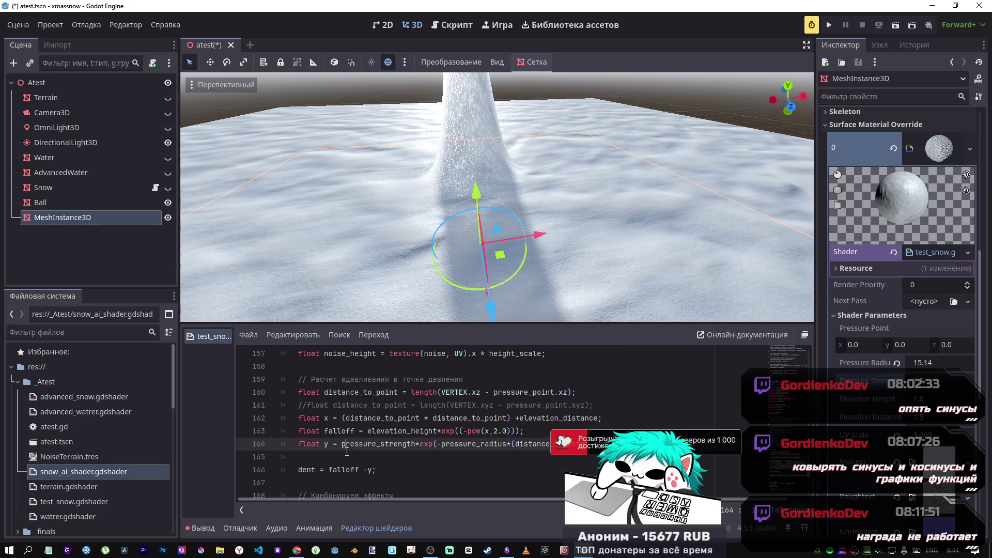
{"action": "left_click", "coordinate": [442, 444]}
{"action": "key", "text": "BackSpace"}
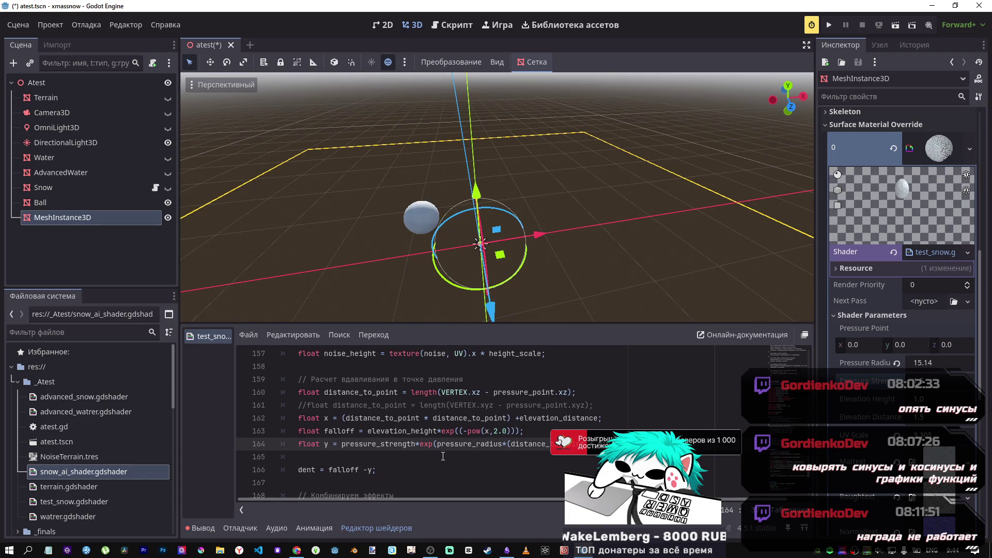
{"action": "type", "text": "-"}
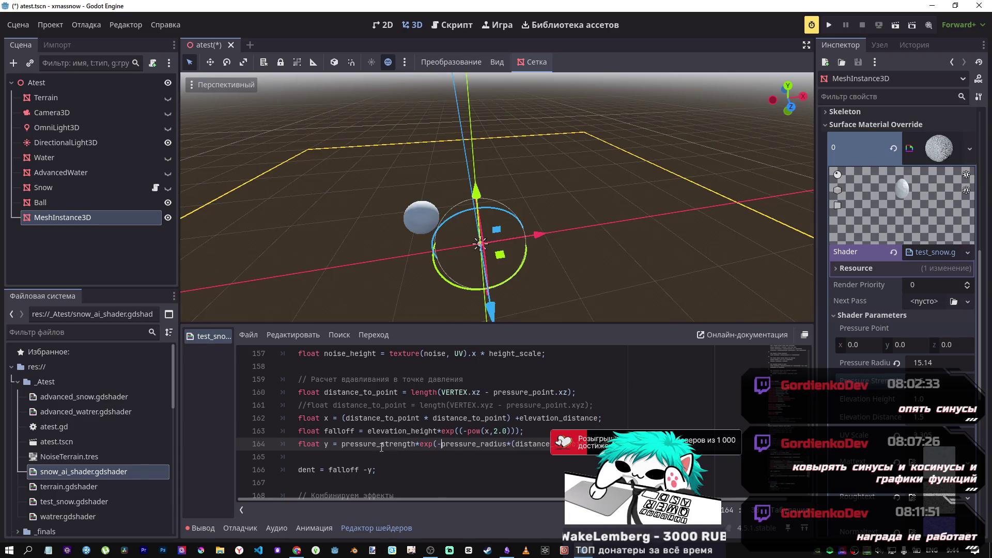
{"action": "left_click", "coordinate": [341, 444]}
{"action": "type", "text": "-"}
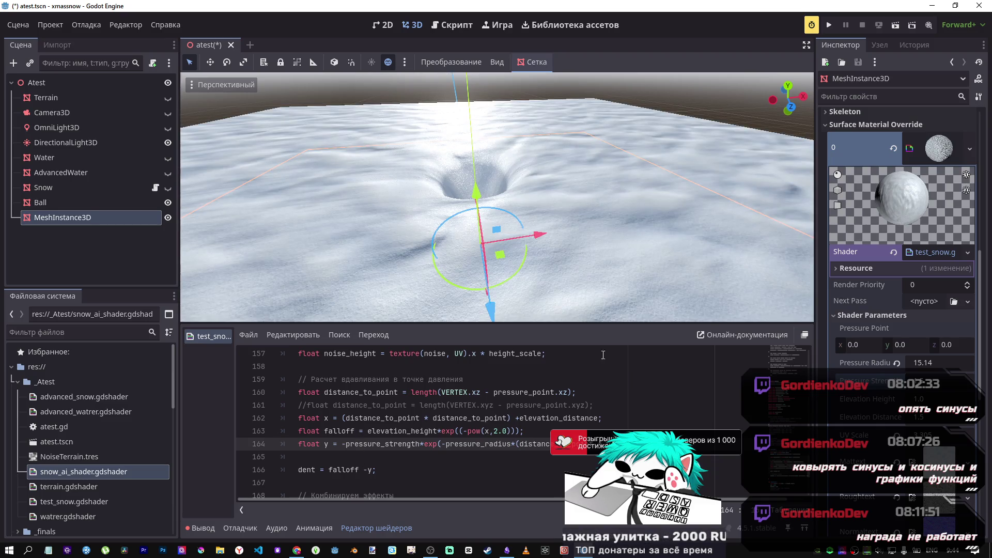
Step: Drop Elevation Height below zero and set Pressure Radius to 1.1
{"action": "left_click_drag", "start_coordinate": [924, 399], "coordinate": [863, 399]}
{"action": "mouse_move", "coordinate": [925, 366]}
{"action": "left_mouse_down"}
{"action": "mouse_move", "coordinate": [991, 366]}
{"action": "mouse_move", "coordinate": [918, 365]}
{"action": "left_mouse_up"}
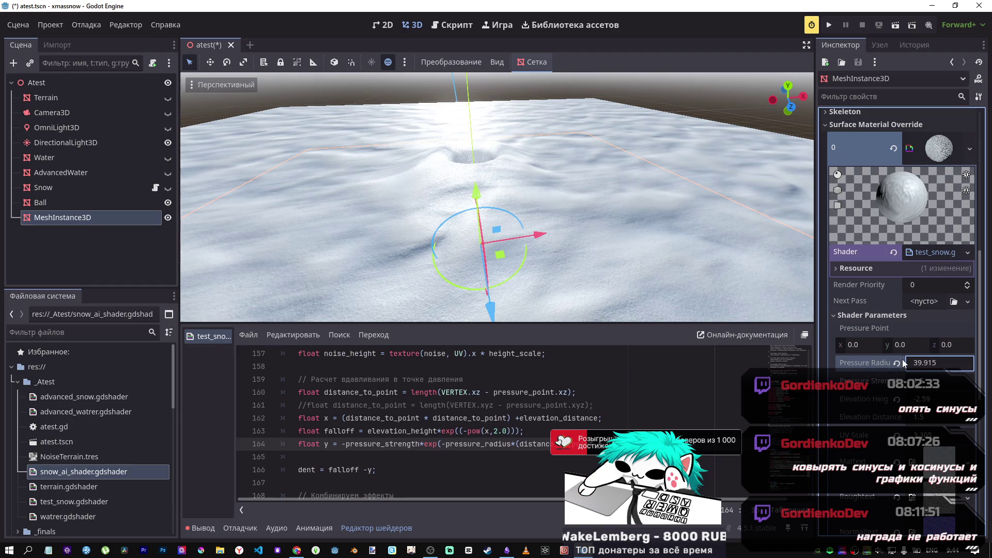
{"action": "type", "text": "1.1"}
{"action": "key", "text": "Return"}
{"action": "left_click", "coordinate": [933, 364]}
{"action": "key", "text": "BackSpace"}
{"action": "key", "text": "Tab"}
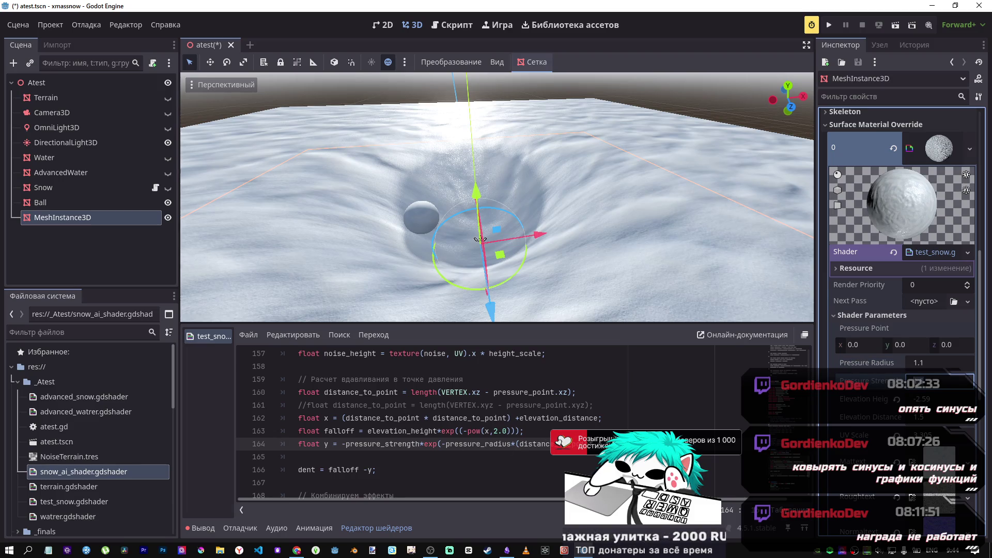
{"action": "left_click_drag", "start_coordinate": [493, 443], "coordinate": [466, 443]}
{"action": "key", "text": "alt+Tab"}
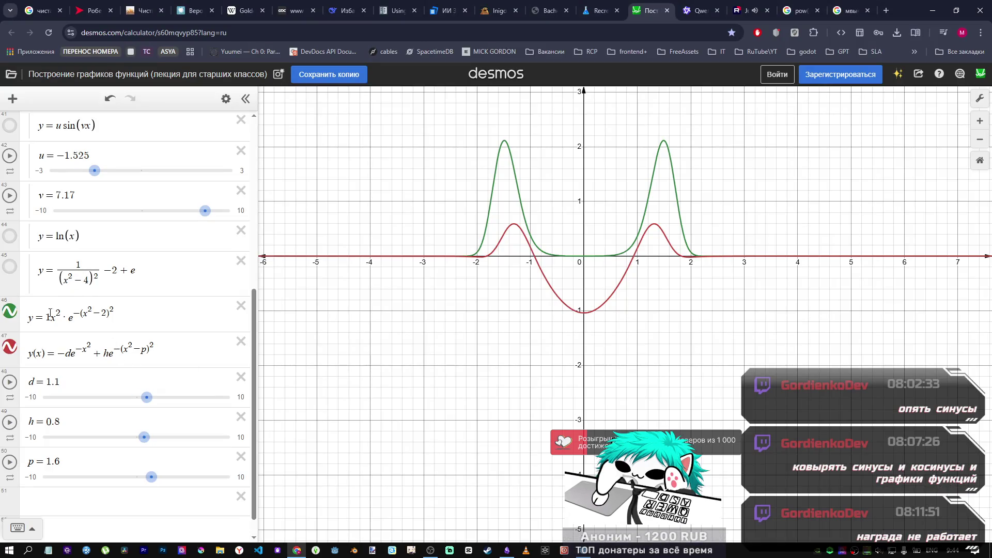
Step: Change the dip exponent in red expression 47 to -10x²
{"action": "left_click", "coordinate": [81, 346]}
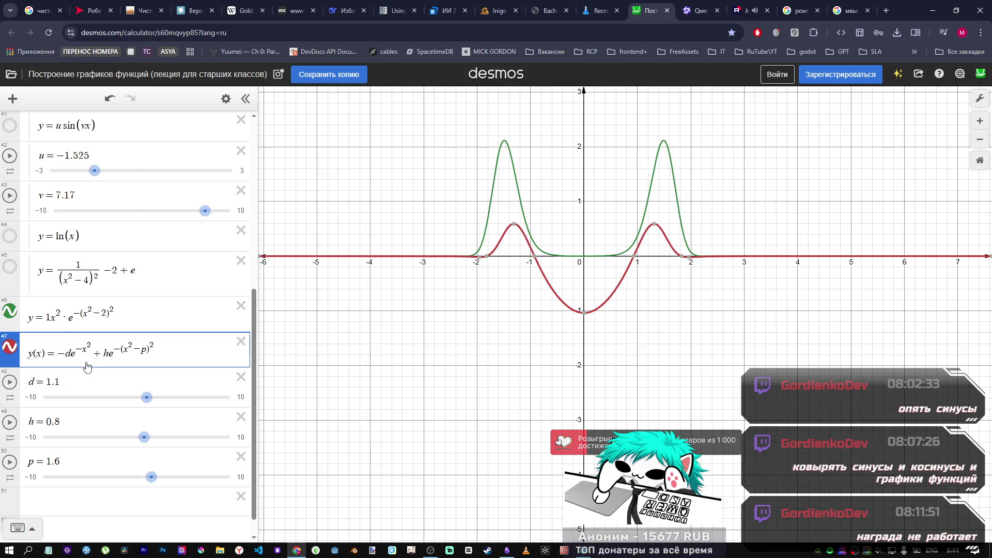
{"action": "type", "text": "2"}
{"action": "key", "text": "BackSpace"}
{"action": "type", "text": "5"}
{"action": "key", "text": "BackSpace"}
{"action": "type", "text": "6"}
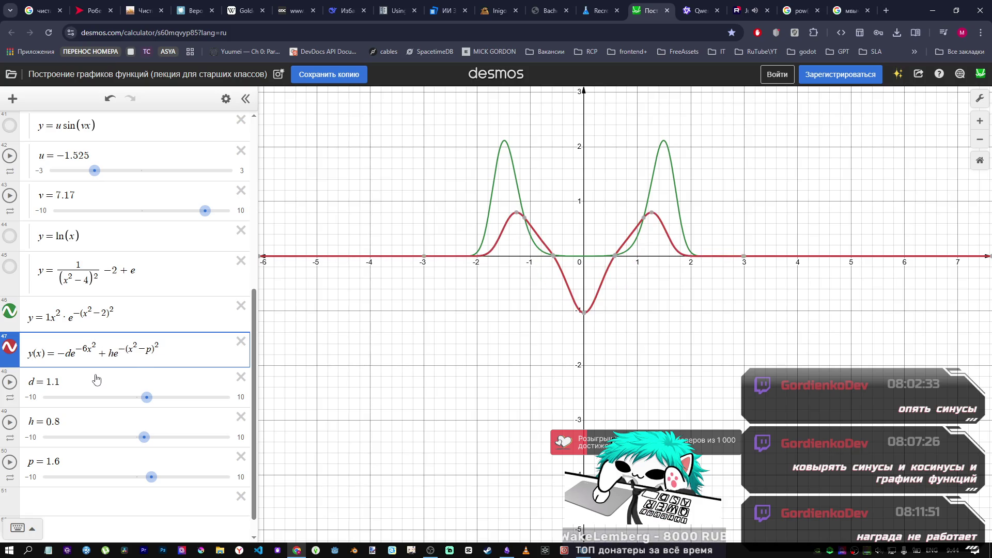
{"action": "key", "text": "BackSpace"}
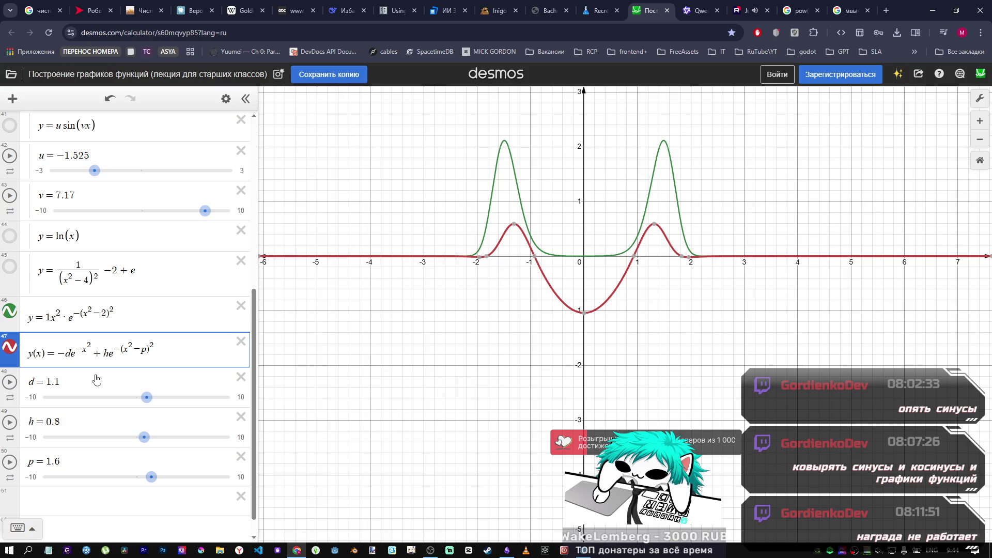
{"action": "type", "text": "10"}
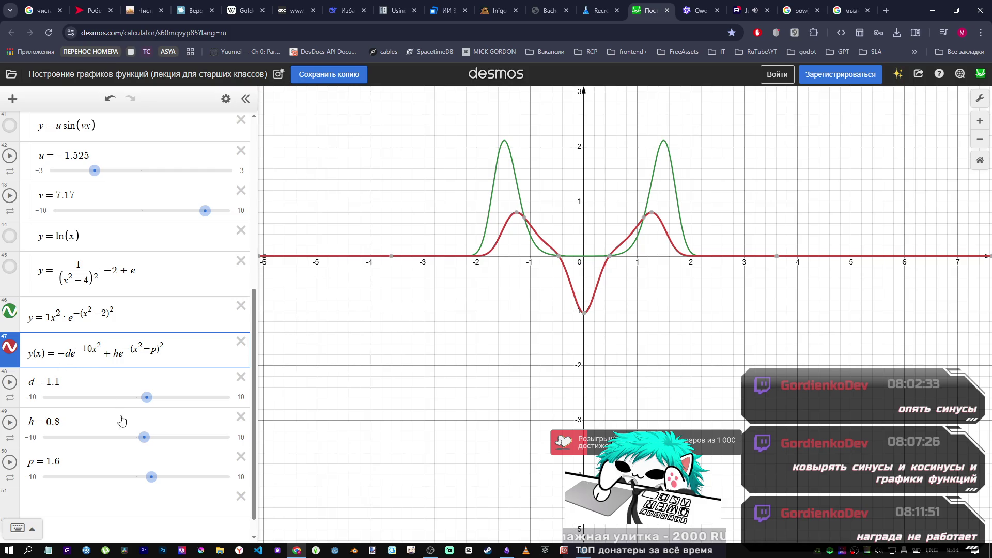
Step: Set sliders d = 1.4, h = 0.7, p = -0.5 and compare with the Godot crater
{"action": "left_click_drag", "start_coordinate": [146, 397], "coordinate": [149, 398]}
{"action": "left_click_drag", "start_coordinate": [144, 437], "coordinate": [143, 439]}
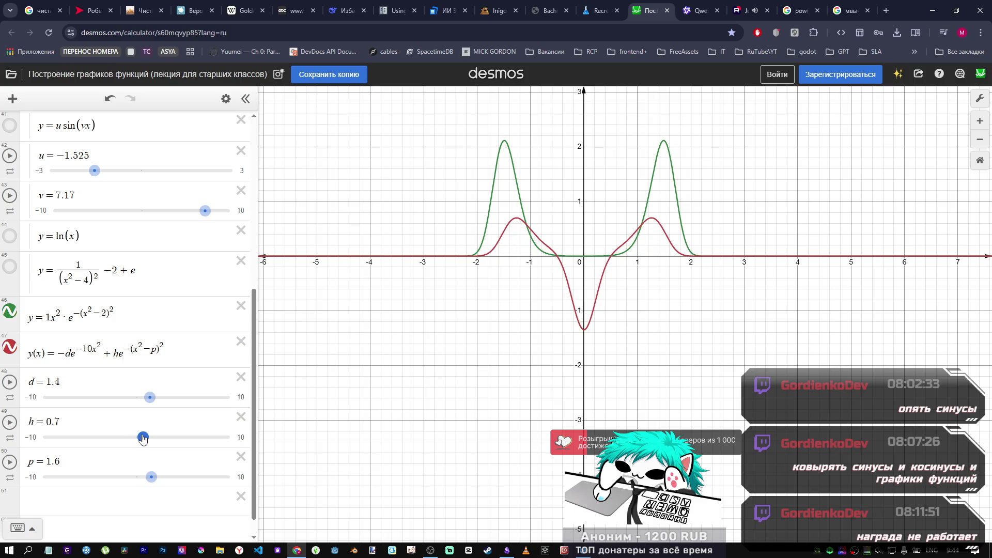
{"action": "left_click_drag", "start_coordinate": [151, 476], "coordinate": [132, 474]}
{"action": "key", "text": "alt+Tab"}
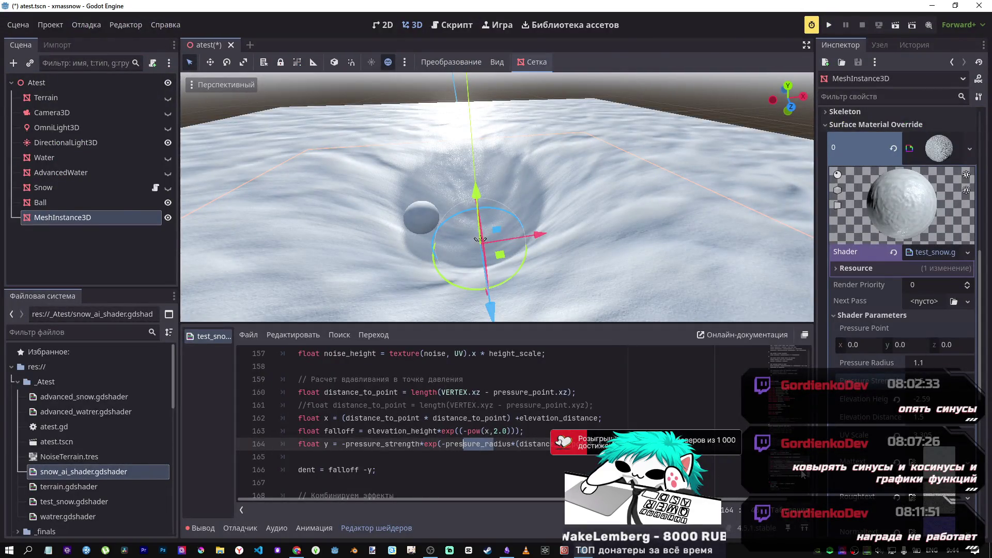
{"action": "key", "text": "alt+Tab"}
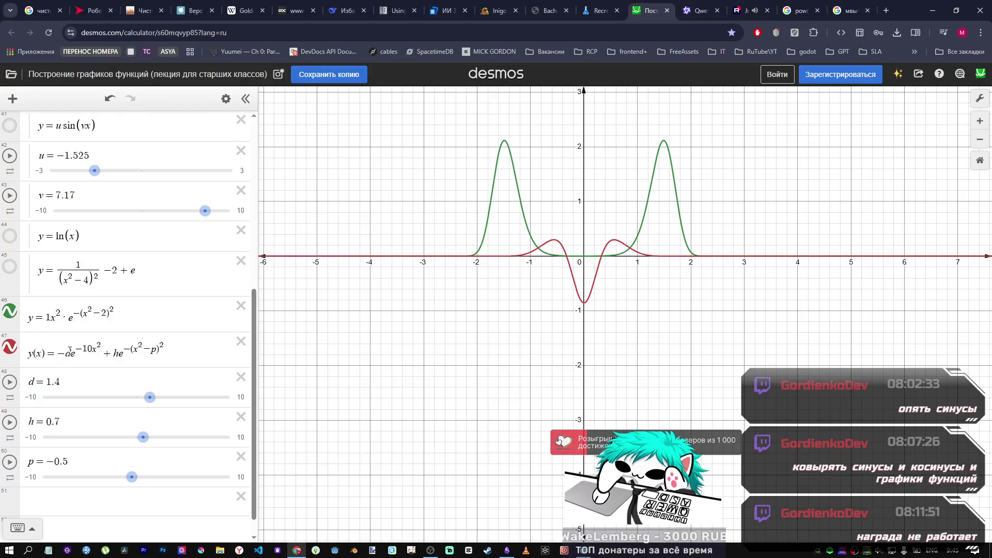
{"action": "key", "text": "alt+Tab"}
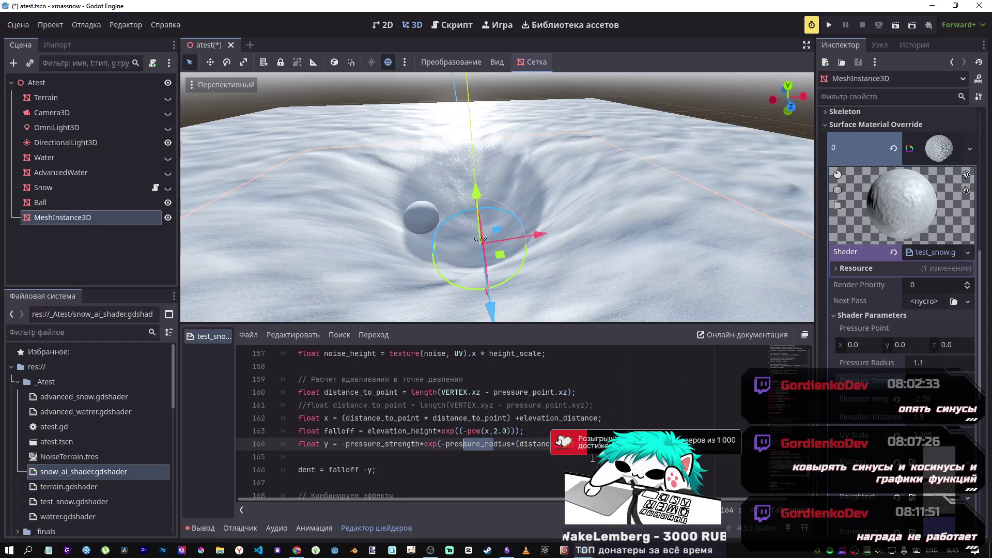
{"action": "key", "text": "alt+Tab"}
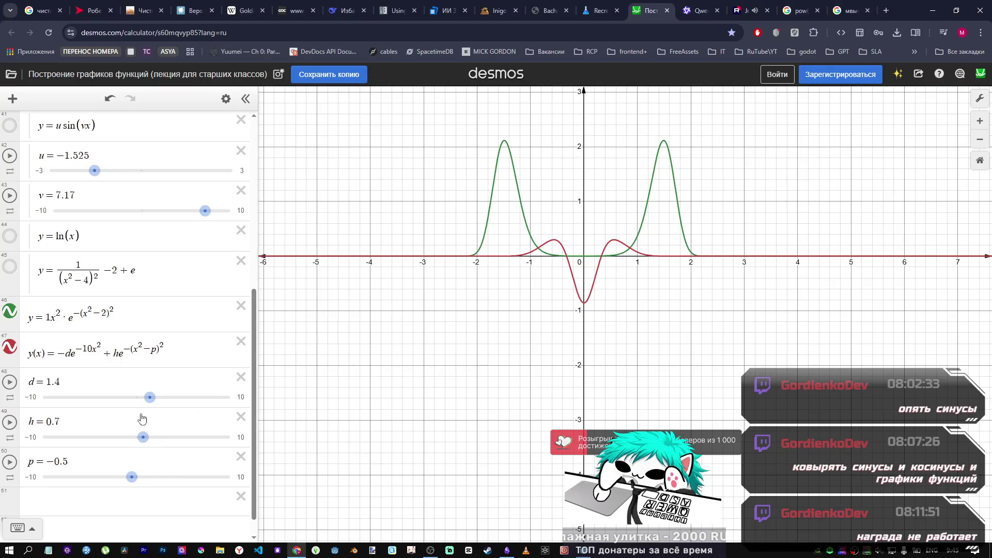
{"action": "key", "text": "alt+Tab"}
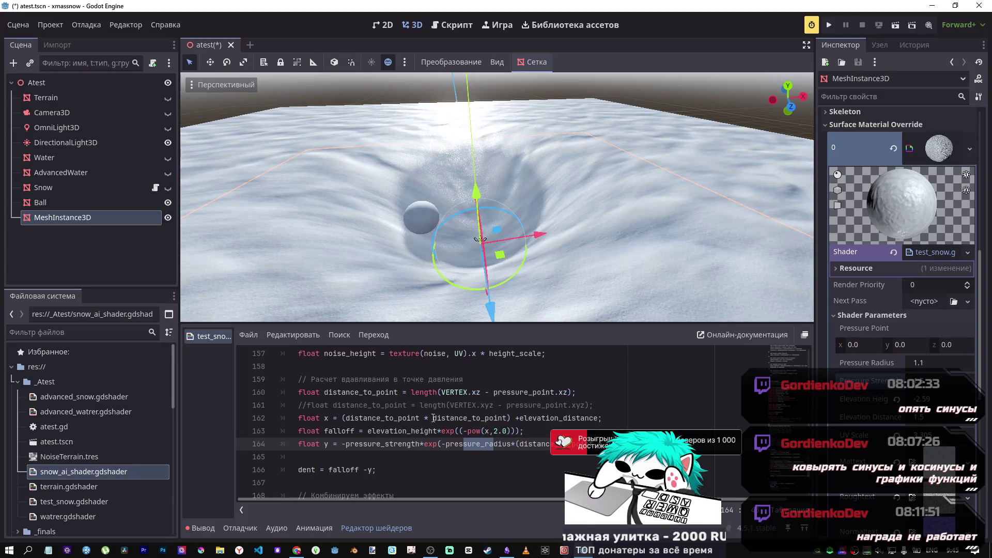
Step: Edit line 162 to x = -(distance*distance) - elevation_distance
{"action": "left_click", "coordinate": [343, 417]}
{"action": "type", "text": "-"}
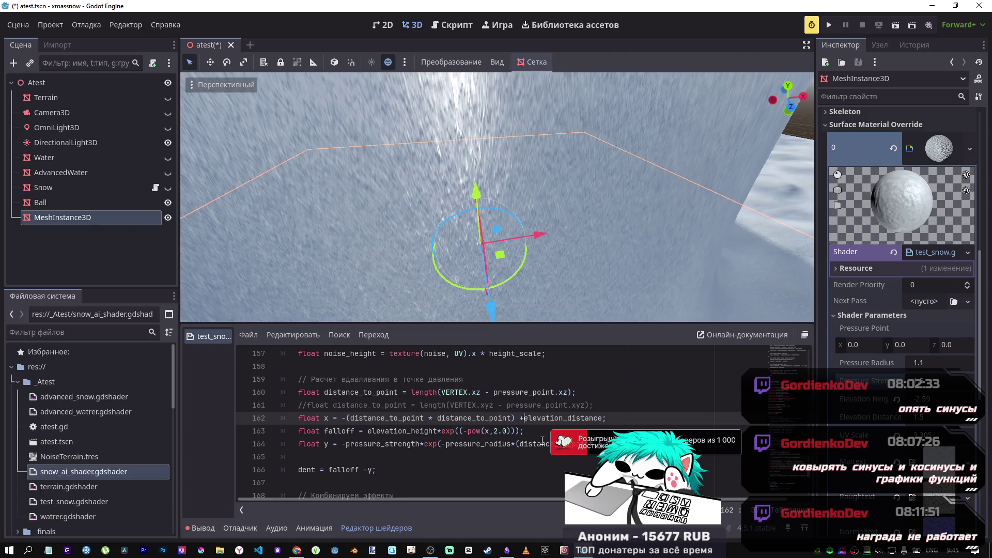
{"action": "key", "text": "BackSpace"}
{"action": "type", "text": "-"}
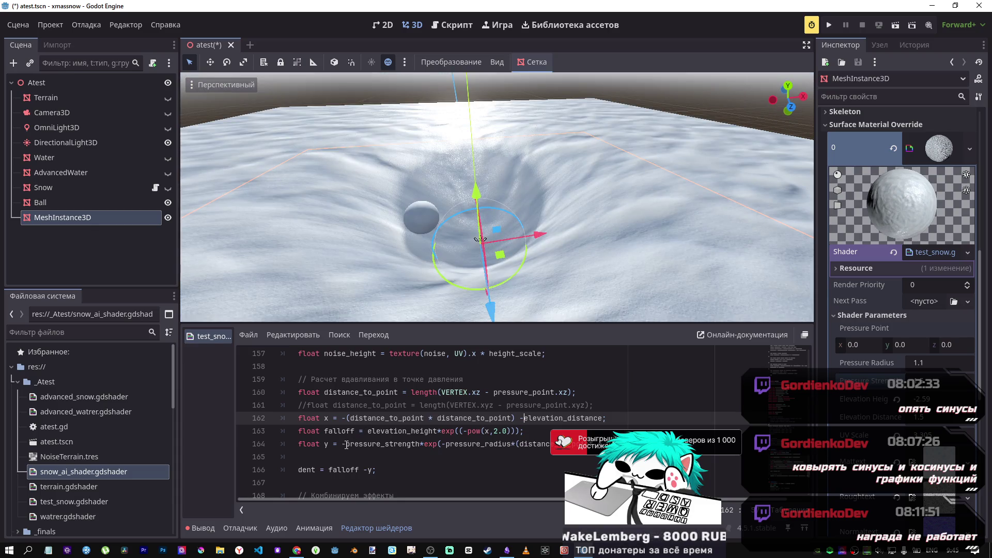
Step: Set Pressure Radius to 50 after checking the Desmos curve
{"action": "left_click_drag", "start_coordinate": [927, 364], "coordinate": [984, 364]}
{"action": "key", "text": "alt+Tab"}
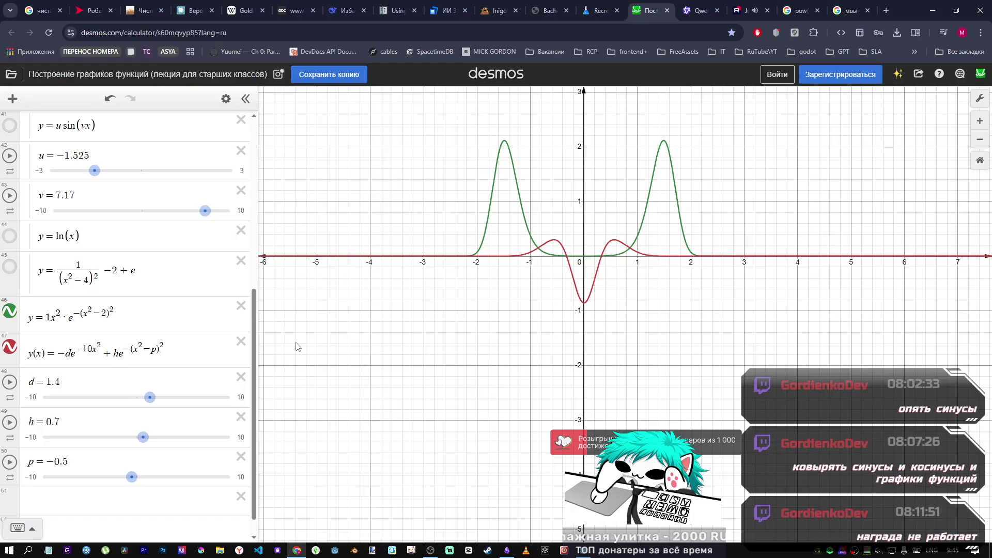
{"action": "key", "text": "alt+Tab"}
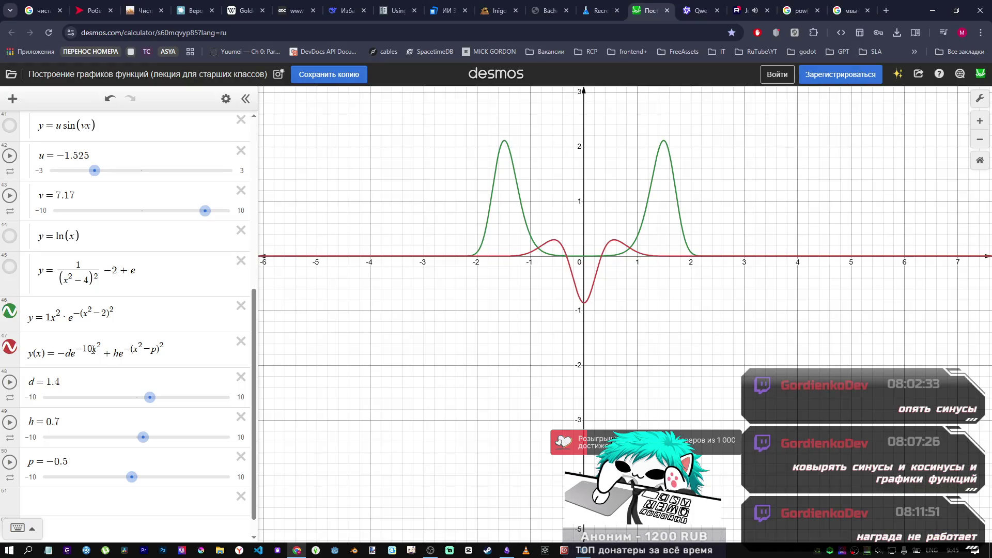
{"action": "key", "text": "alt+Tab"}
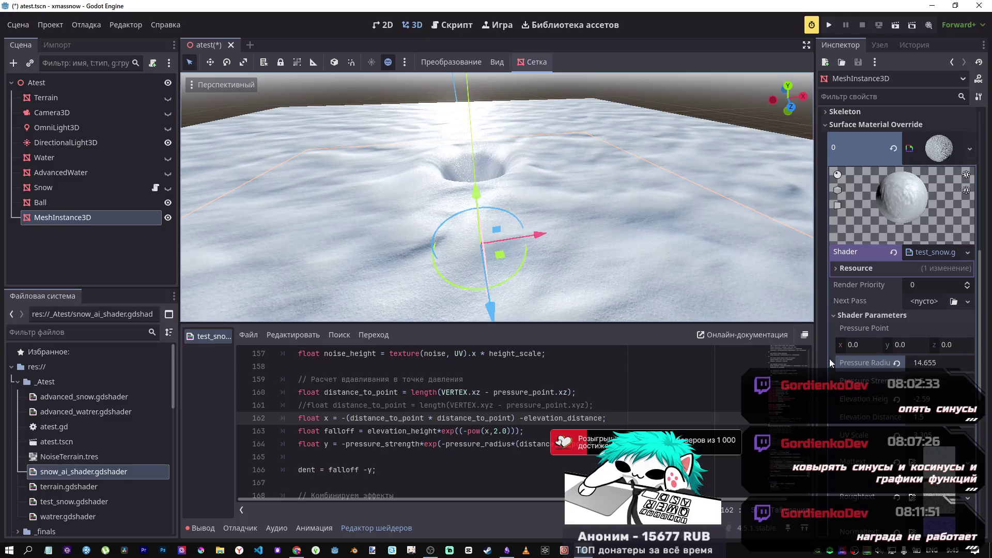
{"action": "left_click_drag", "start_coordinate": [936, 368], "coordinate": [989, 368]}
{"action": "left_click", "coordinate": [924, 364]}
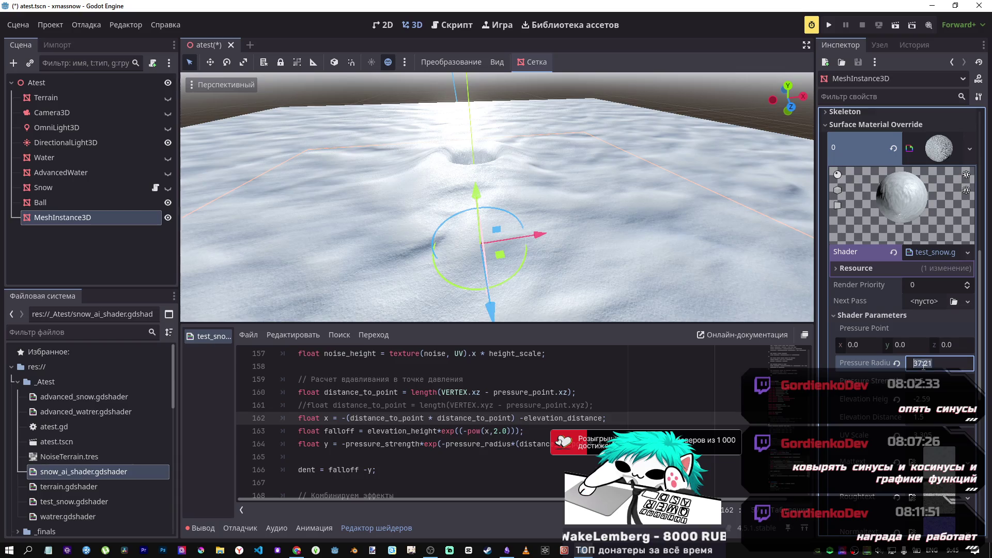
{"action": "type", "text": "50"}
{"action": "key", "text": "Return"}
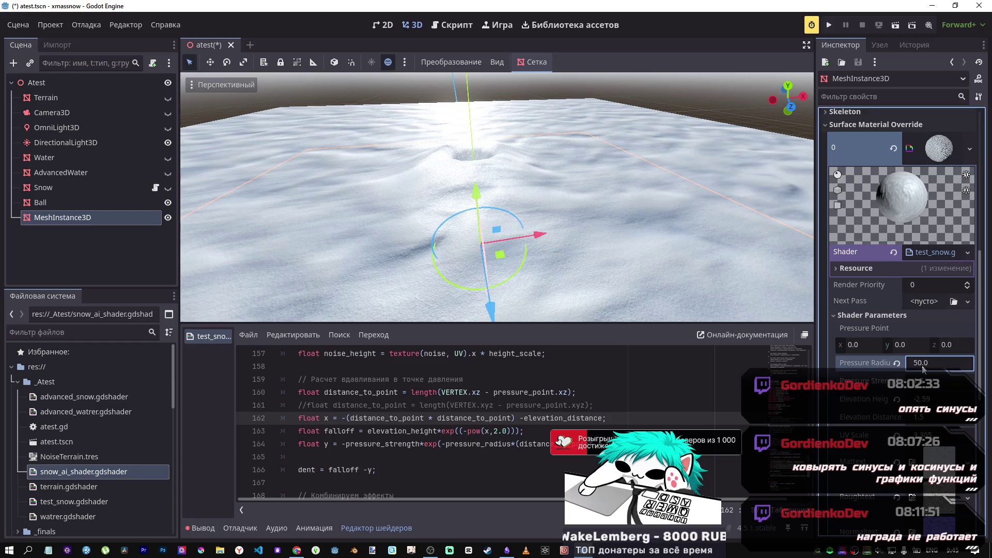
{"action": "scroll", "coordinate": [496, 207], "scroll_direction": "up", "scroll_amount": 6}
{"action": "scroll", "coordinate": [496, 196], "scroll_direction": "down", "scroll_amount": 5}
Step: Set Elevation Height to about -0.5 and scroll the shader code to the top
{"action": "mouse_move", "coordinate": [925, 398]}
{"action": "left_mouse_down"}
{"action": "mouse_move", "coordinate": [909, 399]}
{"action": "mouse_move", "coordinate": [971, 398]}
{"action": "mouse_move", "coordinate": [932, 416]}
{"action": "mouse_move", "coordinate": [762, 417]}
{"action": "mouse_move", "coordinate": [930, 417]}
{"action": "mouse_move", "coordinate": [918, 418]}
{"action": "mouse_move", "coordinate": [925, 399]}
{"action": "mouse_move", "coordinate": [847, 399]}
{"action": "mouse_move", "coordinate": [881, 399]}
{"action": "left_mouse_up"}
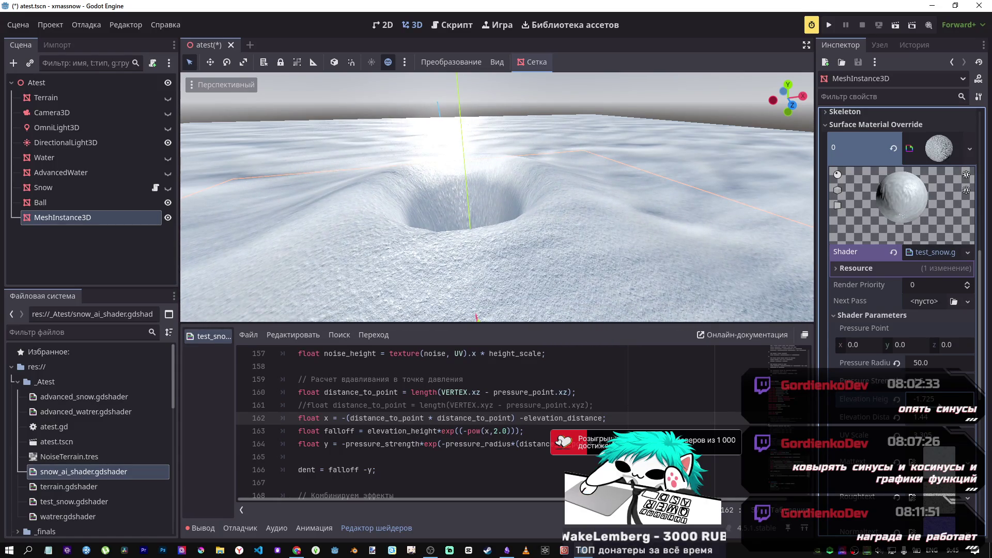
{"action": "mouse_move", "coordinate": [897, 407]}
{"action": "left_mouse_down"}
{"action": "mouse_move", "coordinate": [930, 406]}
{"action": "mouse_move", "coordinate": [914, 407]}
{"action": "left_mouse_up"}
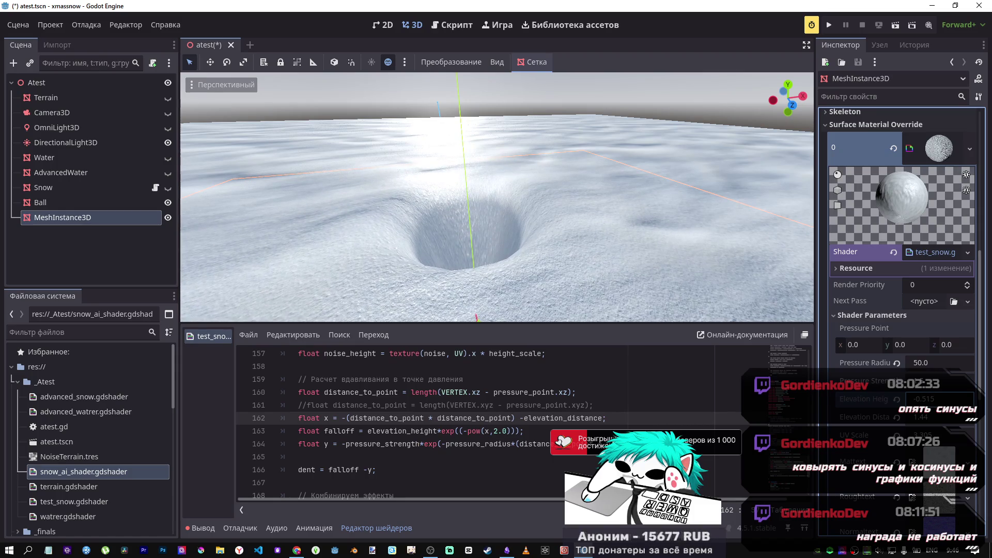
{"action": "scroll", "coordinate": [572, 411], "scroll_direction": "up", "scroll_amount": 9}
{"action": "scroll", "coordinate": [573, 411], "scroll_direction": "up", "scroll_amount": 7}
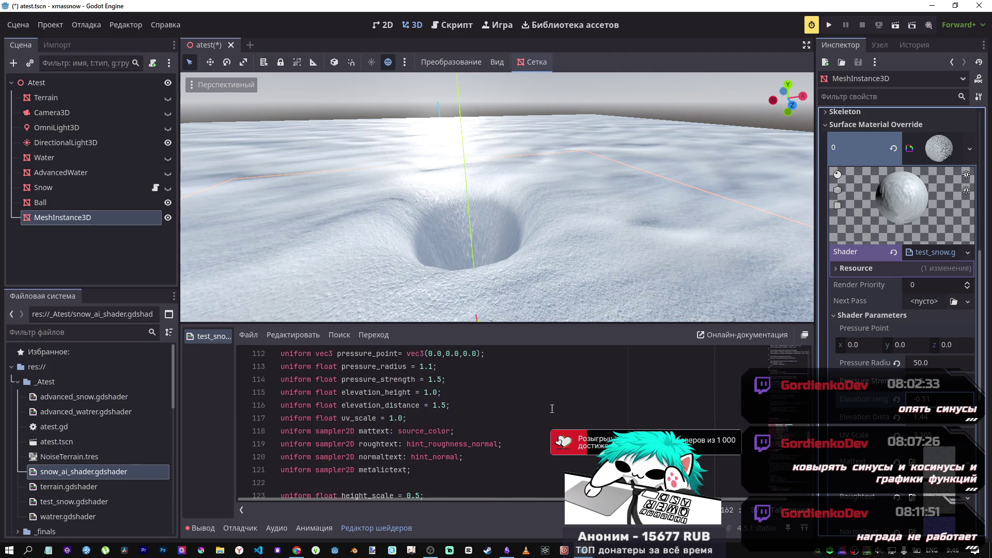
Step: Set the elevation_height default to -0.5 and frame the snow mesh
{"action": "left_click", "coordinate": [425, 432]}
{"action": "type", "text": "-"}
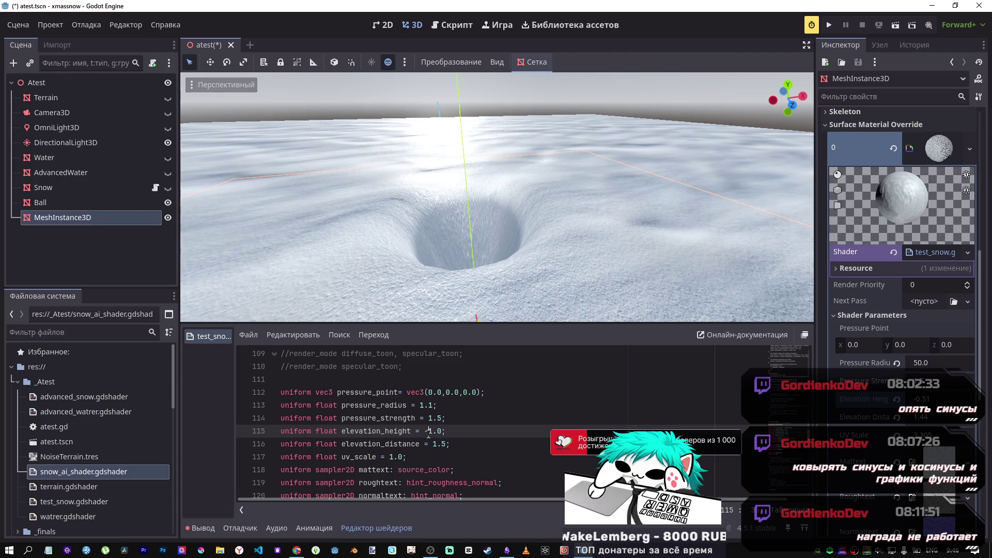
{"action": "type", "text": "0."}
{"action": "type", "text": "5"}
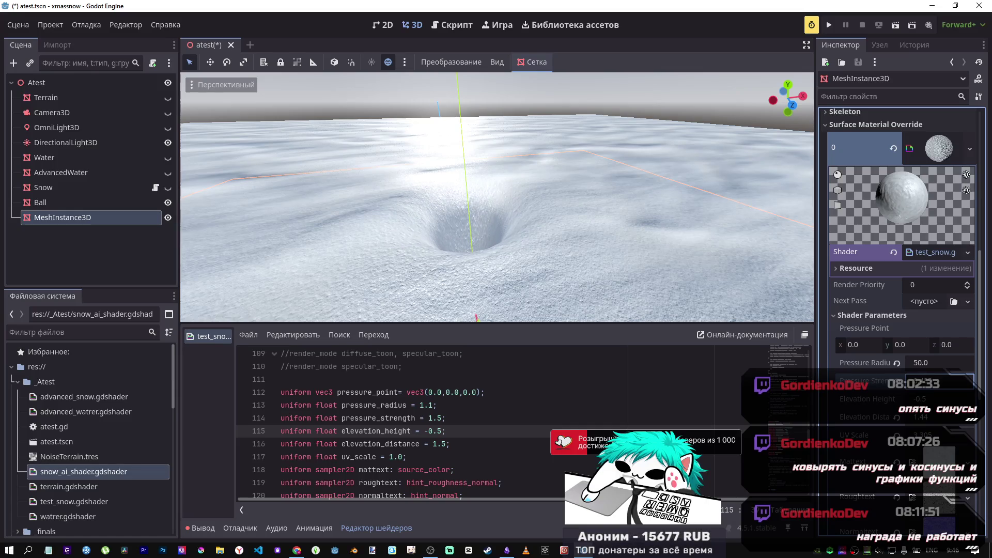
{"action": "key", "text": "f"}
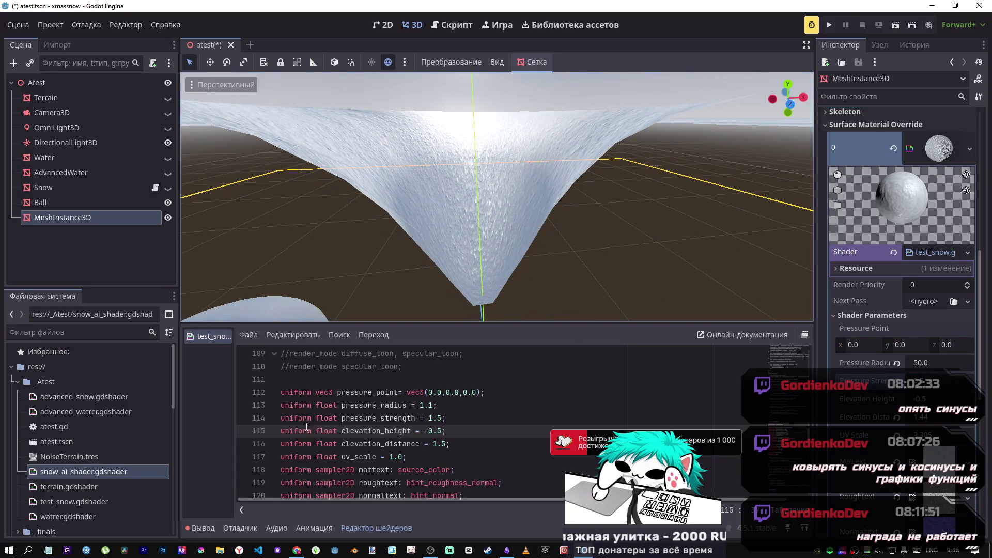
Step: Change the pressure_strength default to 0.5 and save the project
{"action": "left_click", "coordinate": [404, 418]}
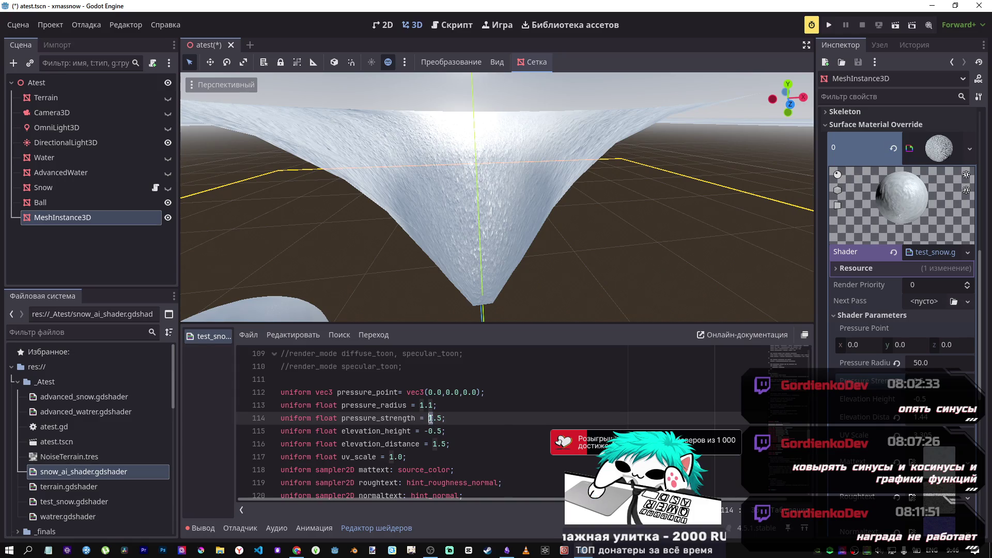
{"action": "type", "text": "0"}
{"action": "key", "text": "Return"}
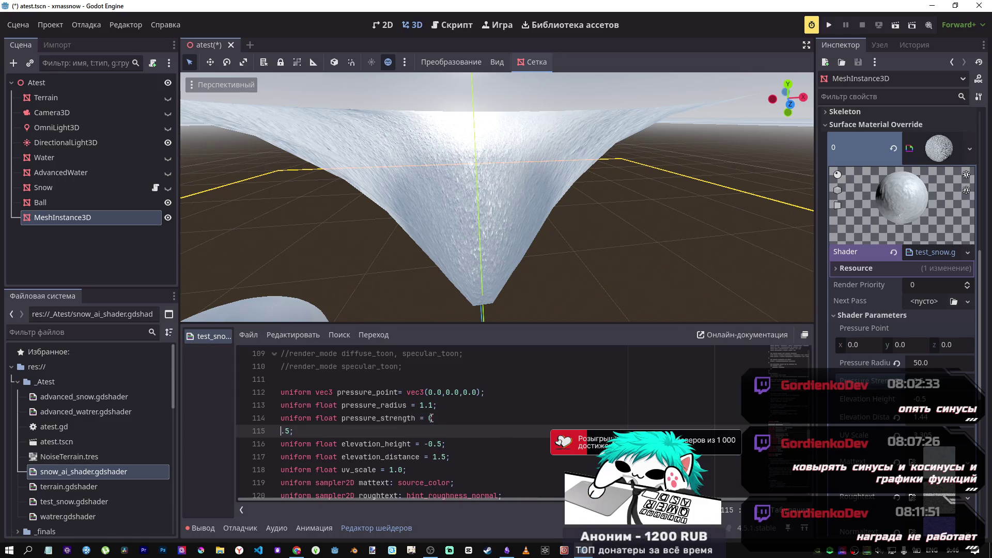
{"action": "key", "text": "BackSpace"}
{"action": "key", "text": "ctrl+s"}
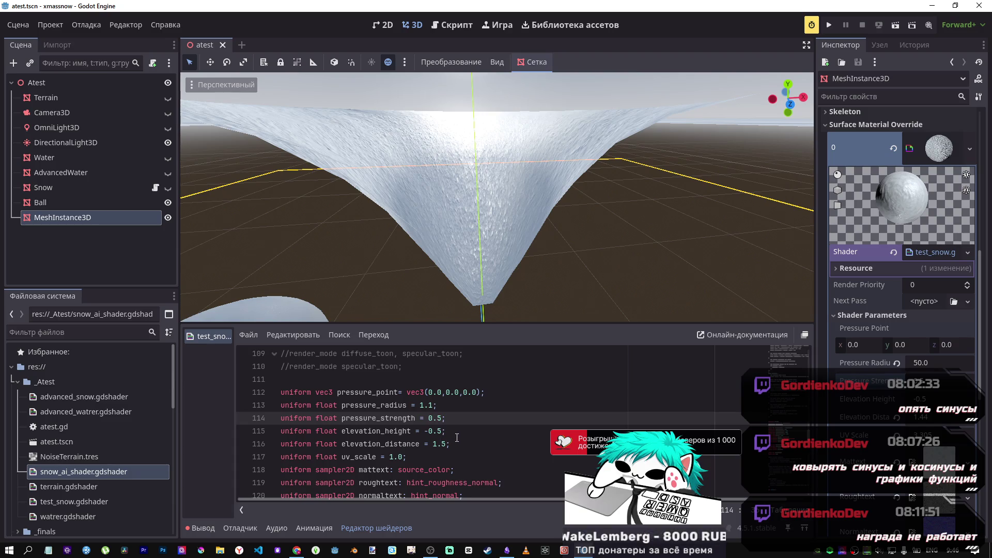
{"action": "key", "text": "alt+Tab"}
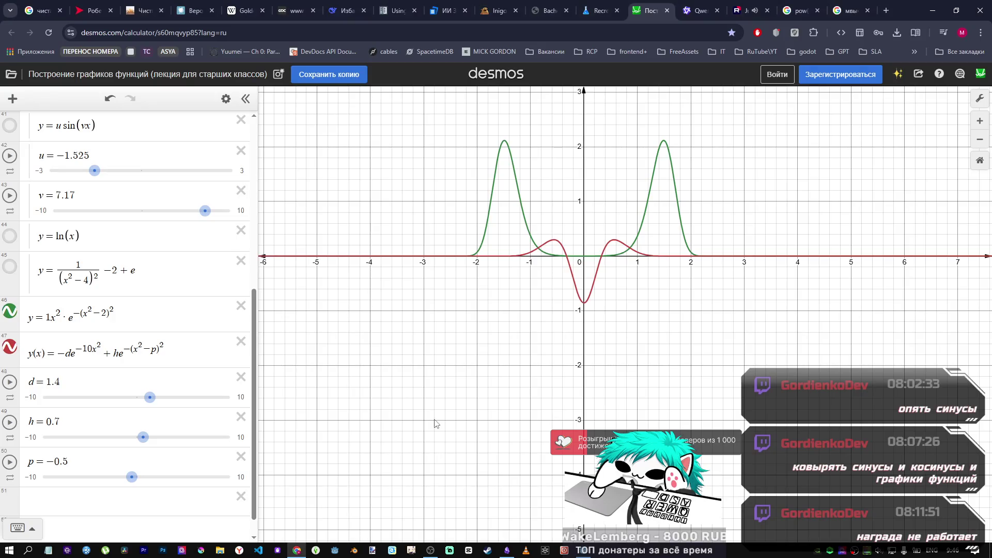
Step: Try denominators 10, 13, 12, 2, 3 and 4 in expression 47's dent exponent
{"action": "left_click", "coordinate": [89, 355]}
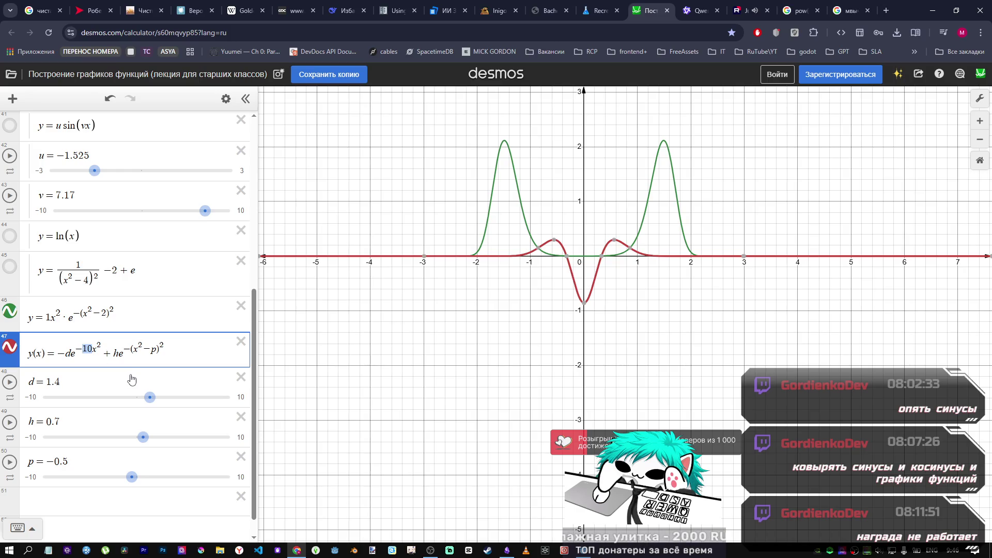
{"action": "key", "text": "BackSpace"}
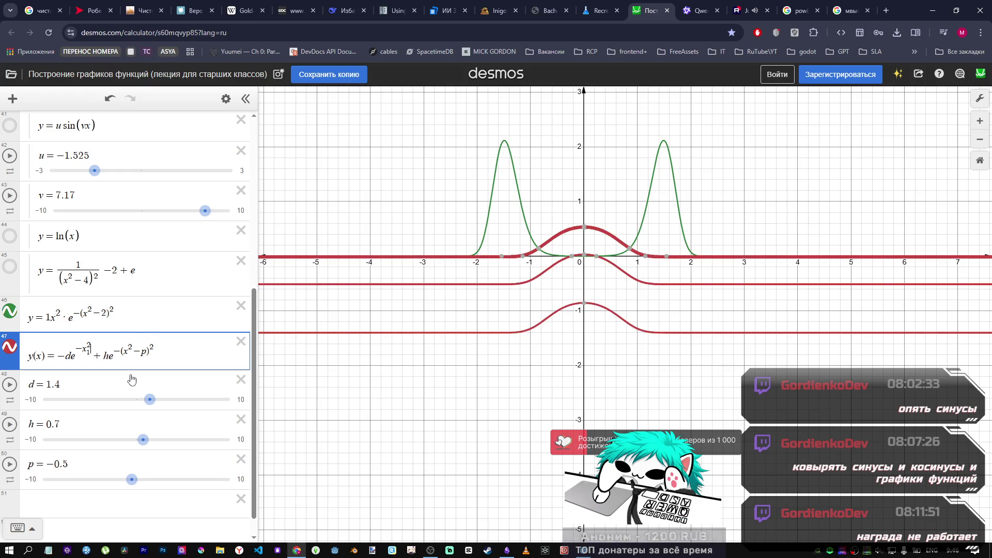
{"action": "type", "text": "/"}
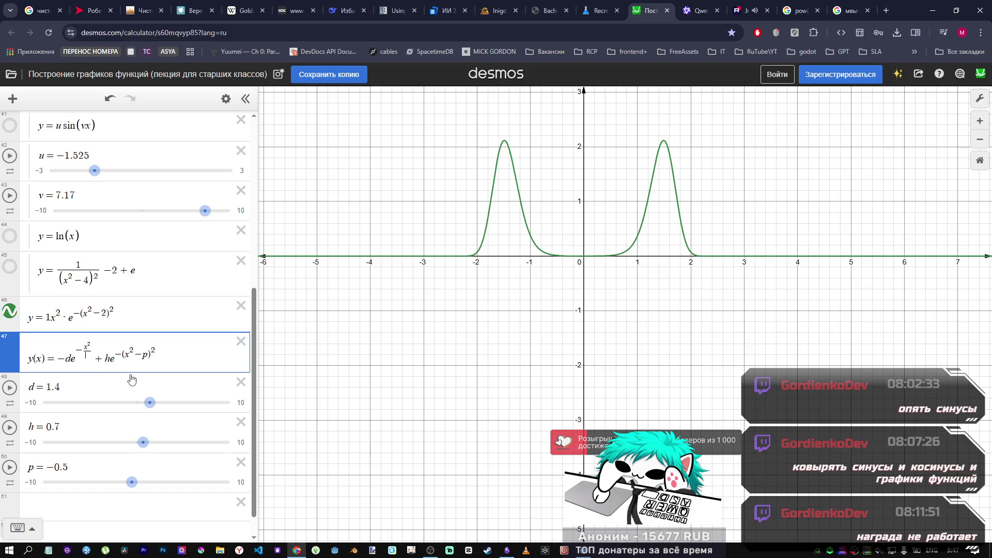
{"action": "type", "text": "10"}
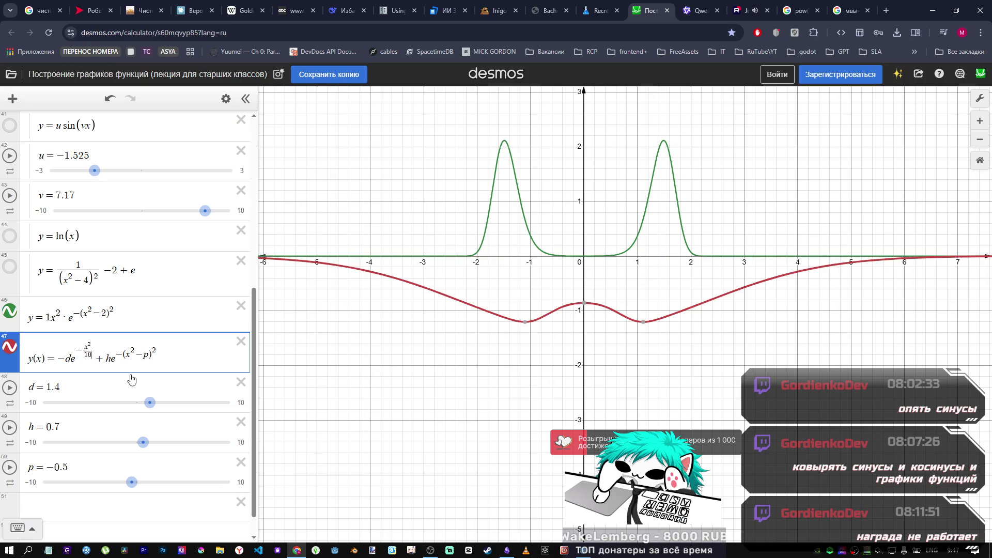
{"action": "key", "text": "BackSpace"}
{"action": "type", "text": "3"}
{"action": "key", "text": "BackSpace"}
{"action": "type", "text": "2"}
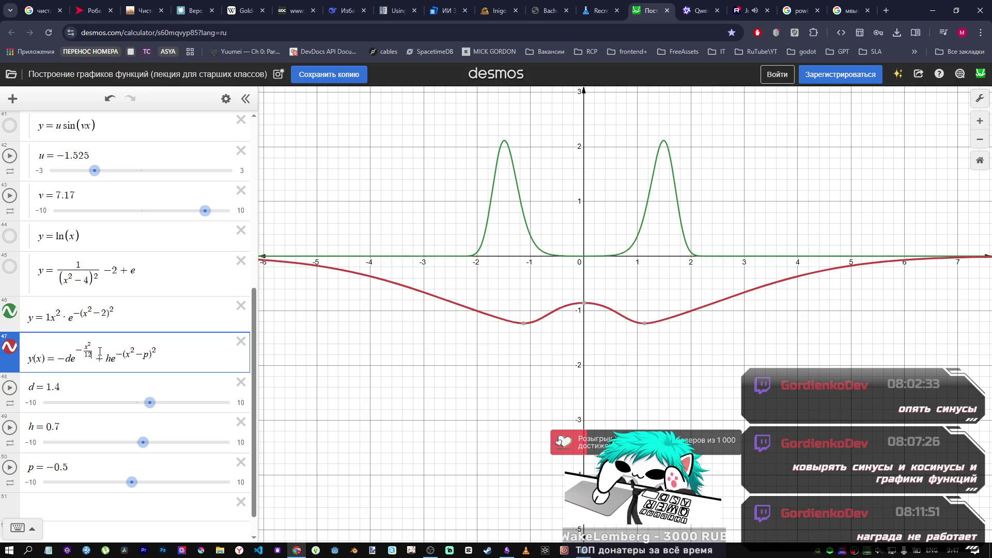
{"action": "key", "text": "BackSpace"}
{"action": "key", "text": "BackSpace"}
{"action": "type", "text": "2"}
{"action": "key", "text": "BackSpace"}
{"action": "type", "text": "3"}
{"action": "key", "text": "BackSpace"}
{"action": "type", "text": "4"}
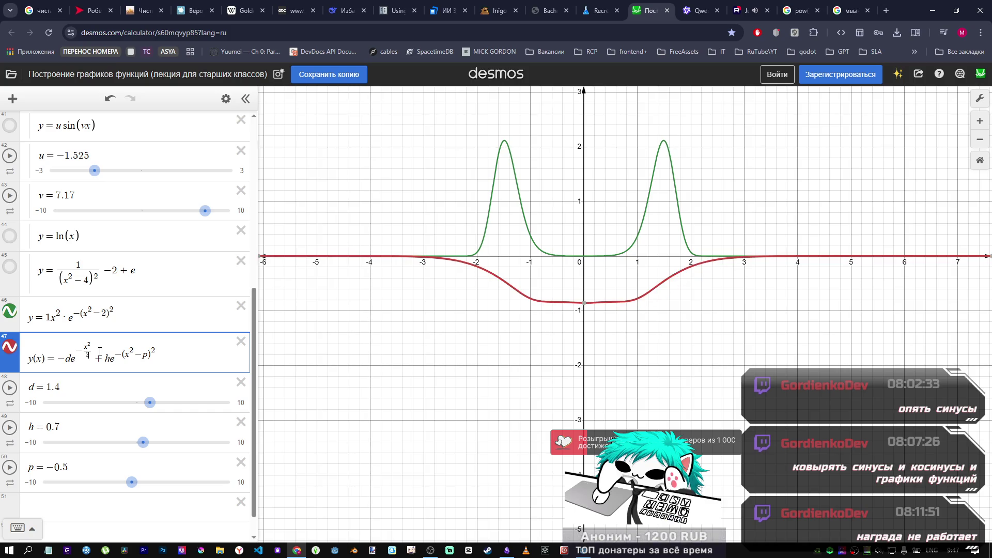
Step: Set d to 1.5, test a larger rim height h, and shift p to 0.3
{"action": "mouse_move", "coordinate": [150, 403]}
{"action": "left_mouse_down"}
{"action": "mouse_move", "coordinate": [176, 402]}
{"action": "mouse_move", "coordinate": [151, 404]}
{"action": "left_mouse_up"}
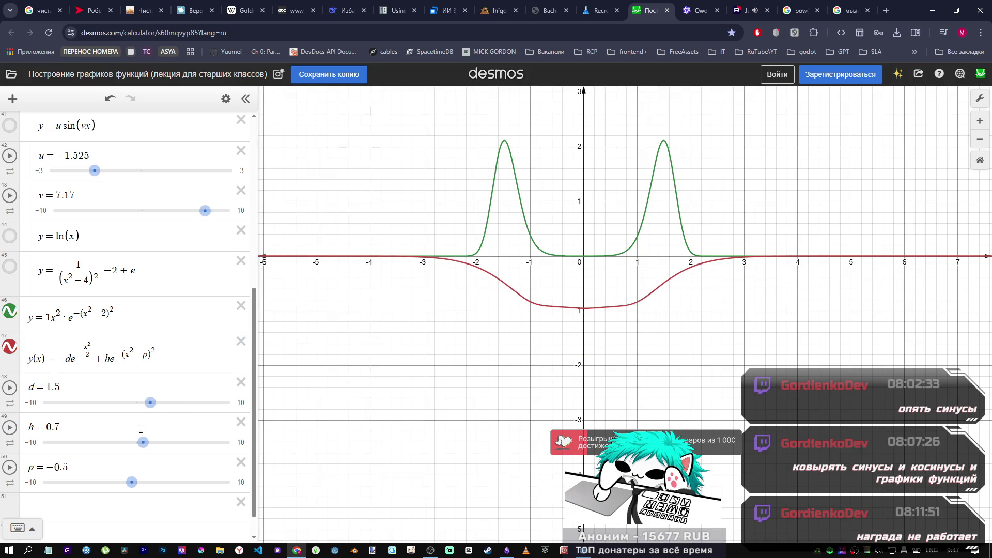
{"action": "left_click", "coordinate": [153, 440]}
{"action": "mouse_move", "coordinate": [143, 442]}
{"action": "left_mouse_down"}
{"action": "mouse_move", "coordinate": [164, 443]}
{"action": "mouse_move", "coordinate": [133, 441]}
{"action": "left_mouse_up"}
{"action": "mouse_move", "coordinate": [131, 481]}
{"action": "left_mouse_down"}
{"action": "mouse_move", "coordinate": [188, 482]}
{"action": "mouse_move", "coordinate": [140, 482]}
{"action": "left_mouse_up"}
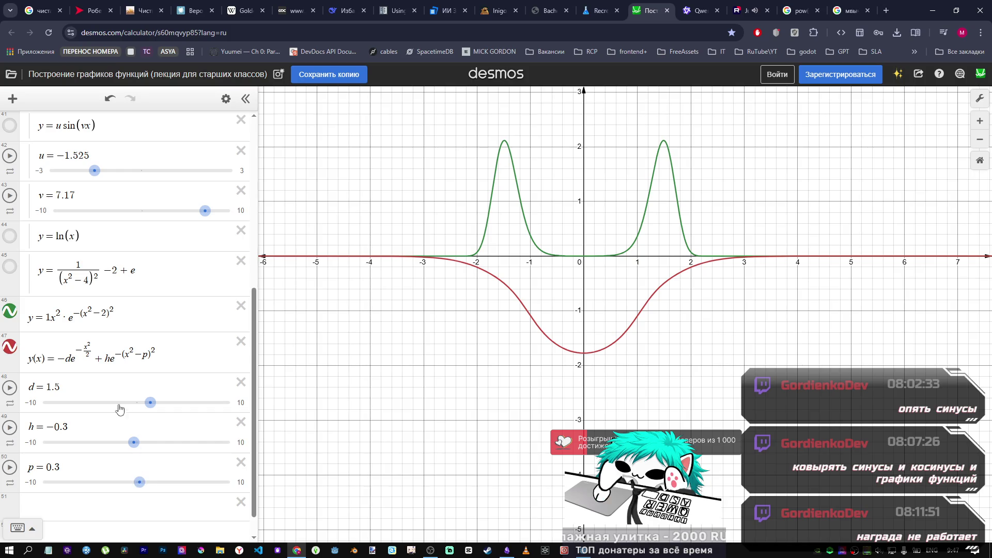
Step: Make the dent exponent −2x² and bring rim height h back to 0.7
{"action": "left_click_drag", "start_coordinate": [88, 352], "coordinate": [92, 356]}
{"action": "key", "text": "BackSpace"}
{"action": "key", "text": "BackSpace"}
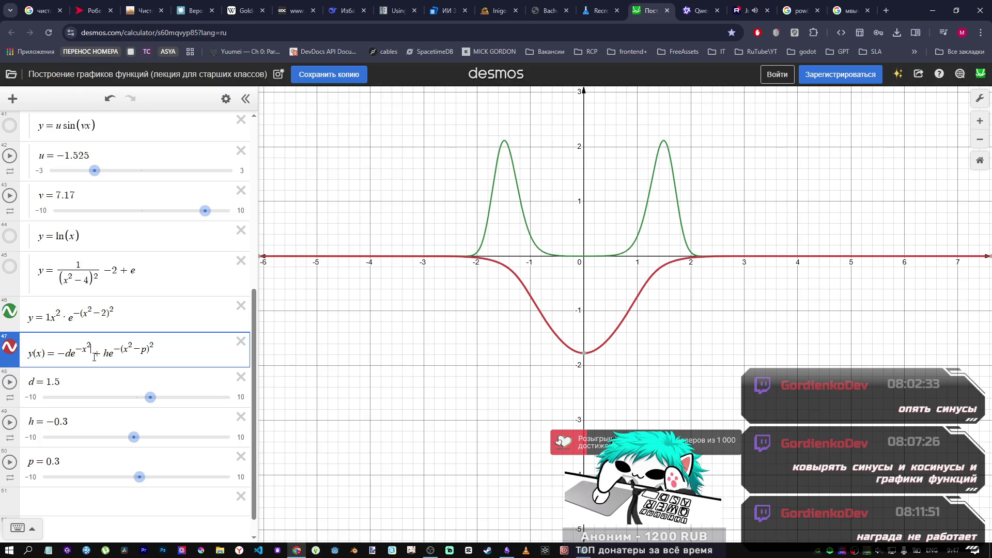
{"action": "type", "text": "2"}
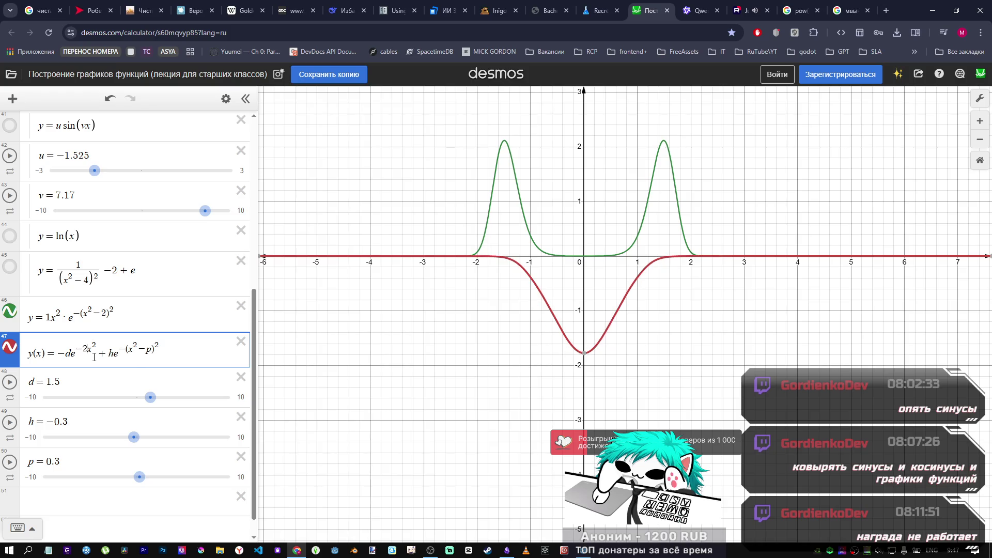
{"action": "mouse_move", "coordinate": [134, 437]}
{"action": "left_mouse_down"}
{"action": "mouse_move", "coordinate": [160, 436]}
{"action": "mouse_move", "coordinate": [146, 434]}
{"action": "left_mouse_up"}
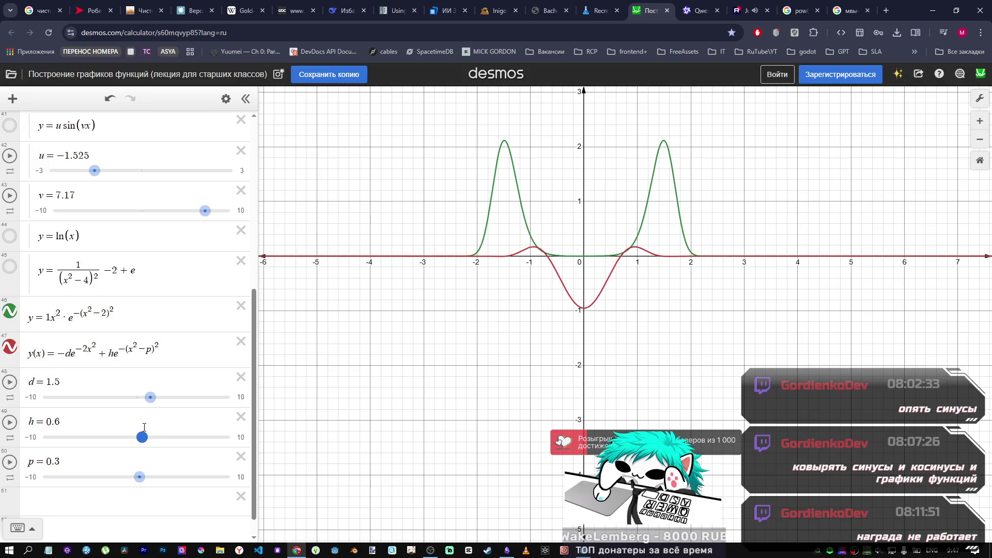
{"action": "key", "text": "alt+Tab"}
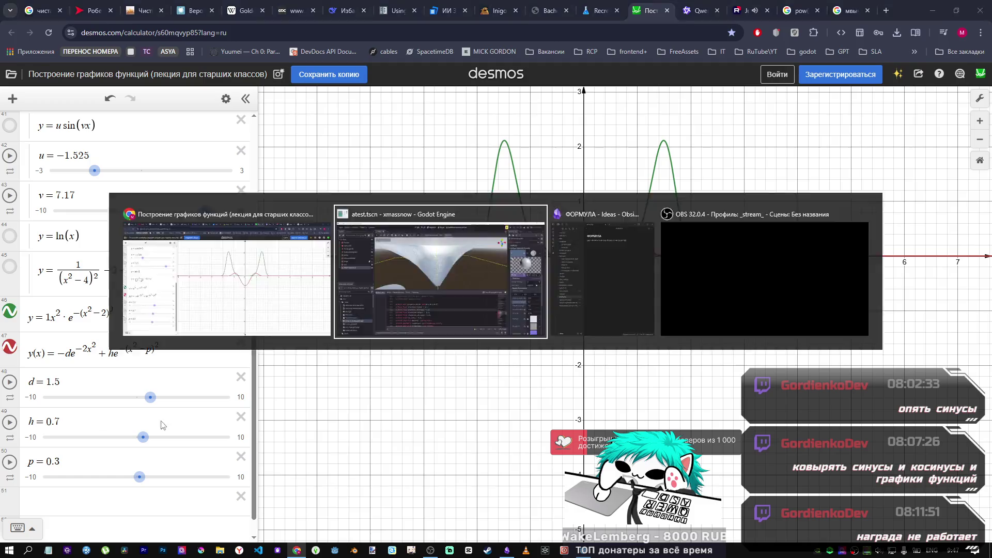
Step: Try Elevation Height values of -0.7 and about -0.93 in the Inspector, then reset it to -0.5
{"action": "left_click", "coordinate": [933, 402]}
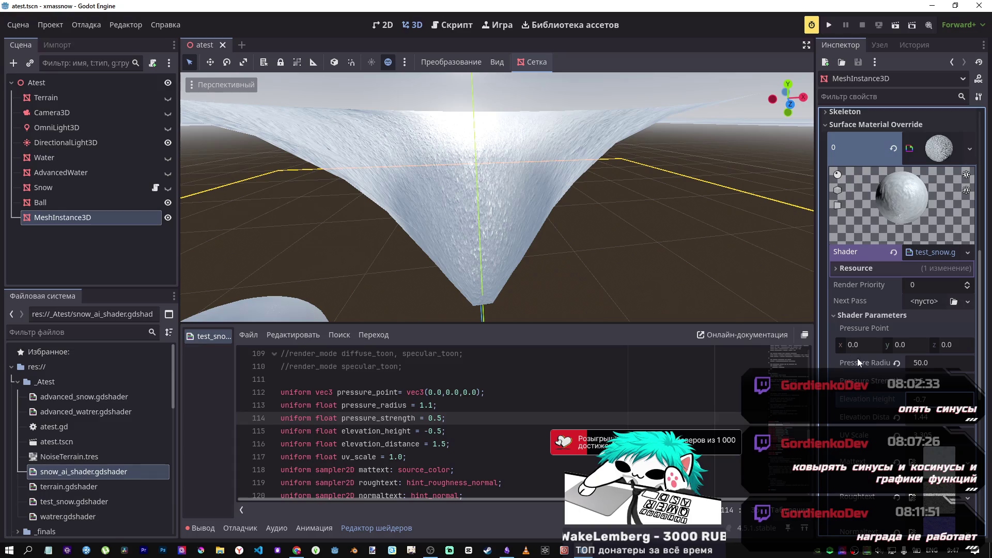
{"action": "key", "text": "Return"}
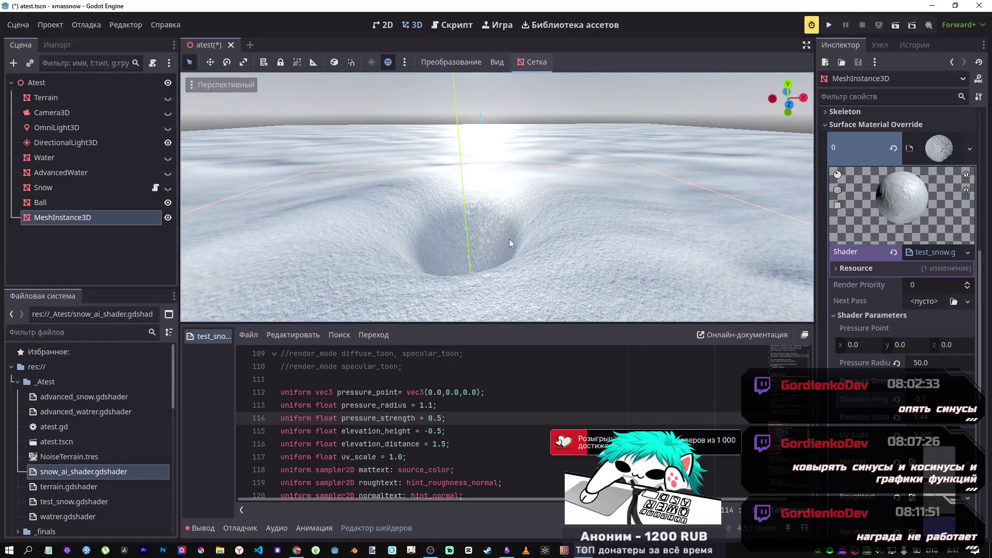
{"action": "left_click_drag", "start_coordinate": [925, 404], "coordinate": [909, 404]}
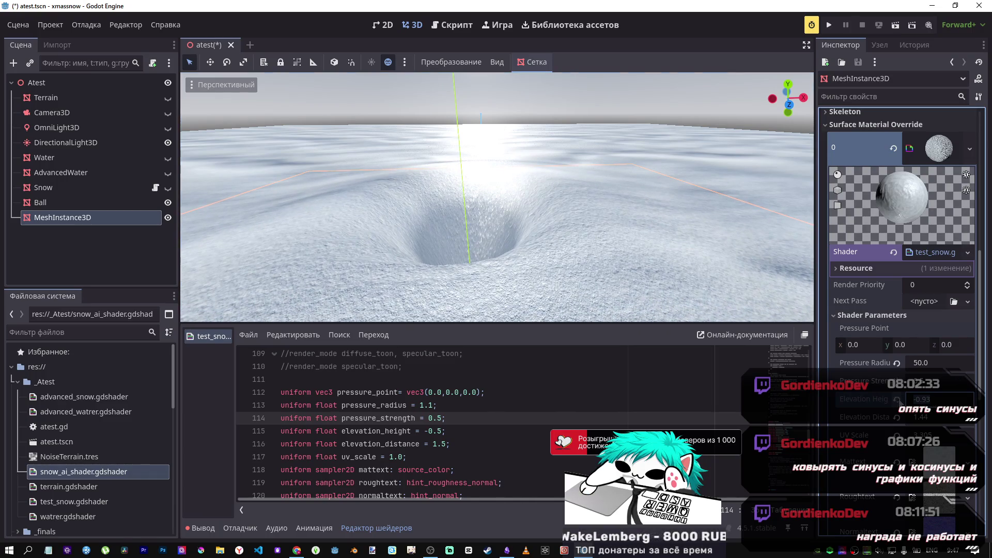
{"action": "left_click", "coordinate": [896, 399]}
{"action": "left_click", "coordinate": [931, 404]}
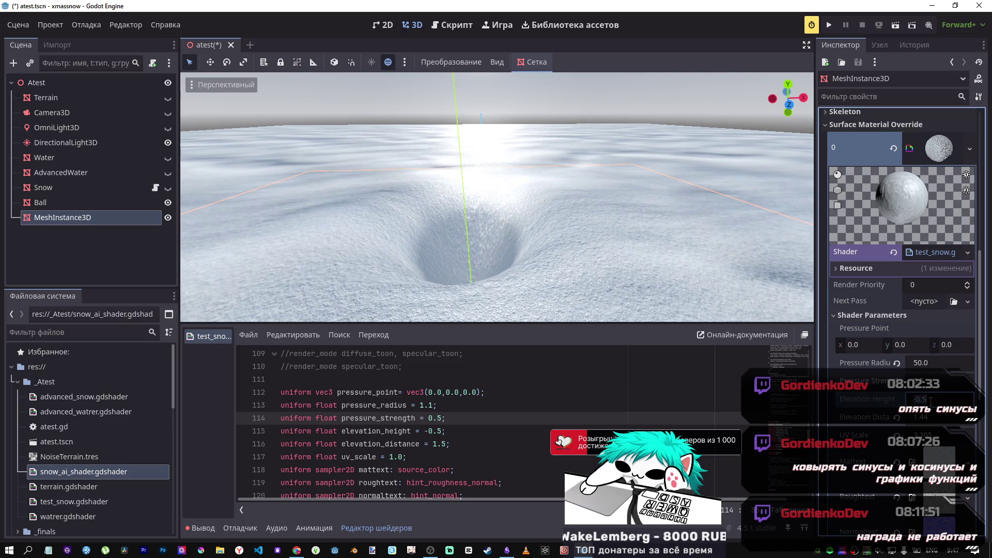
{"action": "left_click", "coordinate": [439, 417]}
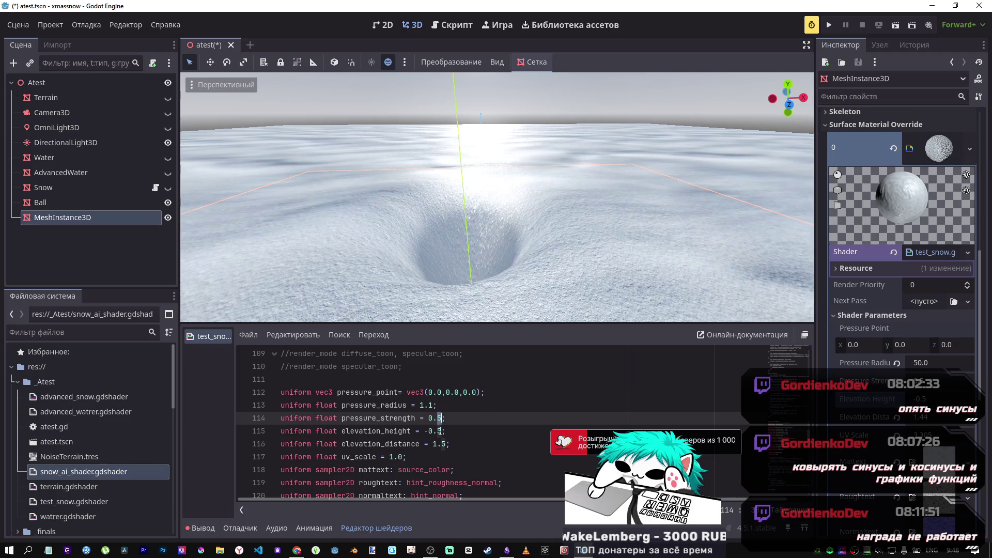
Step: Change the elevation_height default on shader line 115 from -0.5 to -0.7 and save
{"action": "left_click", "coordinate": [441, 431]}
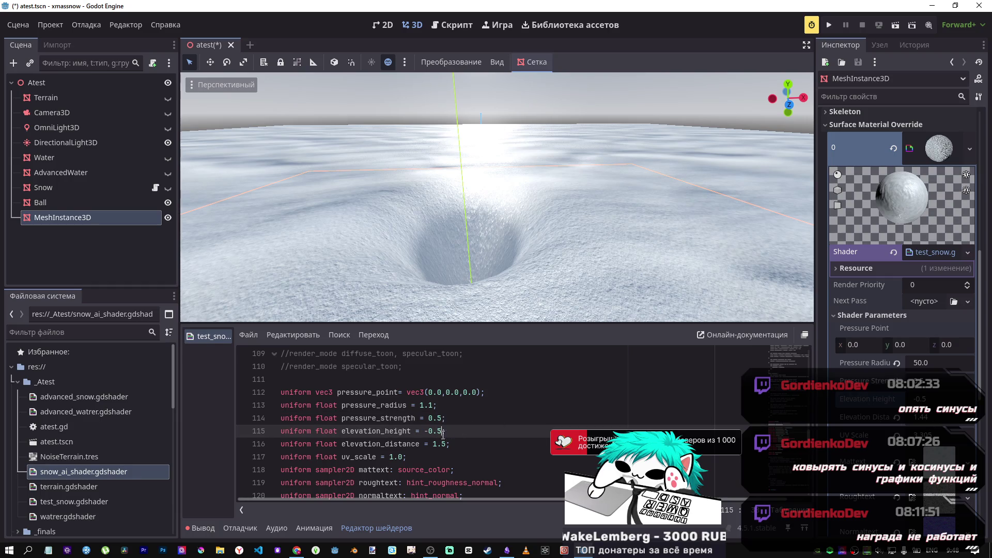
{"action": "key", "text": "BackSpace"}
{"action": "type", "text": "7"}
{"action": "key", "text": "Return"}
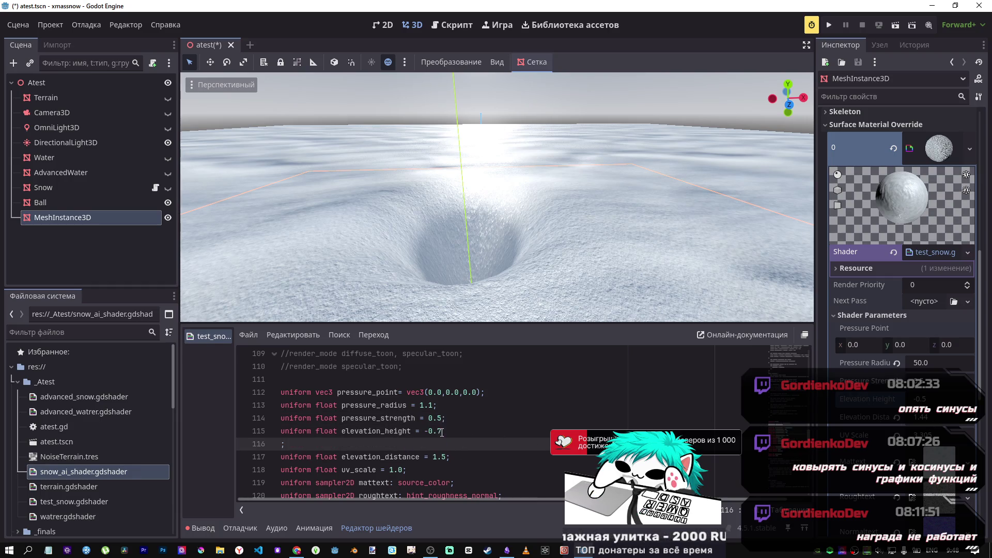
{"action": "key", "text": "Return"}
{"action": "key", "text": "BackSpace"}
{"action": "key", "text": "BackSpace"}
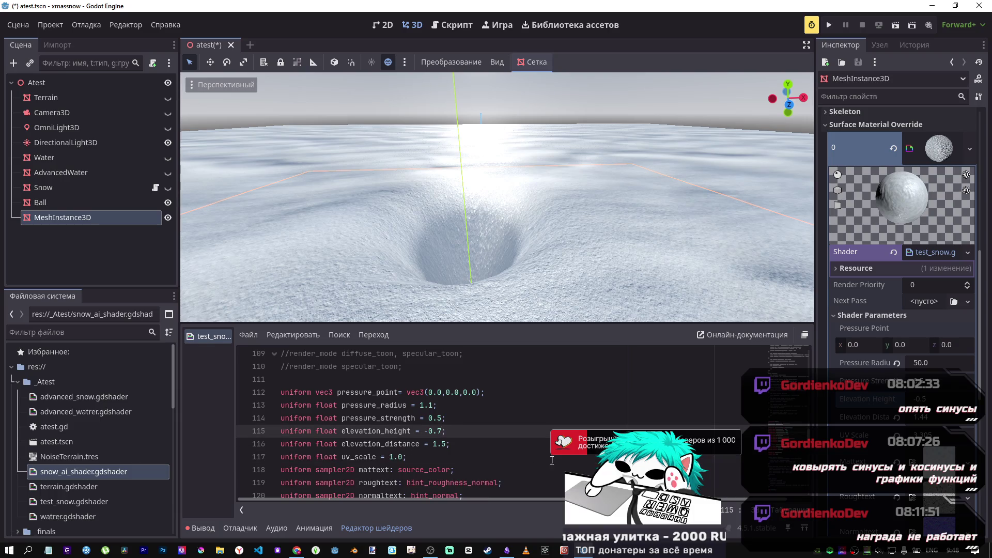
{"action": "key", "text": "ctrl+s"}
Step: Revert Elevation Height to its new -0.7 default and narrow Elevation Distance to about 1.25
{"action": "left_click", "coordinate": [897, 400]}
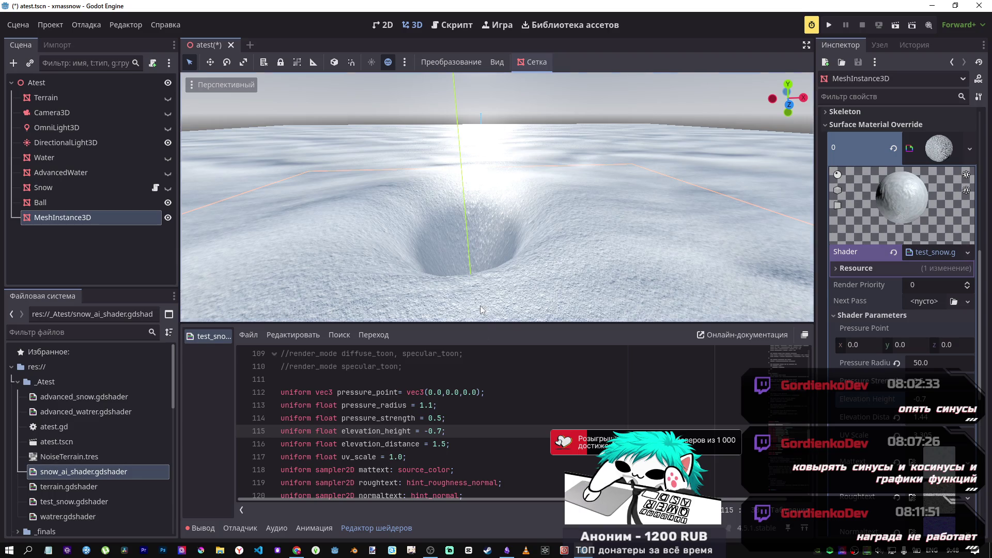
{"action": "left_click_drag", "start_coordinate": [917, 424], "coordinate": [903, 424]}
{"action": "key", "text": "alt+Tab"}
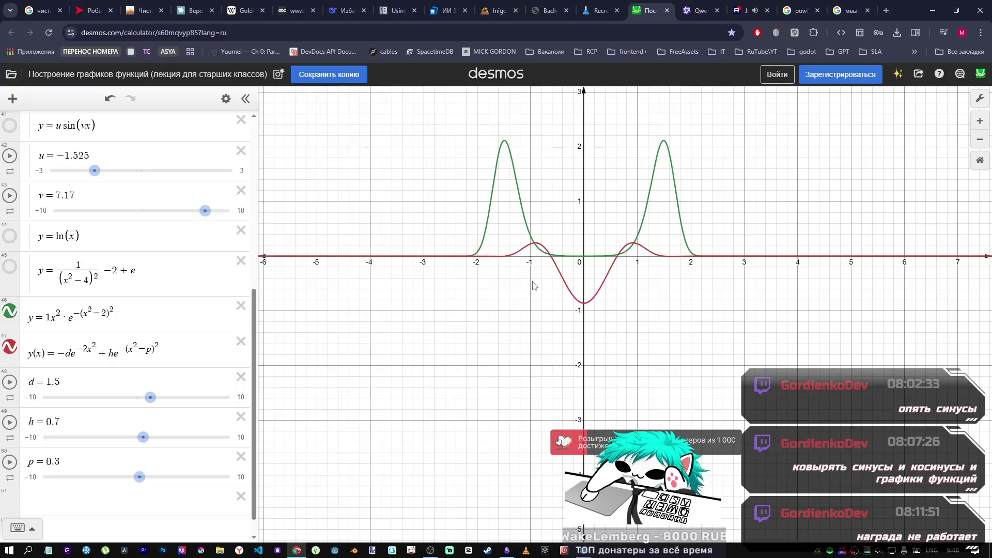
Step: Raise the Desmos dent depth d to about 1.6 and beyond, then increase rim offset p to 1.4
{"action": "left_click_drag", "start_coordinate": [150, 397], "coordinate": [152, 397]}
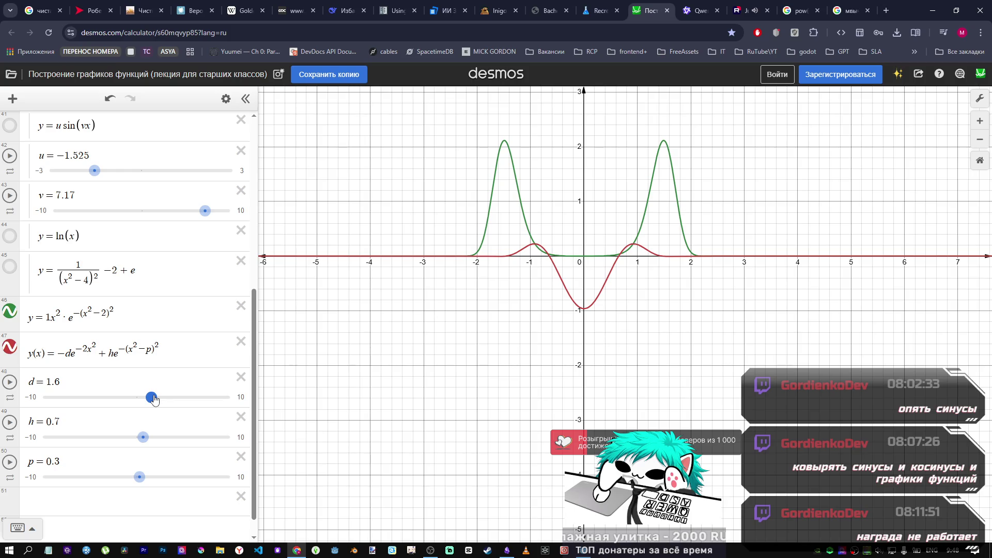
{"action": "left_click_drag", "start_coordinate": [152, 397], "coordinate": [155, 397]}
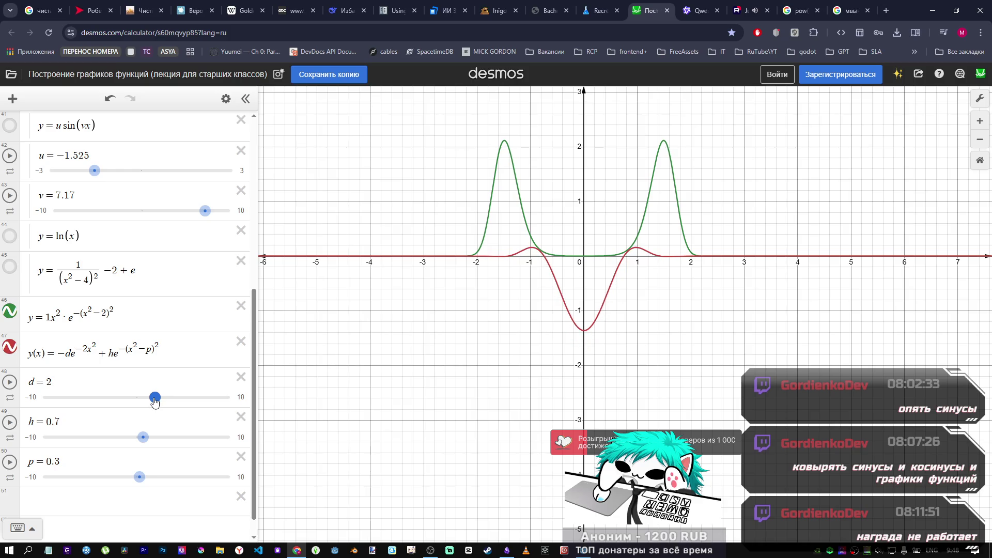
{"action": "key", "text": "alt+Tab"}
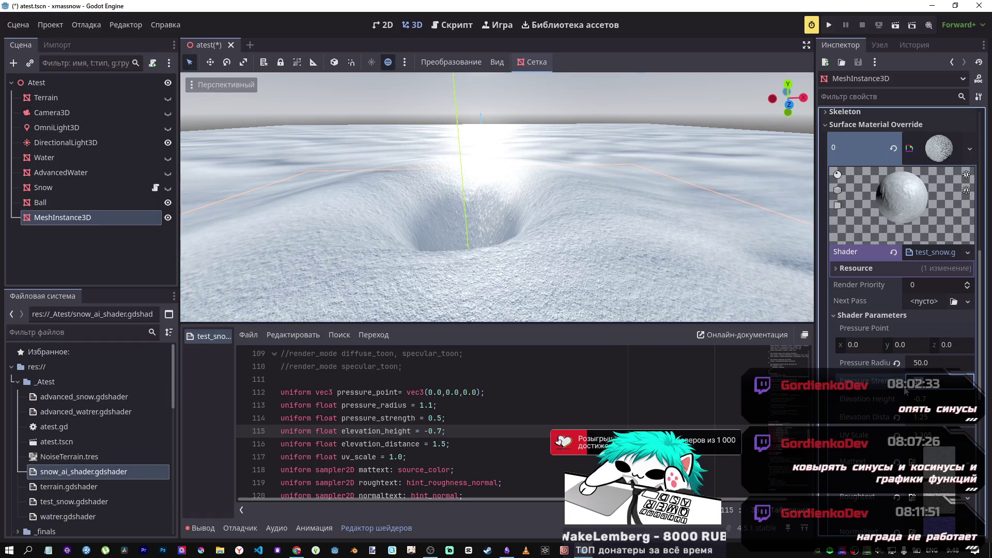
{"action": "key", "text": "alt+Tab"}
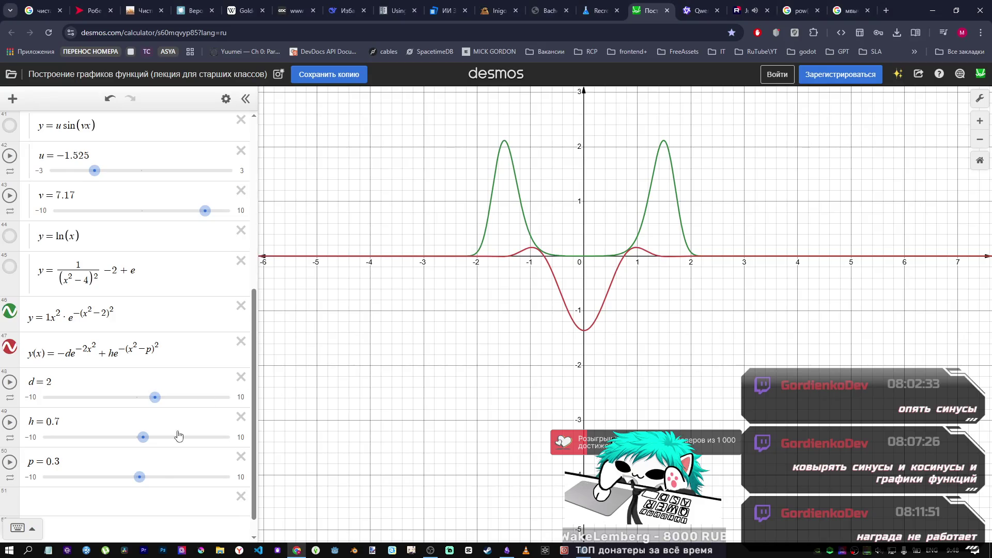
{"action": "left_click_drag", "start_coordinate": [139, 479], "coordinate": [143, 475]}
{"action": "key", "text": "alt+Tab"}
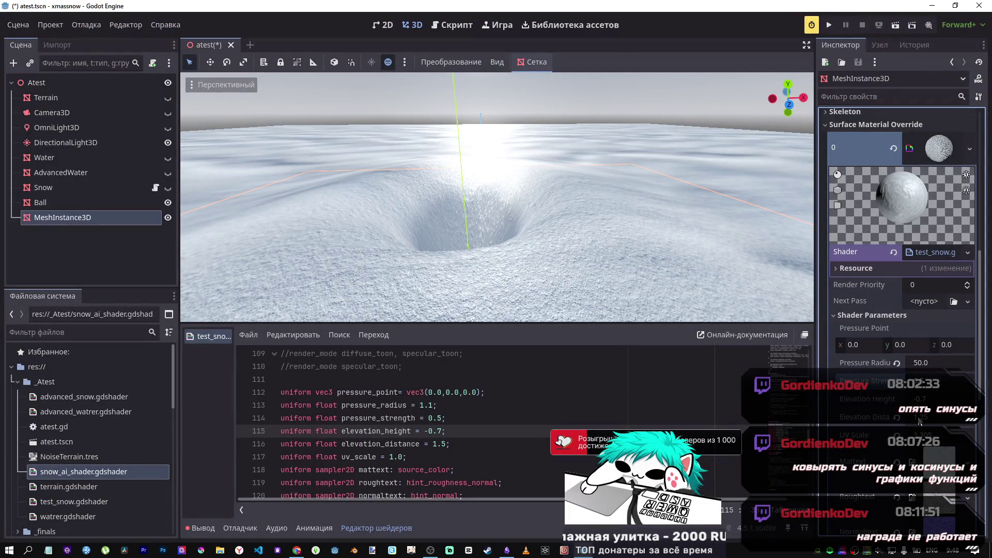
Step: Try Elevation Distance values of 1.5, 13 and 1.3, finally settling on 1.4
{"action": "left_click", "coordinate": [897, 418]}
{"action": "mouse_move", "coordinate": [921, 423]}
{"action": "left_mouse_down"}
{"action": "mouse_move", "coordinate": [906, 423]}
{"action": "mouse_move", "coordinate": [949, 422]}
{"action": "mouse_move", "coordinate": [923, 417]}
{"action": "left_mouse_up"}
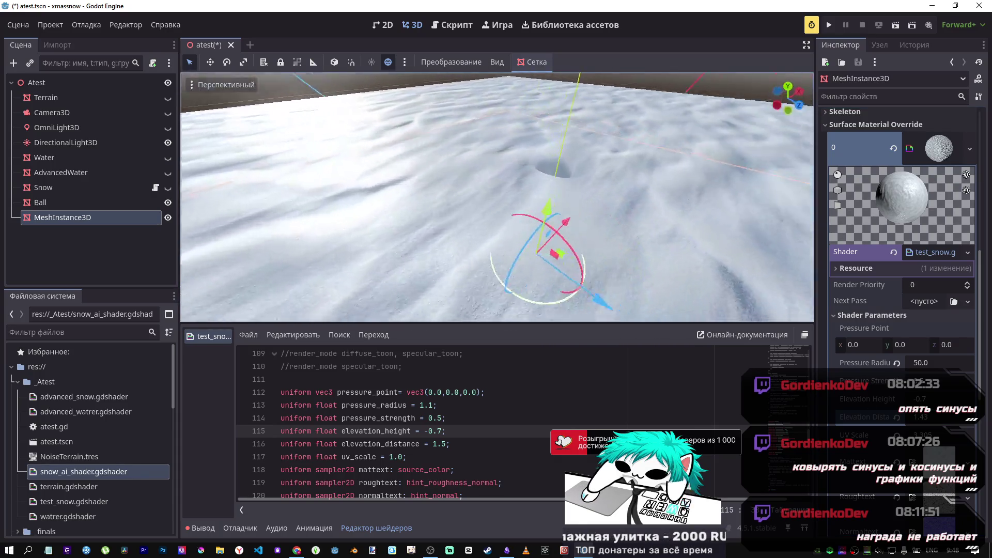
{"action": "left_click_drag", "start_coordinate": [926, 423], "coordinate": [926, 422]}
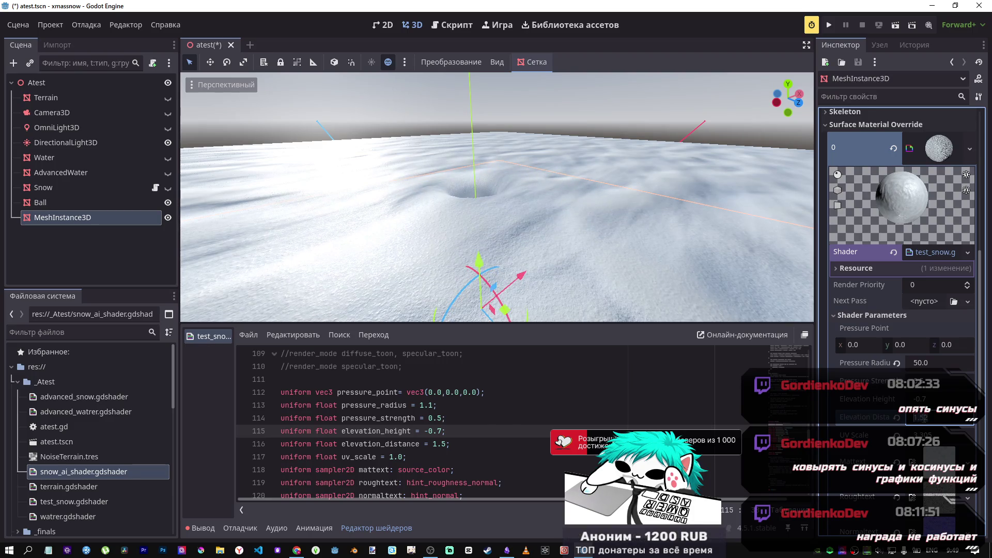
{"action": "type", "text": "13"}
{"action": "key", "text": "Return"}
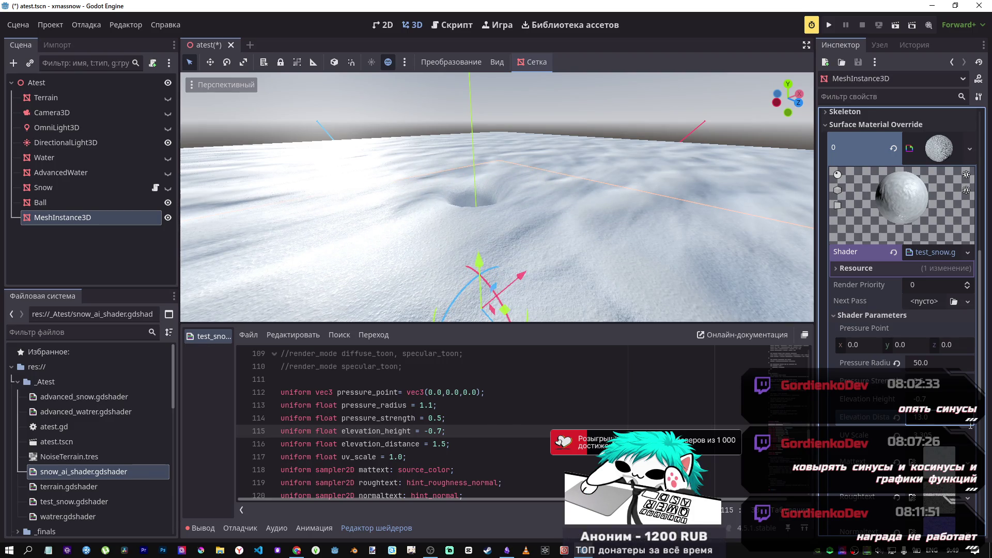
{"action": "type", "text": "1.3"}
{"action": "key", "text": "Return"}
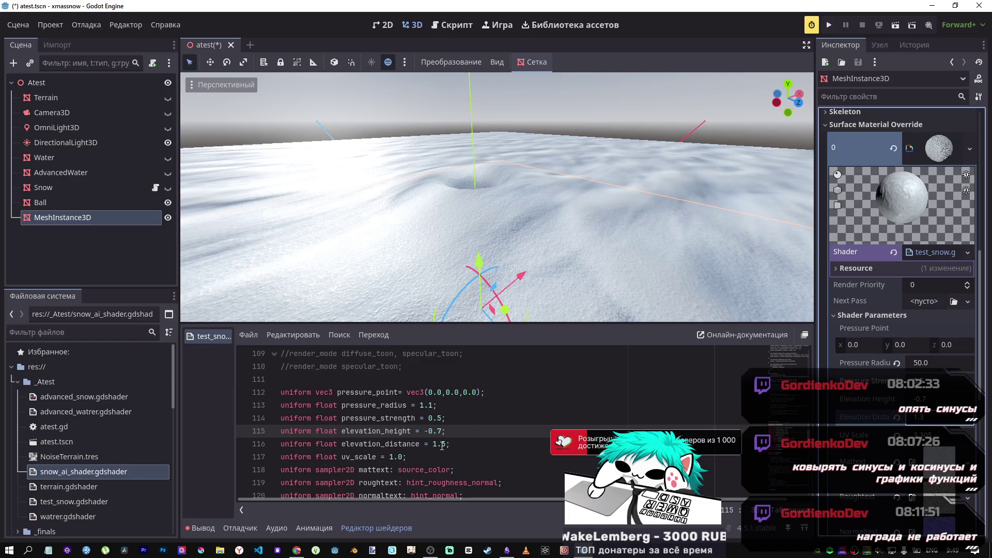
{"action": "left_click", "coordinate": [897, 417]}
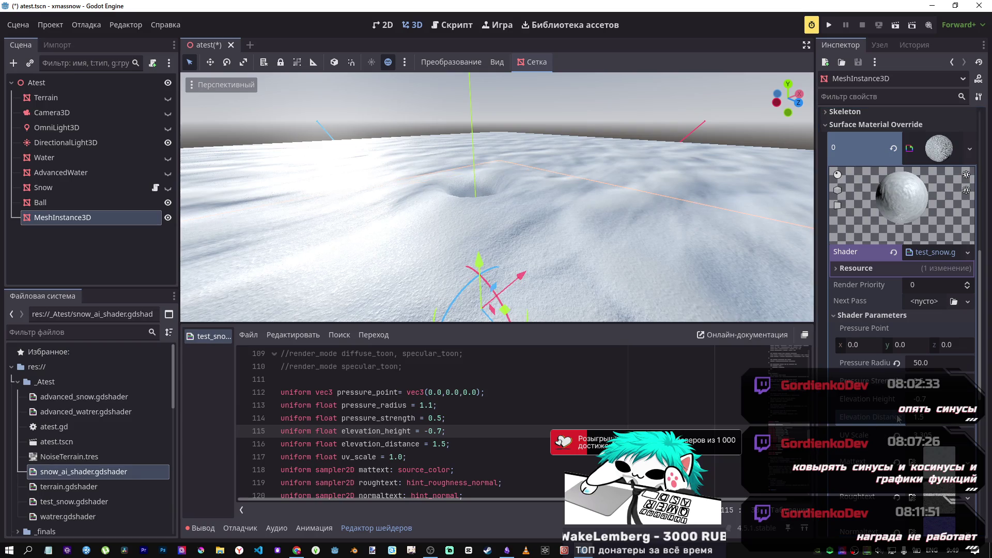
{"action": "left_click", "coordinate": [918, 418]}
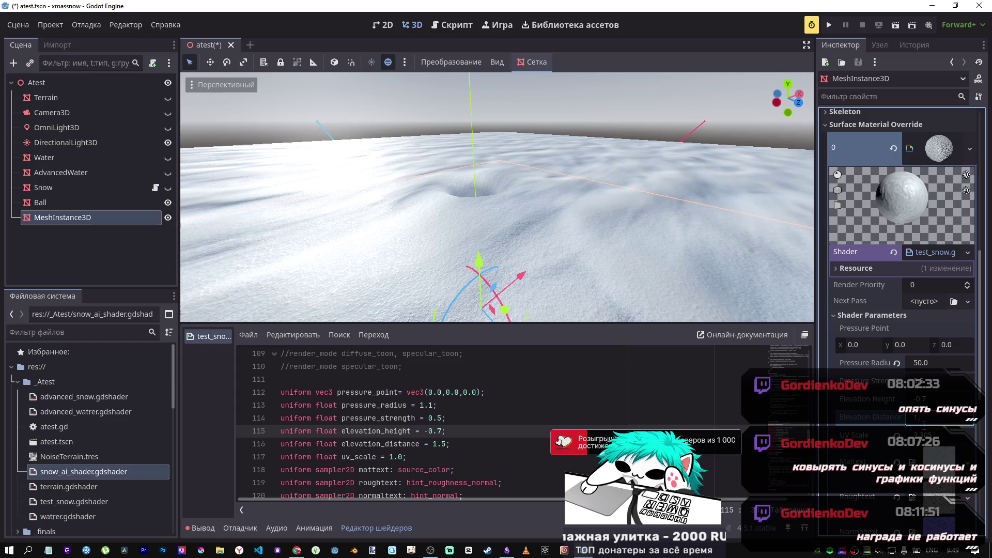
{"action": "type", "text": "4"}
{"action": "key", "text": "Return"}
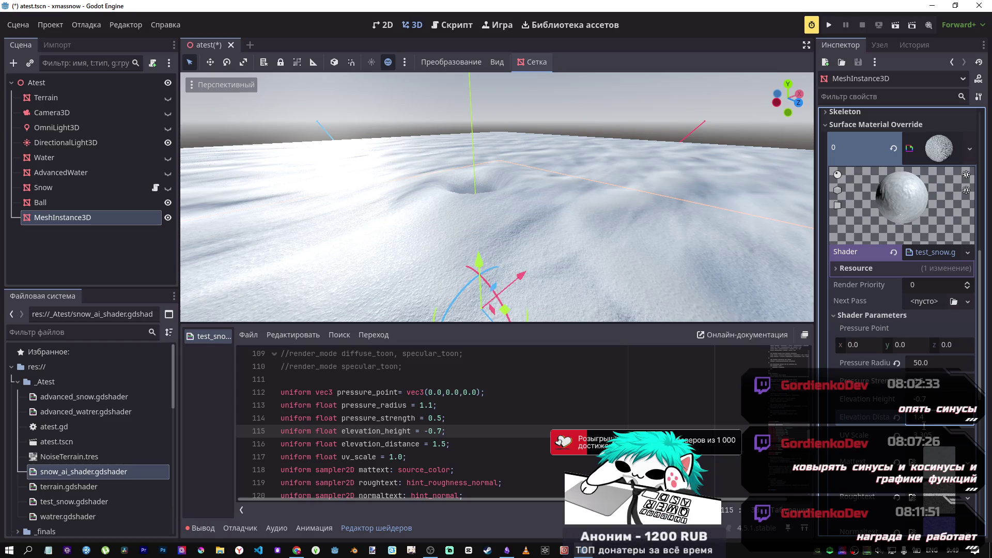
Step: Experiment with Pressure Radius by dragging and resetting it, then enter 50
{"action": "left_click_drag", "start_coordinate": [930, 362], "coordinate": [913, 362]}
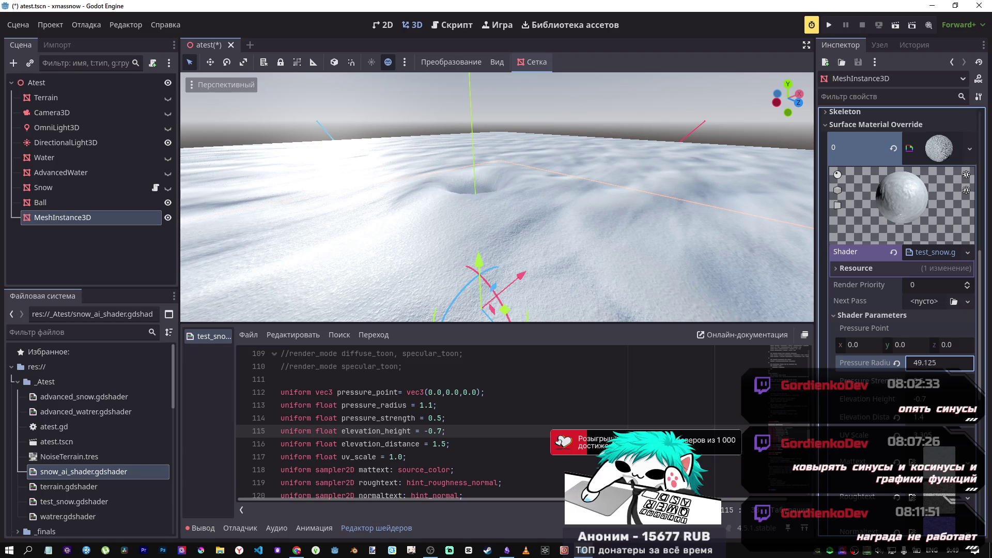
{"action": "left_click_drag", "start_coordinate": [930, 363], "coordinate": [936, 363]}
{"action": "mouse_move", "coordinate": [553, 217]}
{"action": "left_mouse_down"}
{"action": "mouse_move", "coordinate": [552, 191]}
{"action": "mouse_move", "coordinate": [522, 222]}
{"action": "left_mouse_up"}
{"action": "mouse_move", "coordinate": [924, 362]}
{"action": "left_mouse_down"}
{"action": "mouse_move", "coordinate": [945, 362]}
{"action": "mouse_move", "coordinate": [906, 367]}
{"action": "mouse_move", "coordinate": [934, 355]}
{"action": "mouse_move", "coordinate": [907, 355]}
{"action": "mouse_move", "coordinate": [966, 362]}
{"action": "mouse_move", "coordinate": [935, 363]}
{"action": "mouse_move", "coordinate": [948, 363]}
{"action": "left_mouse_up"}
{"action": "left_click", "coordinate": [896, 363]}
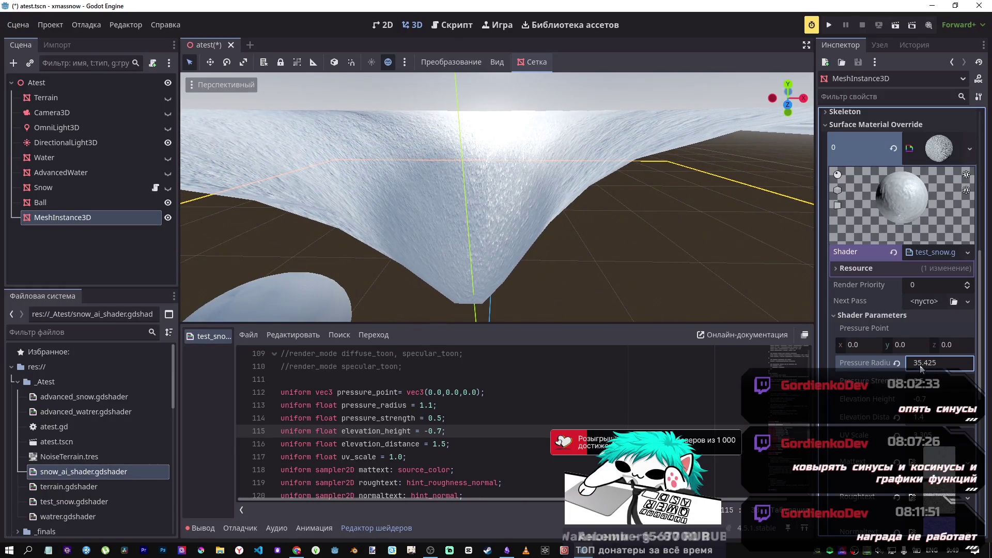
{"action": "type", "text": "50"}
{"action": "key", "text": "Return"}
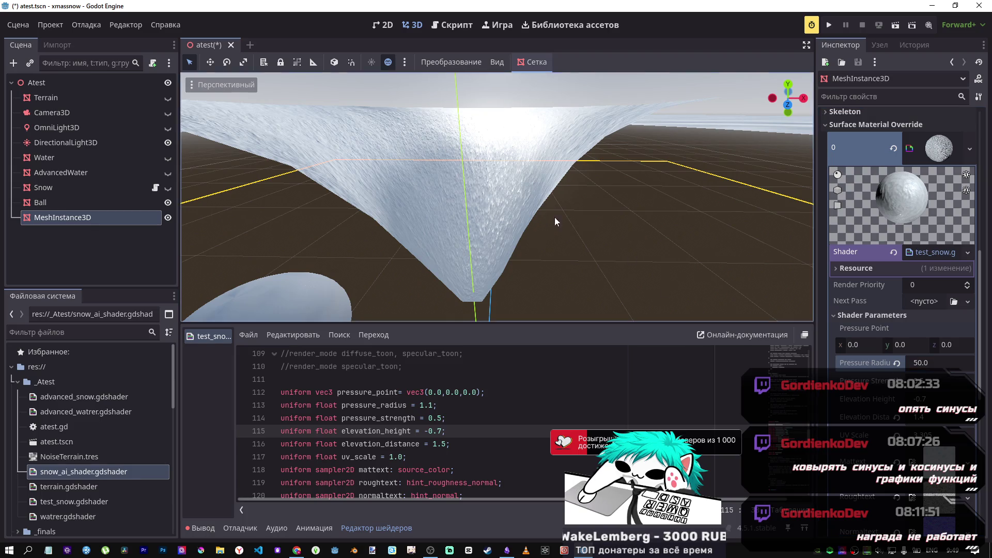
Step: Frame the snow mesh, set Pressure Radius to 100, and scroll the shader code to line 157
{"action": "key", "text": "f"}
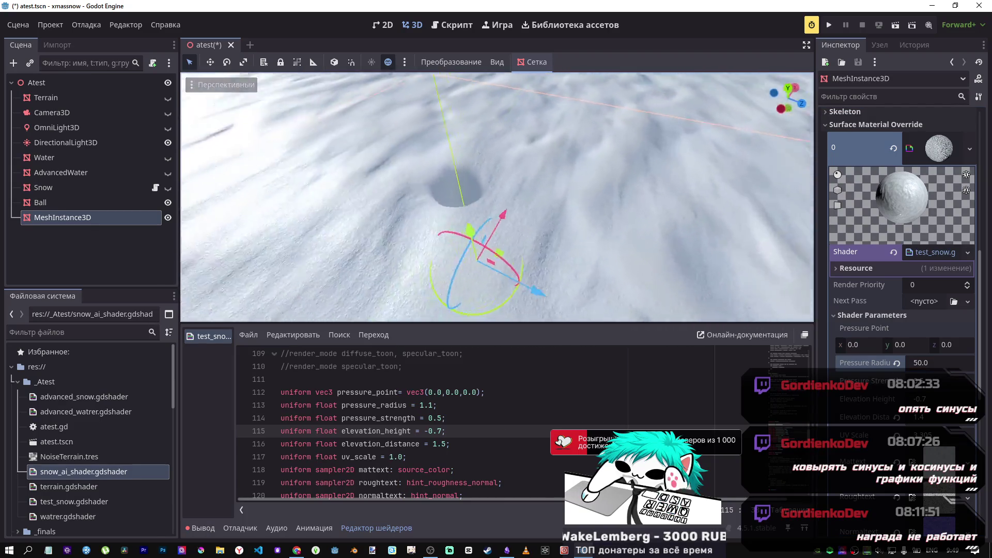
{"action": "left_click", "coordinate": [934, 364]}
{"action": "type", "text": "100"}
{"action": "key", "text": "Return"}
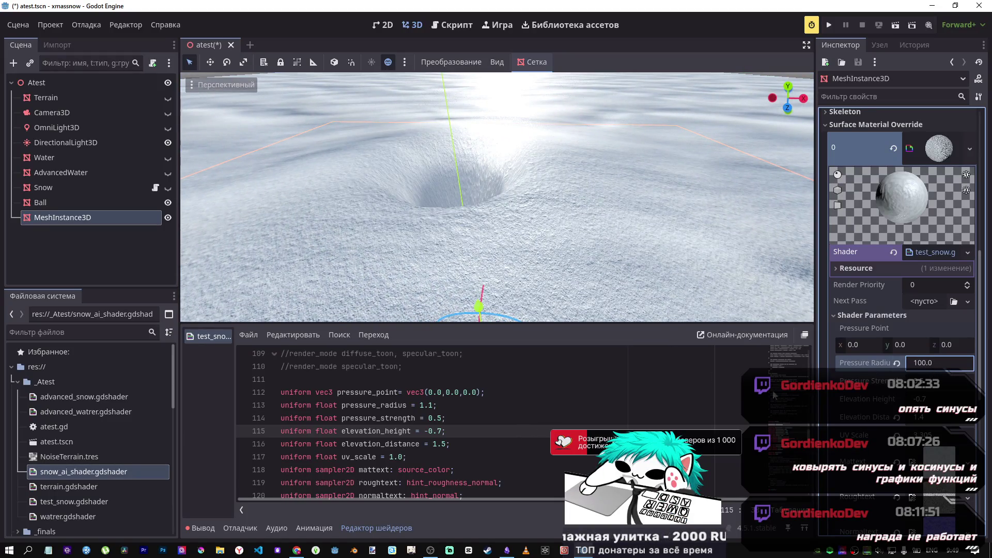
{"action": "scroll", "coordinate": [637, 396], "scroll_direction": "down", "scroll_amount": 7}
{"action": "scroll", "coordinate": [527, 409], "scroll_direction": "down", "scroll_amount": 9}
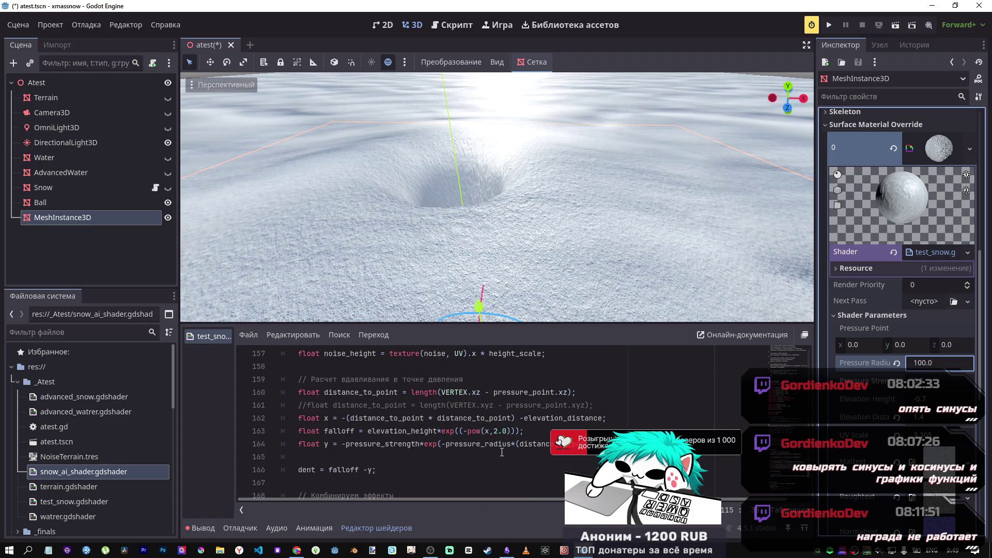
{"action": "left_click", "coordinate": [297, 550]}
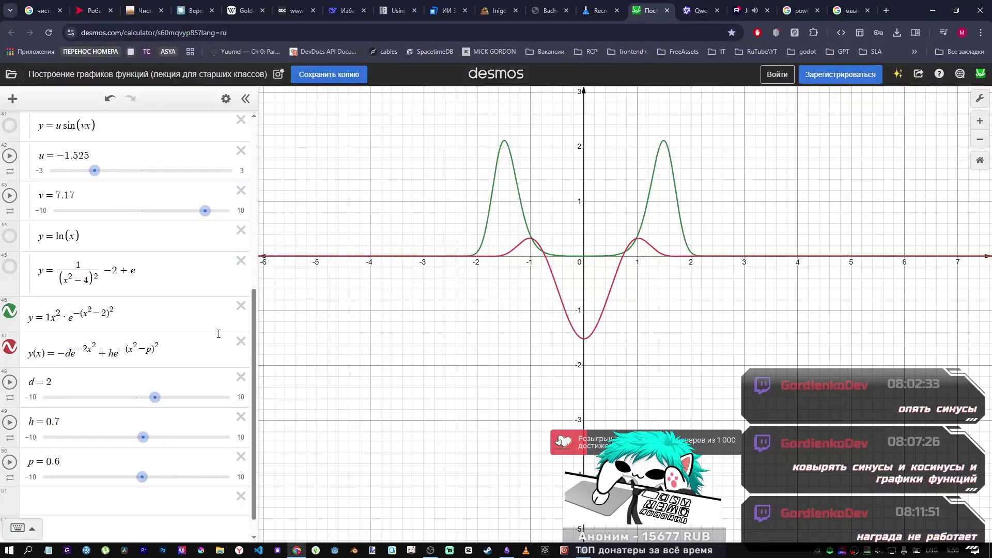
Step: Try different exponent coefficients (5, 6, 7) in the red dent-plus-rim expression
{"action": "left_click", "coordinate": [134, 346]}
{"action": "type", "text": "5"}
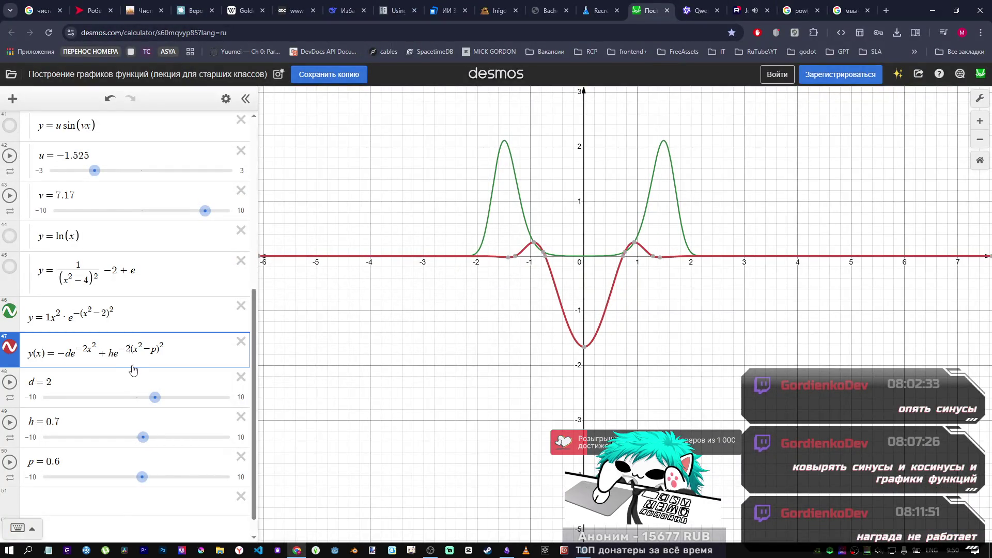
{"action": "key", "text": "BackSpace"}
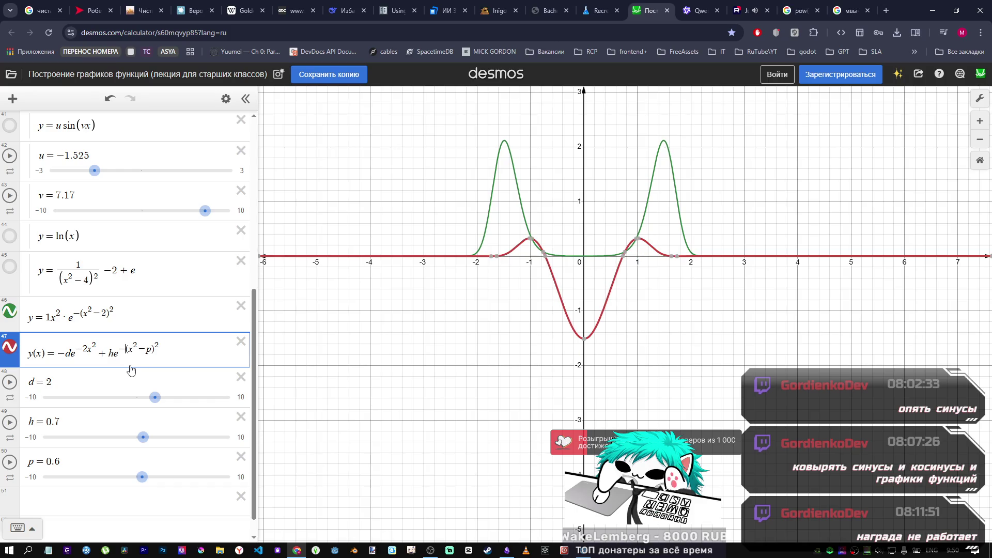
{"action": "type", "text": "6"}
{"action": "key", "text": "BackSpace"}
{"action": "type", "text": "87"}
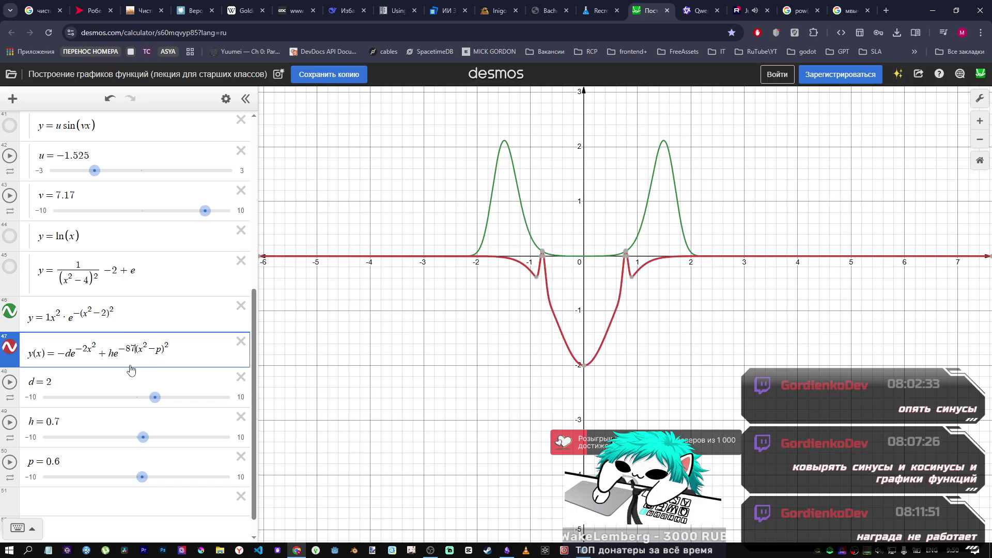
{"action": "key", "text": "BackSpace"}
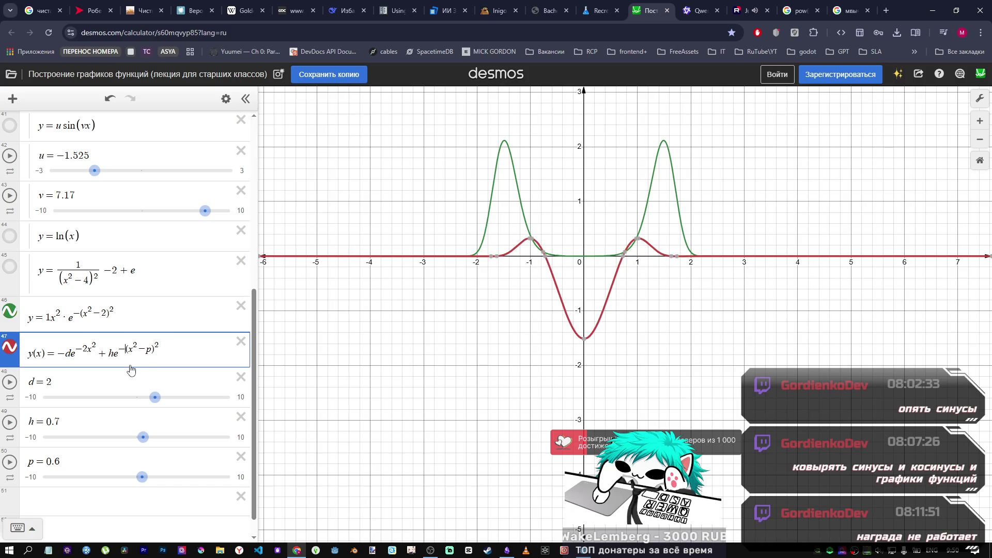
Step: Check pressure_radius in the Godot dent formula and make the Desmos dip exponent −12x²
{"action": "key", "text": "alt+Tab"}
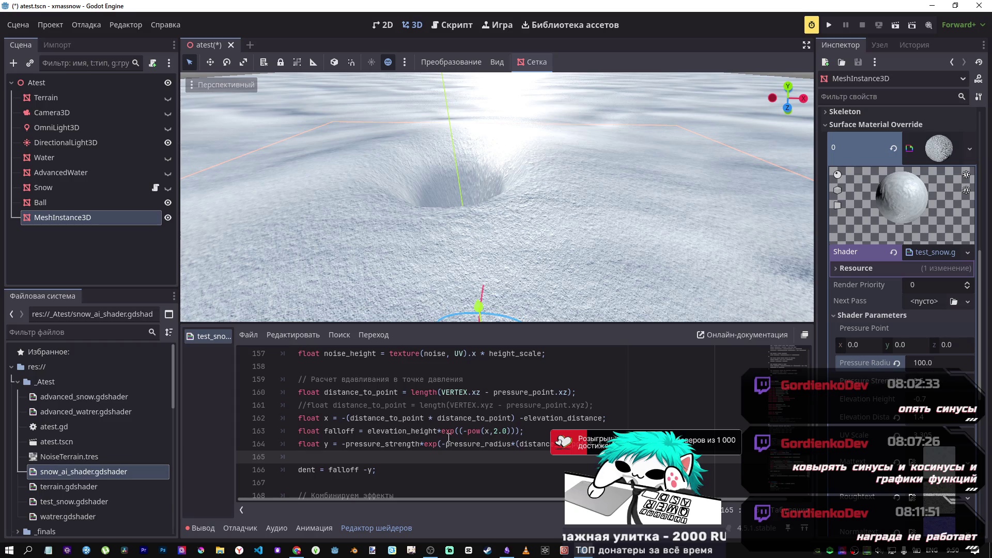
{"action": "left_click", "coordinate": [485, 444]}
{"action": "key", "text": "alt+Tab"}
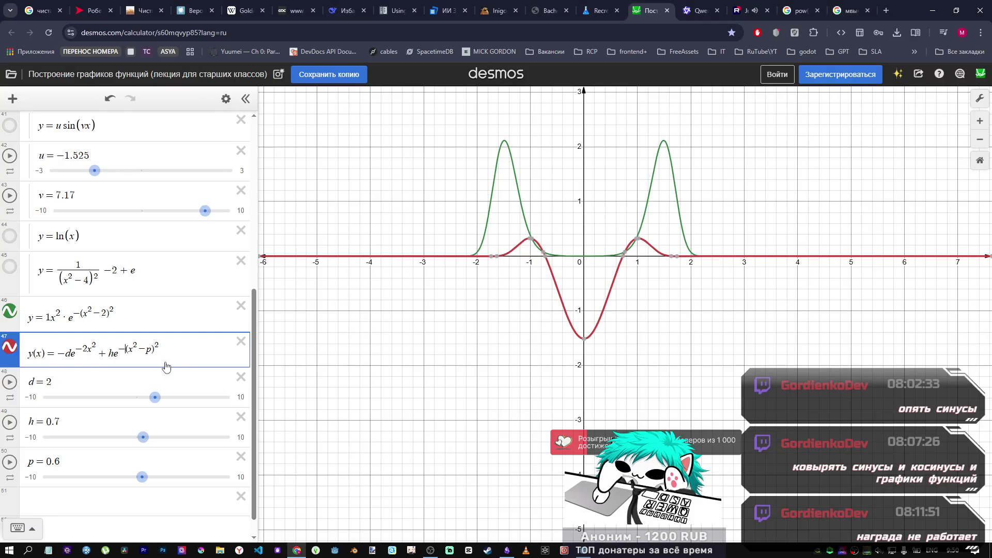
{"action": "key", "text": "alt+Tab"}
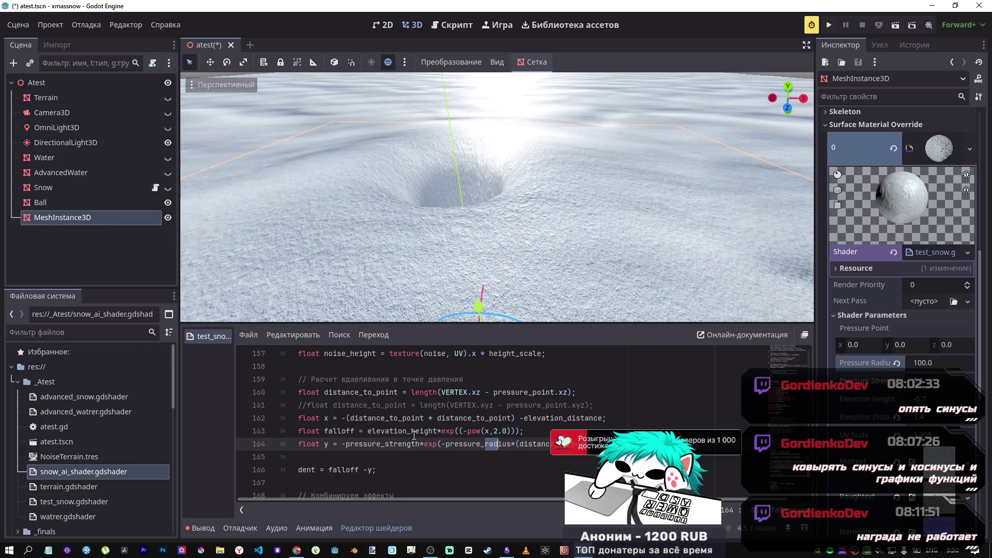
{"action": "key", "text": "alt+Tab"}
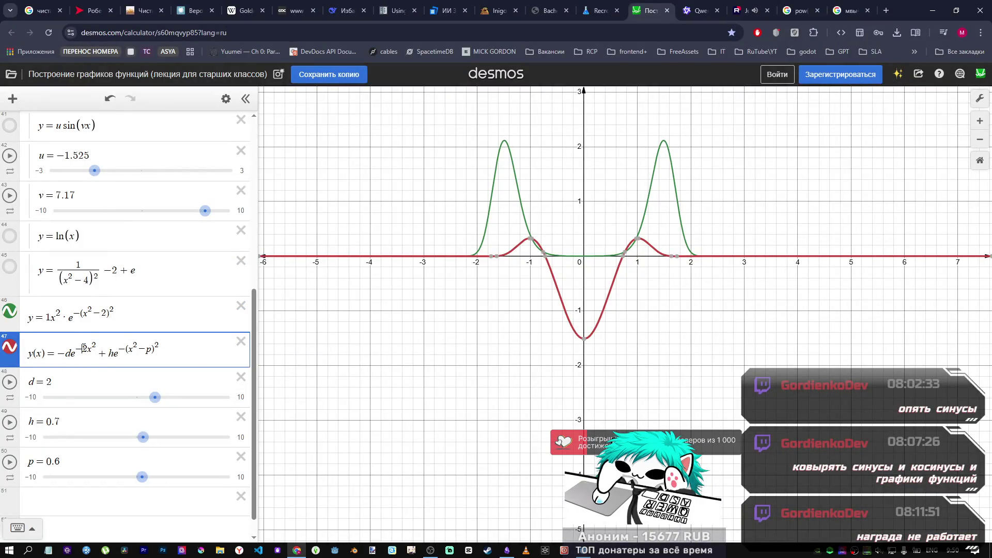
{"action": "type", "text": "2"}
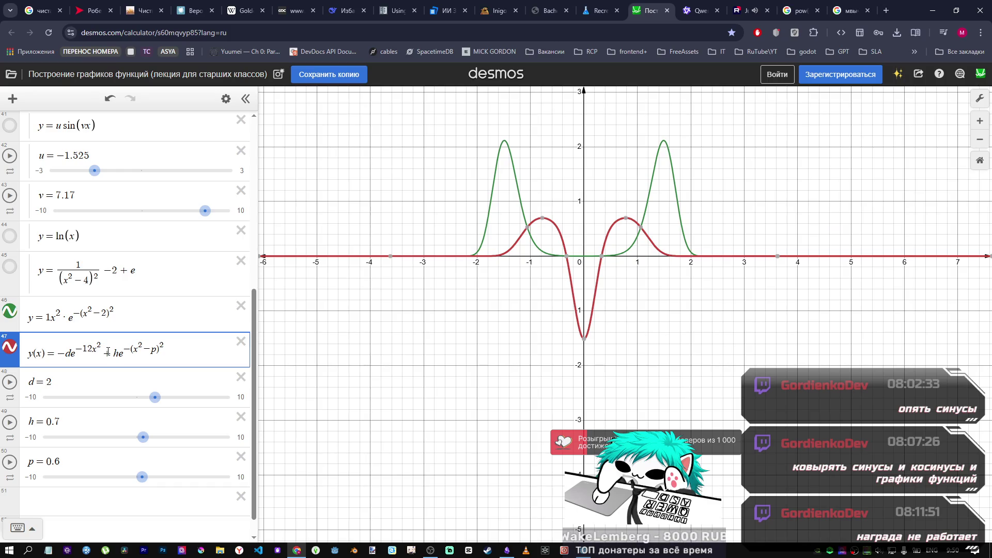
Step: Compare the Desmos curve with the snow crater, deleting and retyping the dent exponent's minus sign
{"action": "key", "text": "alt+Tab"}
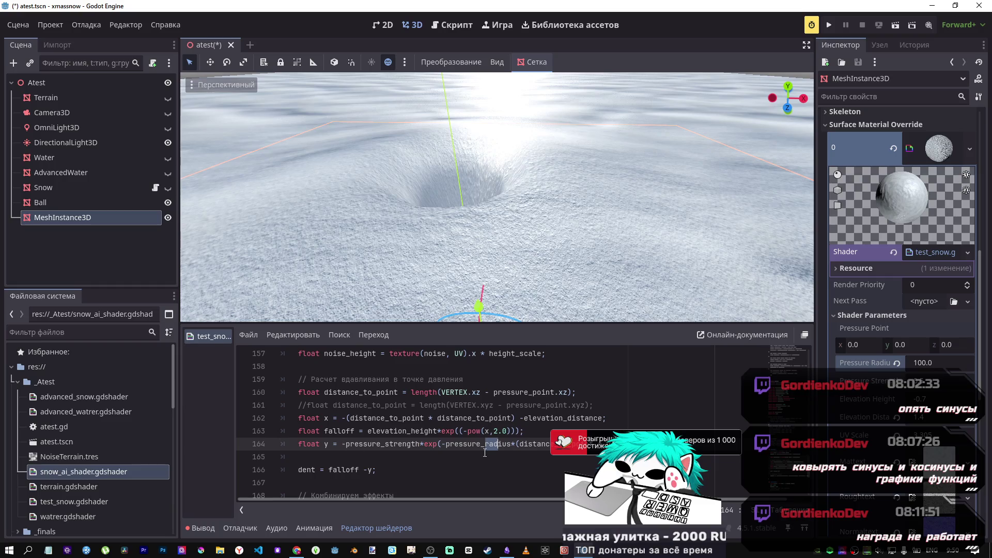
{"action": "key", "text": "alt+Tab"}
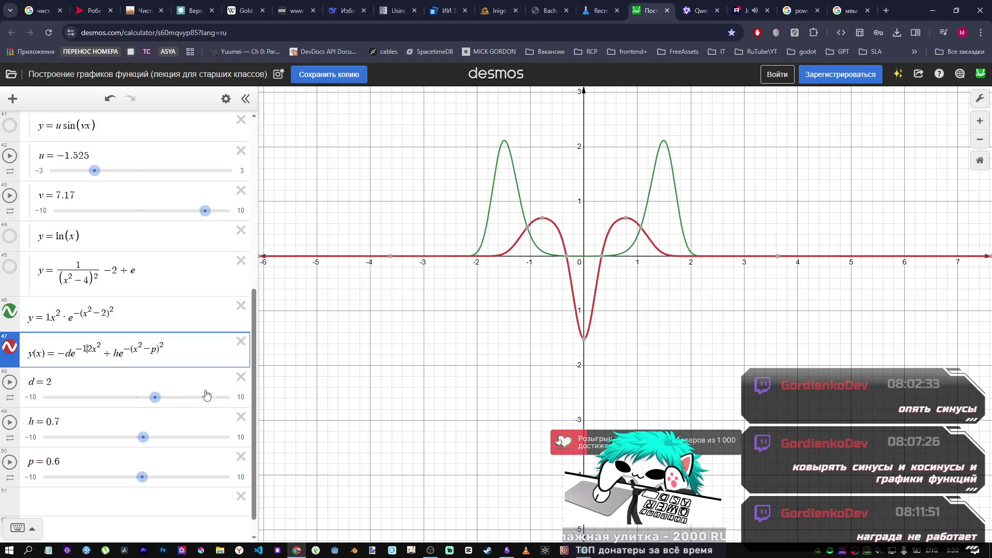
{"action": "key", "text": "alt+Tab"}
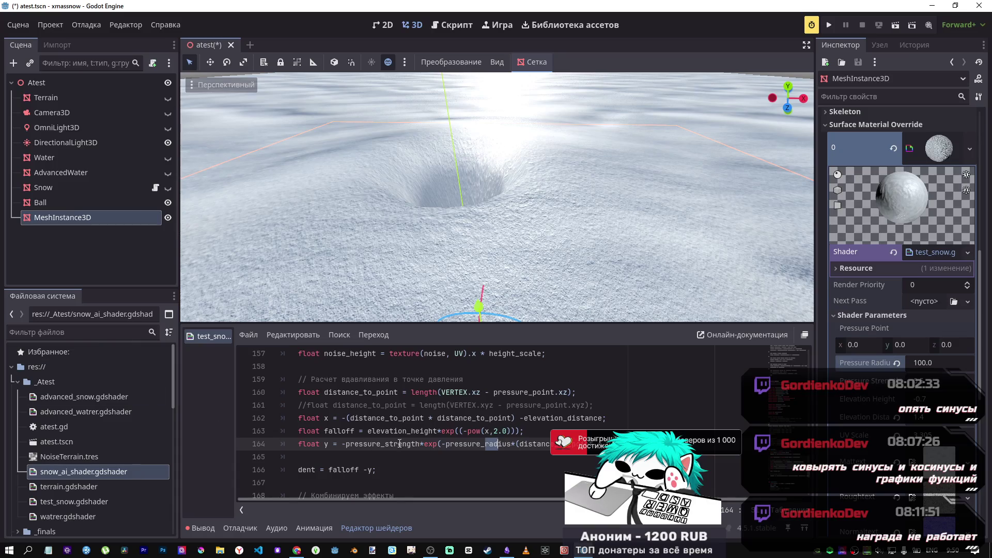
{"action": "key", "text": "alt+Tab"}
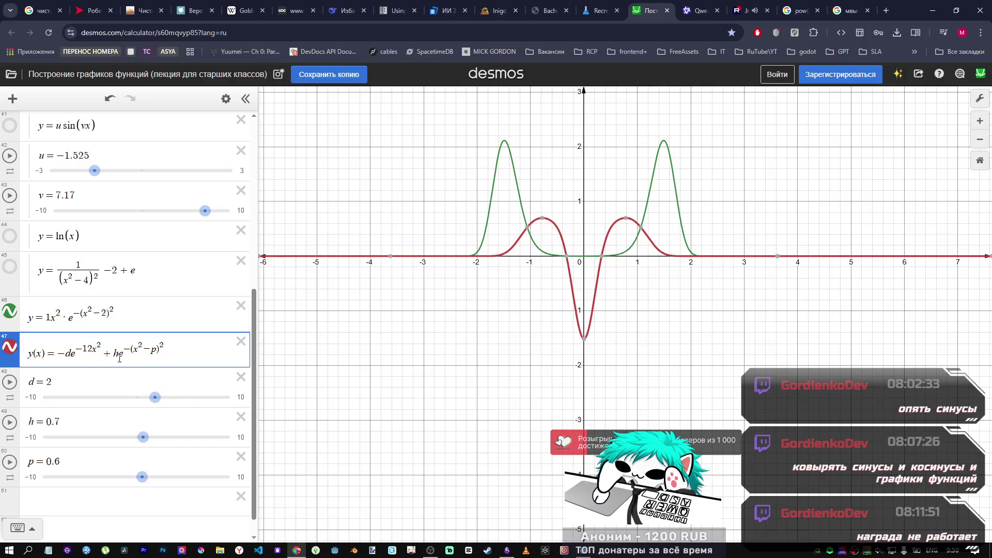
{"action": "key", "text": "alt+Tab"}
{"action": "key", "text": "alt+Tab"}
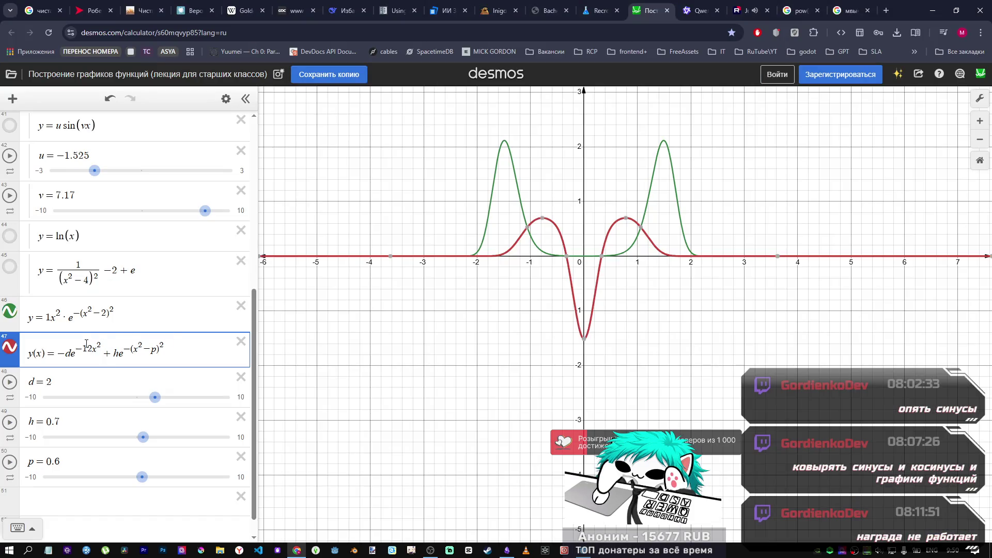
{"action": "key", "text": "BackSpace"}
{"action": "type", "text": "-"}
{"action": "key", "text": "alt+Tab"}
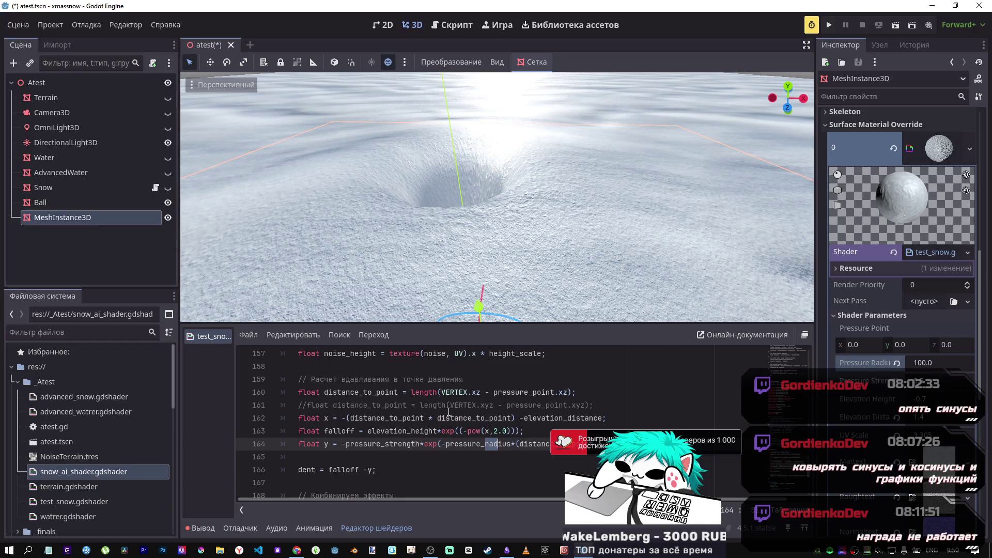
Step: Set Pressure Radius to 12 and orbit the viewport to view the crater
{"action": "left_click", "coordinate": [919, 368]}
{"action": "type", "text": "12"}
{"action": "key", "text": "Return"}
{"action": "mouse_move", "coordinate": [667, 310]}
{"action": "left_mouse_down"}
{"action": "mouse_move", "coordinate": [620, 268]}
{"action": "mouse_move", "coordinate": [651, 310]}
{"action": "left_mouse_up"}
{"action": "mouse_move", "coordinate": [496, 207]}
{"action": "left_mouse_down"}
{"action": "mouse_move", "coordinate": [480, 196]}
{"action": "mouse_move", "coordinate": [506, 212]}
{"action": "left_mouse_up"}
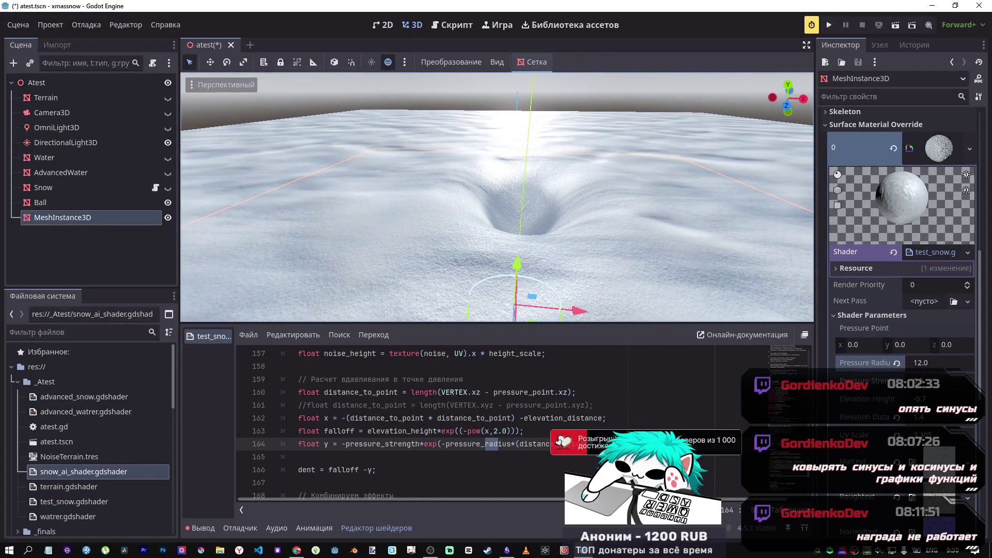
Step: In Desmos, change the dent exponent from −12x² to −10x² and lower d for a shallower dip
{"action": "key", "text": "alt+Tab"}
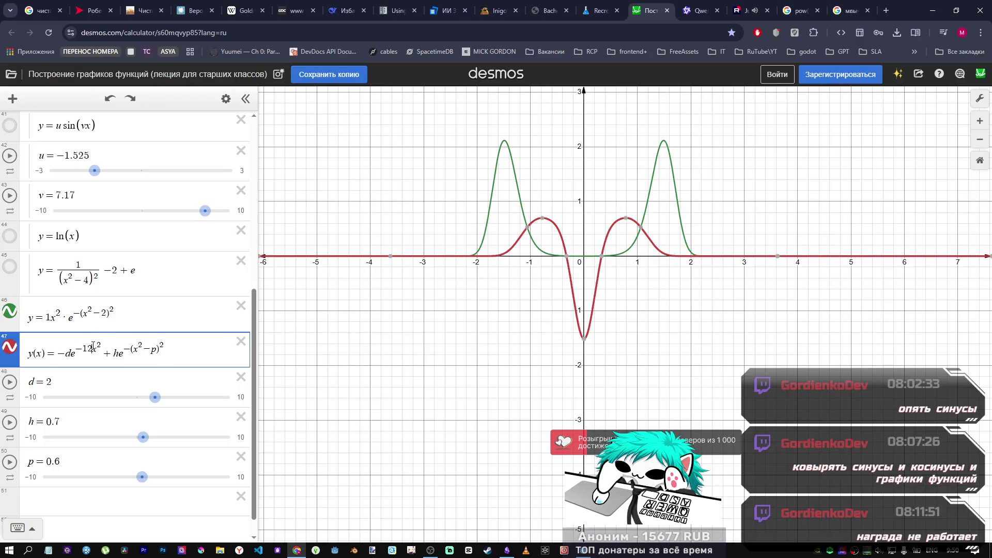
{"action": "key", "text": "BackSpace"}
{"action": "type", "text": "0"}
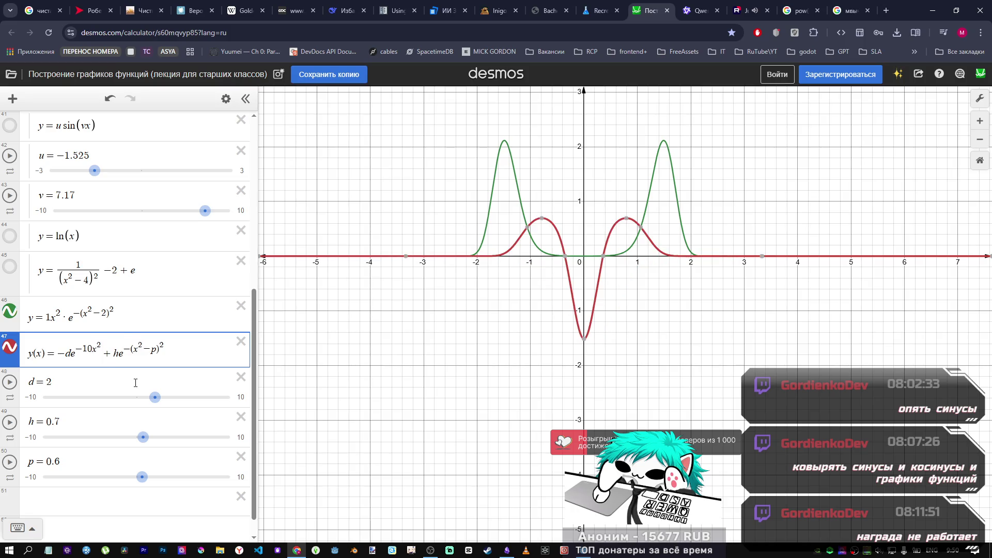
{"action": "left_click_drag", "start_coordinate": [160, 399], "coordinate": [150, 400]}
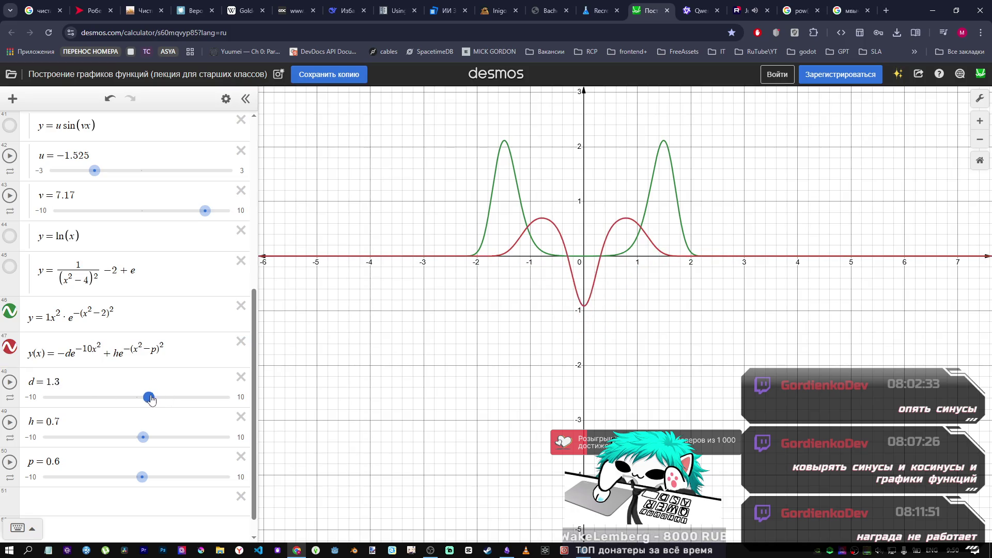
{"action": "key", "text": "alt+Tab"}
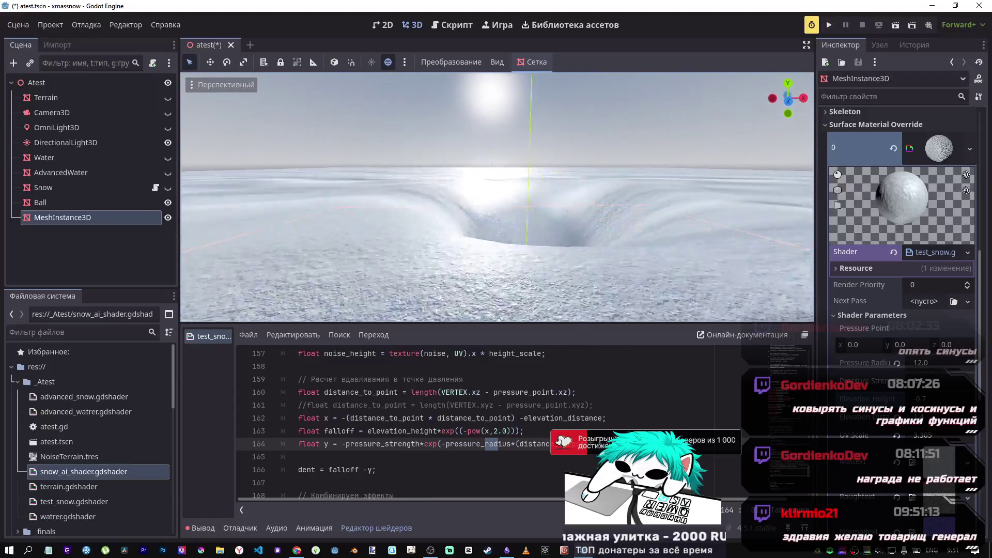
Step: Adjust the rim's Elevation Height and Elevation Distance, testing extremes and reducing the distance
{"action": "mouse_move", "coordinate": [924, 399]}
{"action": "left_mouse_down"}
{"action": "mouse_move", "coordinate": [898, 399]}
{"action": "mouse_move", "coordinate": [929, 399]}
{"action": "left_mouse_up"}
{"action": "left_click_drag", "start_coordinate": [935, 435], "coordinate": [966, 435]}
{"action": "left_click_drag", "start_coordinate": [914, 418], "coordinate": [945, 417]}
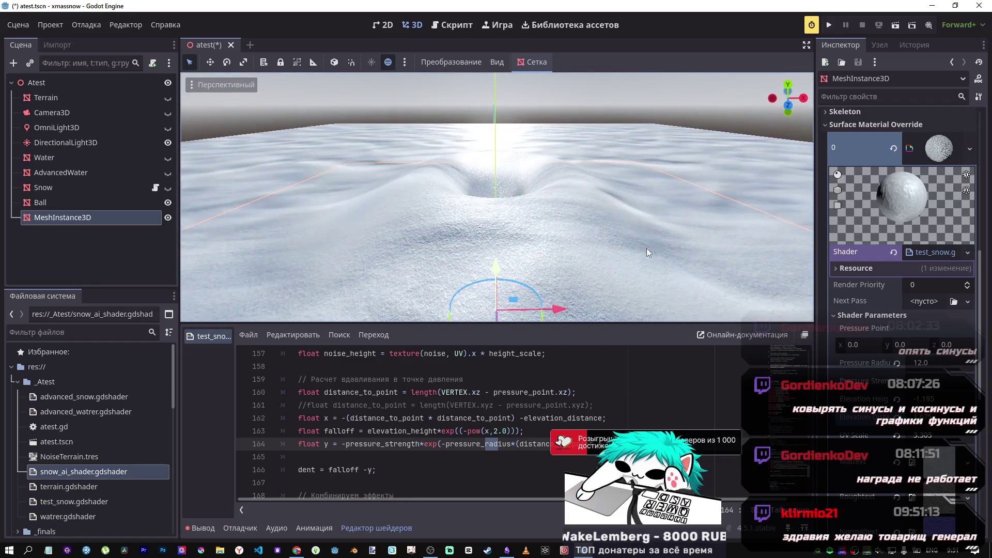
{"action": "mouse_move", "coordinate": [930, 417]}
{"action": "left_mouse_down"}
{"action": "mouse_move", "coordinate": [909, 418]}
{"action": "mouse_move", "coordinate": [935, 401]}
{"action": "mouse_move", "coordinate": [966, 401]}
{"action": "mouse_move", "coordinate": [949, 381]}
{"action": "left_mouse_up"}
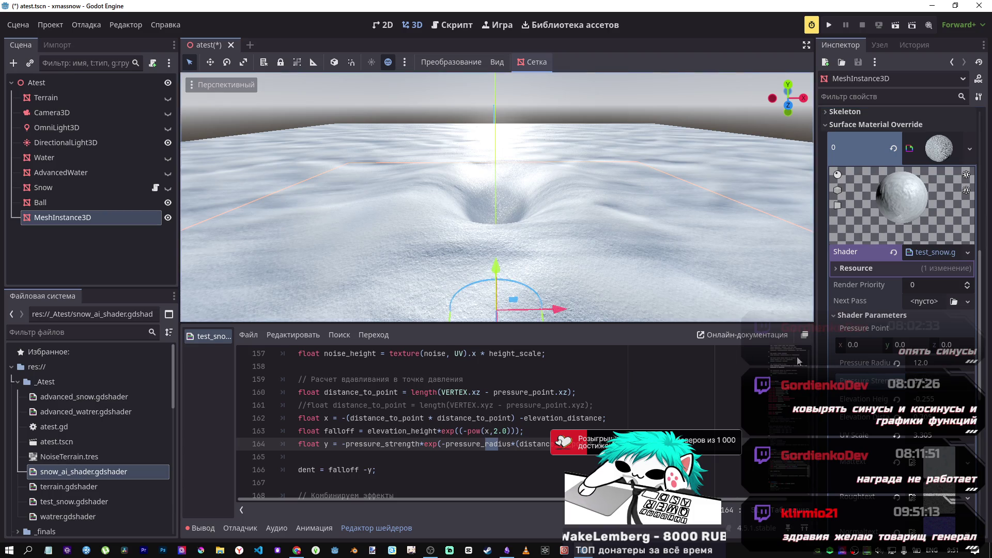
Step: Increase Pressure Strength, then reset and raise Pressure Radius to 18.53 for a narrow, deep pit
{"action": "left_click", "coordinate": [955, 389]}
{"action": "mouse_move", "coordinate": [949, 380]}
{"action": "left_mouse_down"}
{"action": "mouse_move", "coordinate": [901, 365]}
{"action": "mouse_move", "coordinate": [914, 365]}
{"action": "left_mouse_up"}
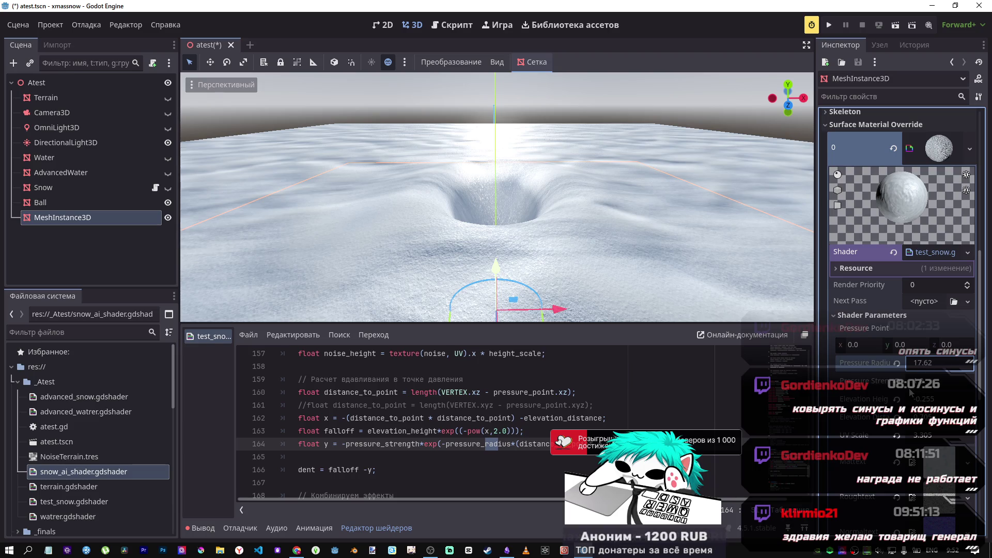
{"action": "left_click", "coordinate": [896, 363]}
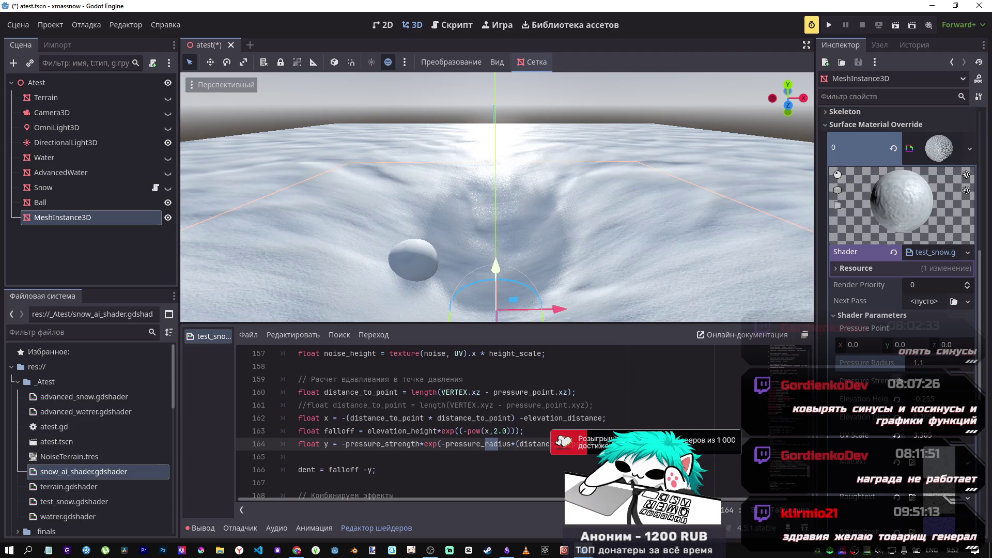
{"action": "left_click_drag", "start_coordinate": [924, 363], "coordinate": [961, 363]}
{"action": "scroll", "coordinate": [532, 400], "scroll_direction": "up", "scroll_amount": 15}
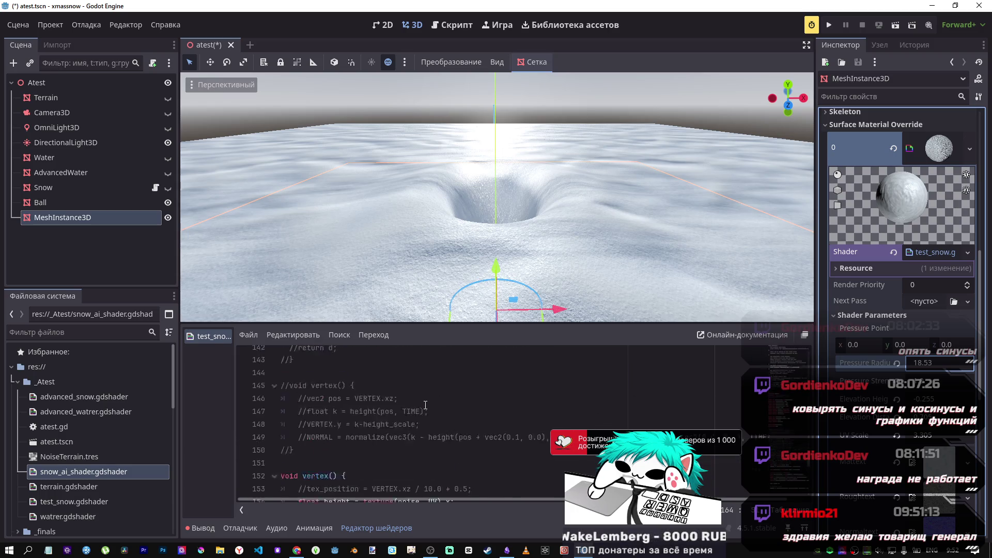
Step: Replace the pressure_radius default 1.1 with 20.0 on line 113, save, then undo to restore the crater
{"action": "scroll", "coordinate": [434, 394], "scroll_direction": "up", "scroll_amount": 5}
{"action": "scroll", "coordinate": [434, 394], "scroll_direction": "down", "scroll_amount": 4}
{"action": "scroll", "coordinate": [434, 394], "scroll_direction": "up", "scroll_amount": 1}
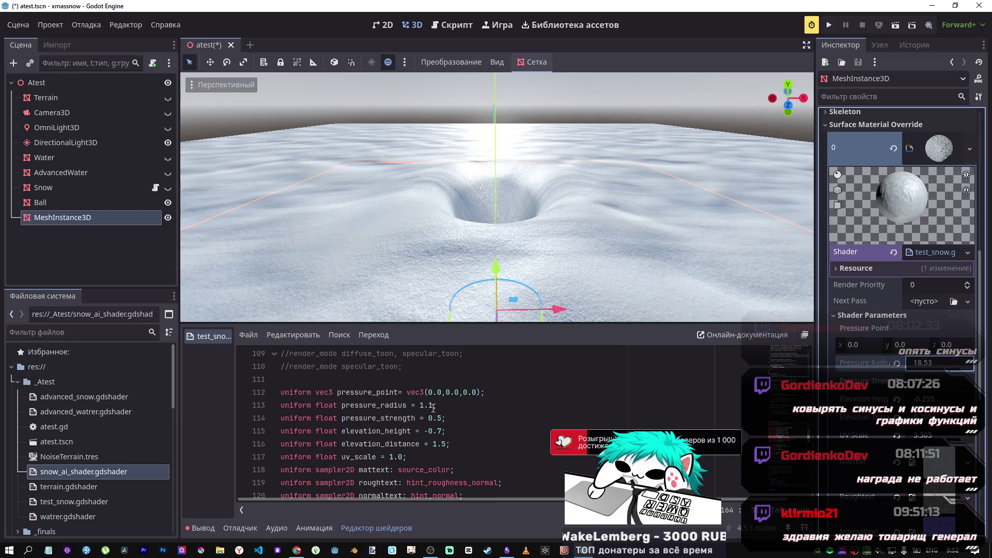
{"action": "left_click_drag", "start_coordinate": [434, 405], "coordinate": [422, 405]}
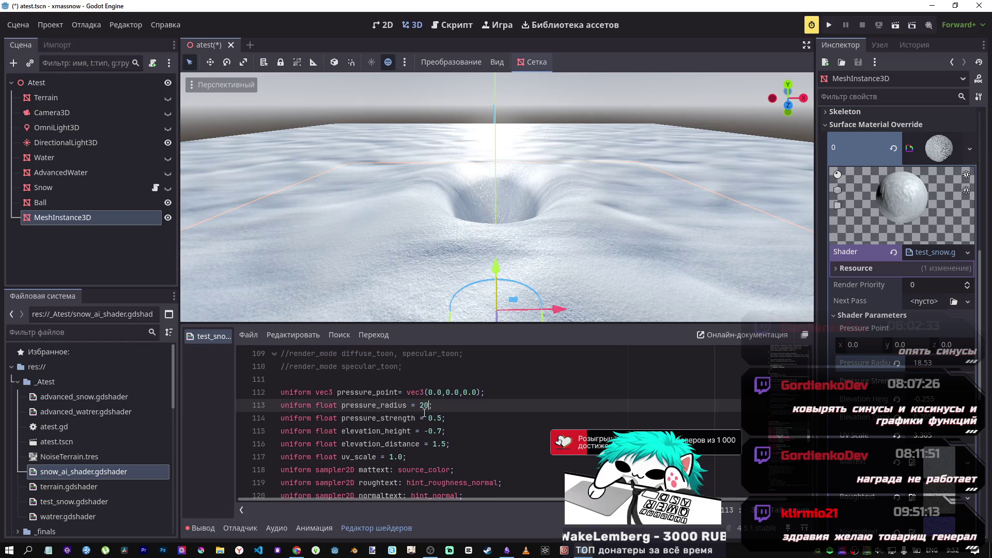
{"action": "type", "text": "20.0"}
{"action": "key", "text": "Return"}
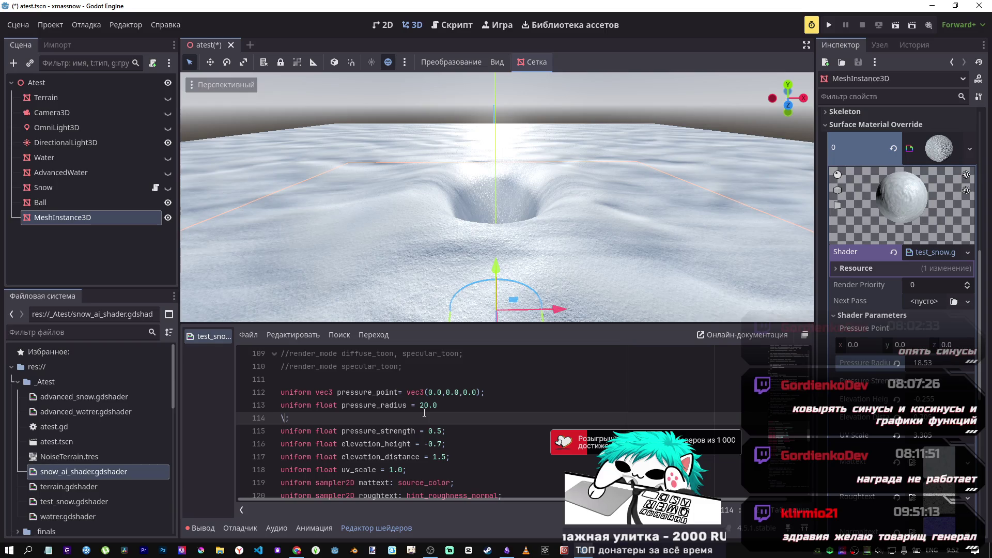
{"action": "key", "text": "BackSpace"}
{"action": "key", "text": "ctrl+s"}
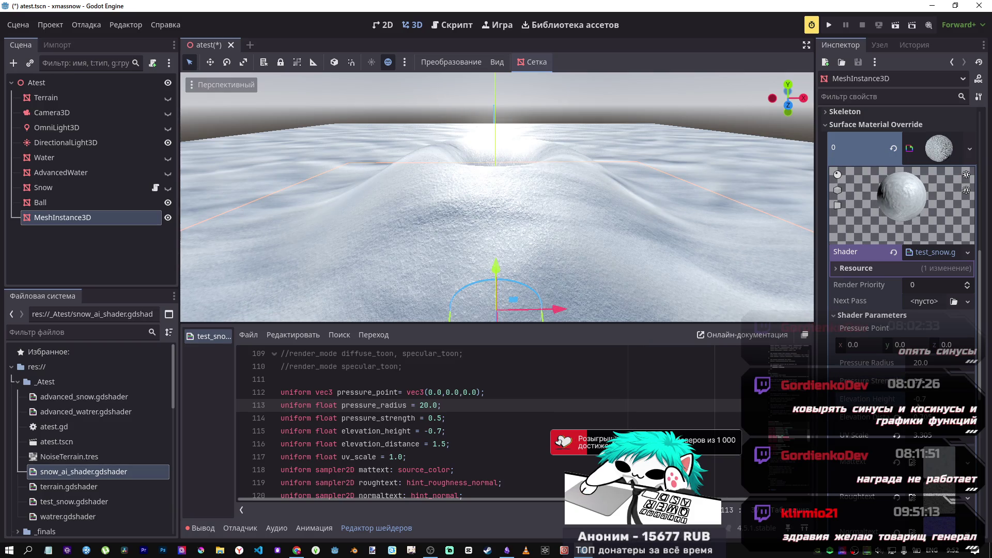
{"action": "key", "text": "ctrl+z"}
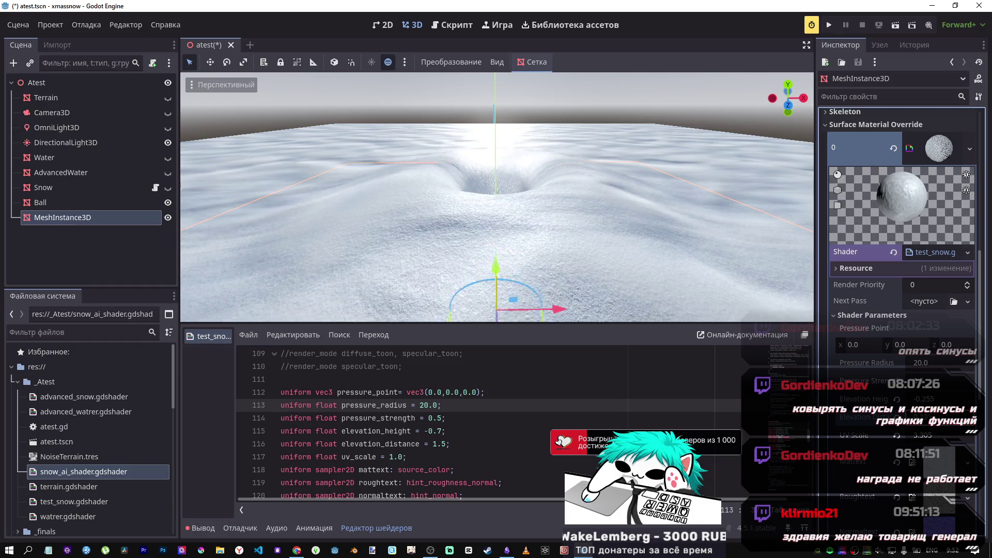
Step: Remove the minus before pressure_strength on line 164 to raise a mound, and reduce Pressure Radius
{"action": "scroll", "coordinate": [531, 423], "scroll_direction": "down", "scroll_amount": 5}
{"action": "scroll", "coordinate": [532, 423], "scroll_direction": "down", "scroll_amount": 13}
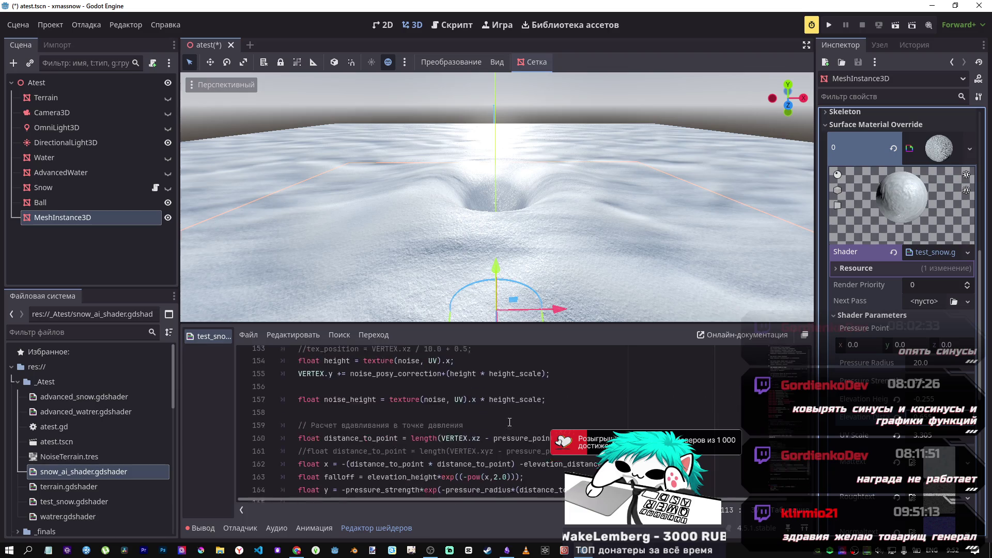
{"action": "scroll", "coordinate": [349, 408], "scroll_direction": "up", "scroll_amount": 1}
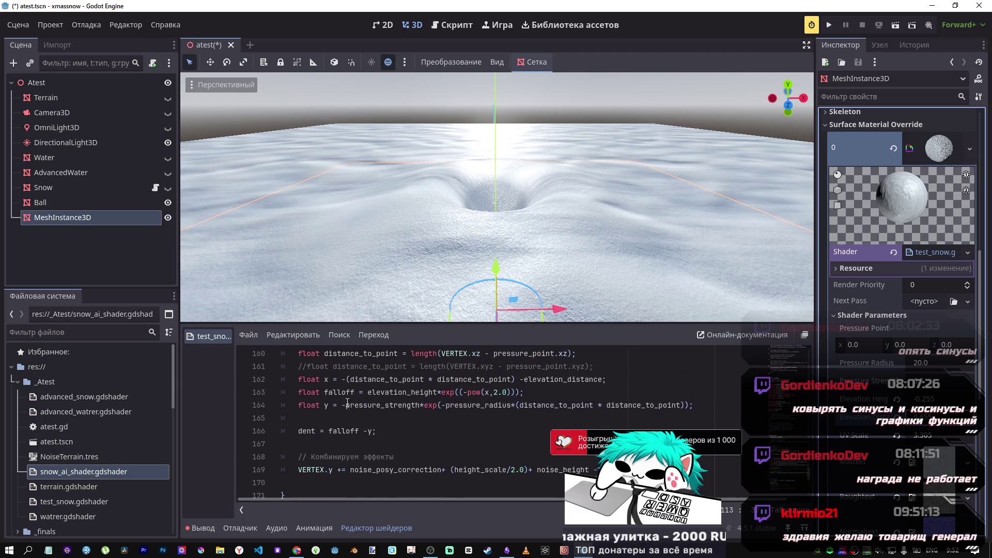
{"action": "left_click", "coordinate": [348, 404]}
{"action": "key", "text": "BackSpace"}
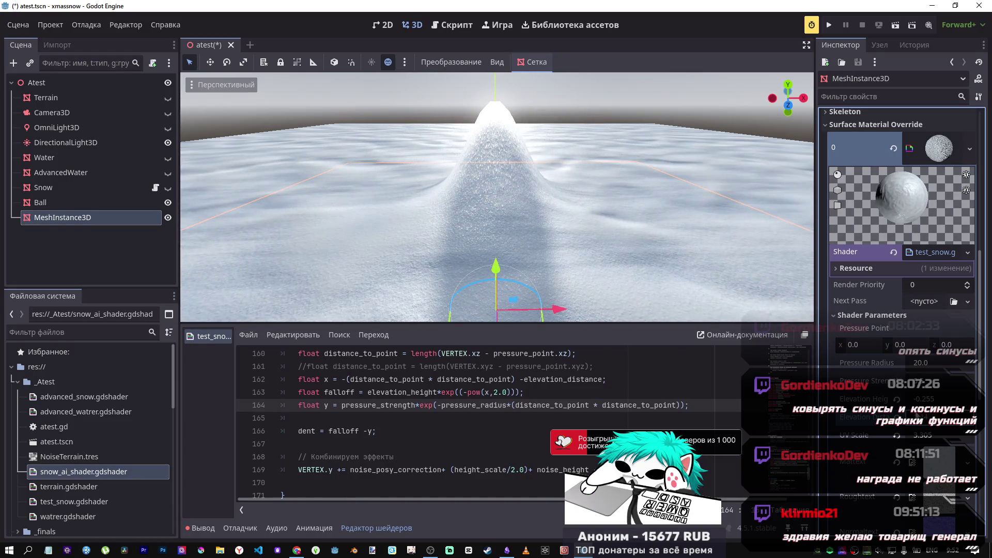
{"action": "left_click_drag", "start_coordinate": [934, 371], "coordinate": [854, 362]}
Step: Undo back to the 20.0 Pressure Radius and the minus sign, leaving UV Scale unchanged
{"action": "key", "text": "ctrl+z"}
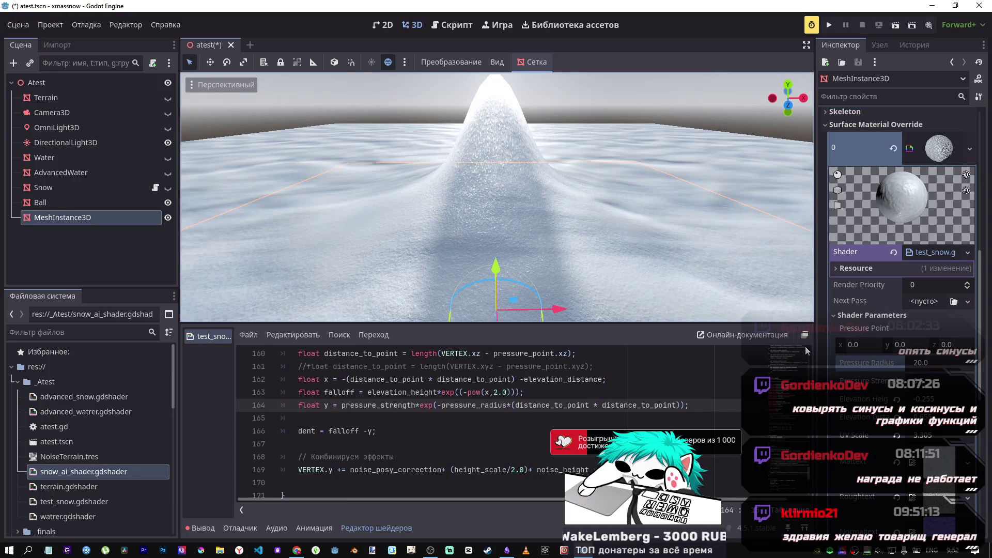
{"action": "key", "text": "ctrl+z"}
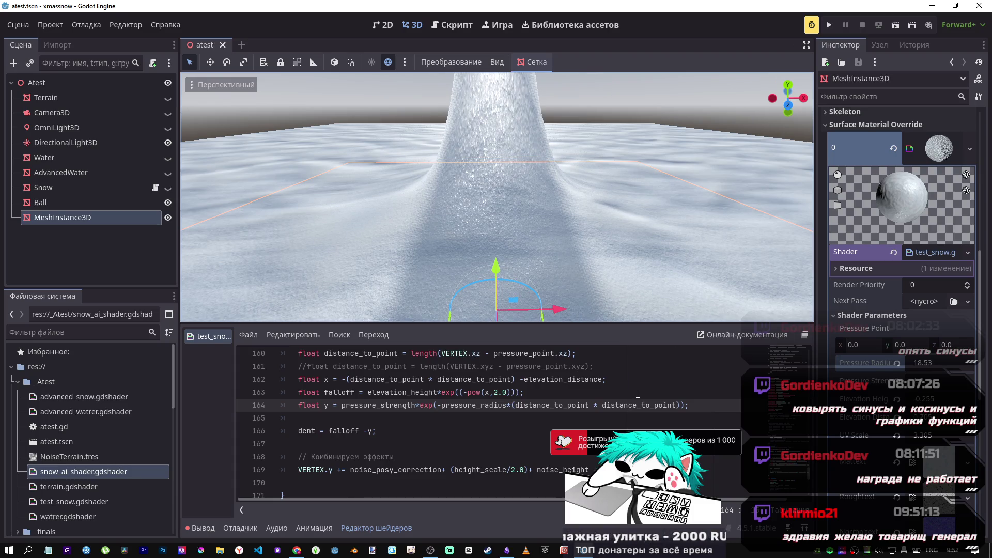
{"action": "key", "text": "ctrl+z"}
{"action": "key", "text": "ctrl+z"}
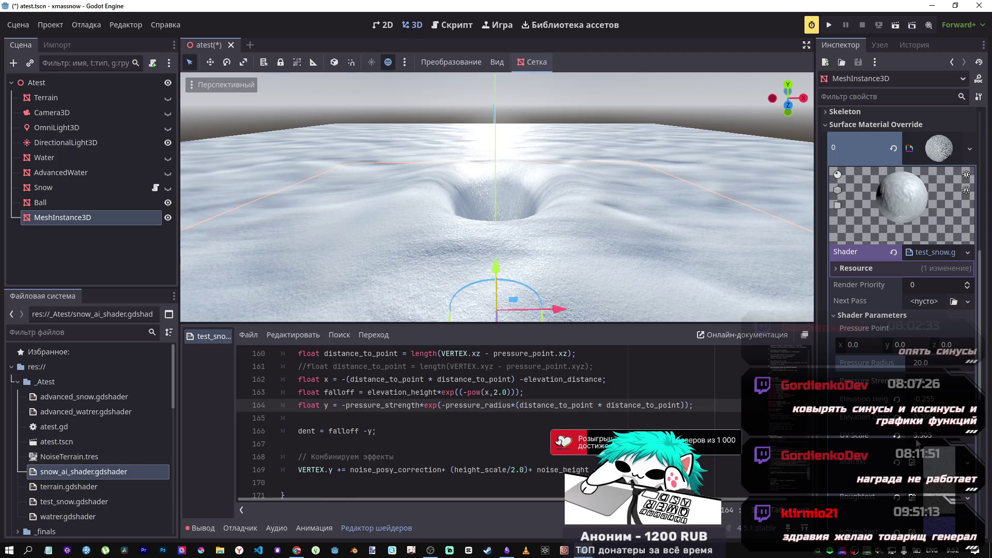
{"action": "left_click", "coordinate": [916, 436]}
{"action": "key", "text": "Return"}
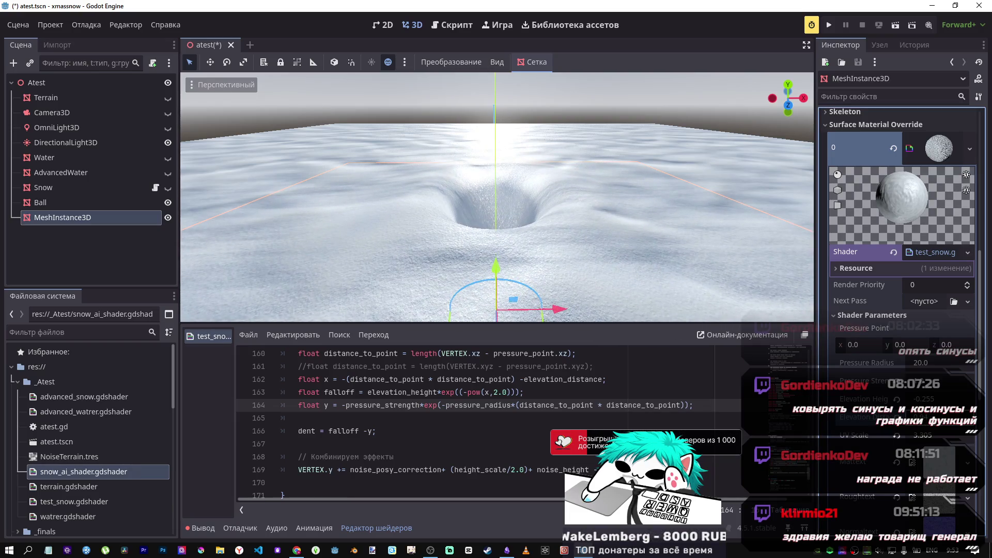
{"action": "key", "text": "alt+Tab"}
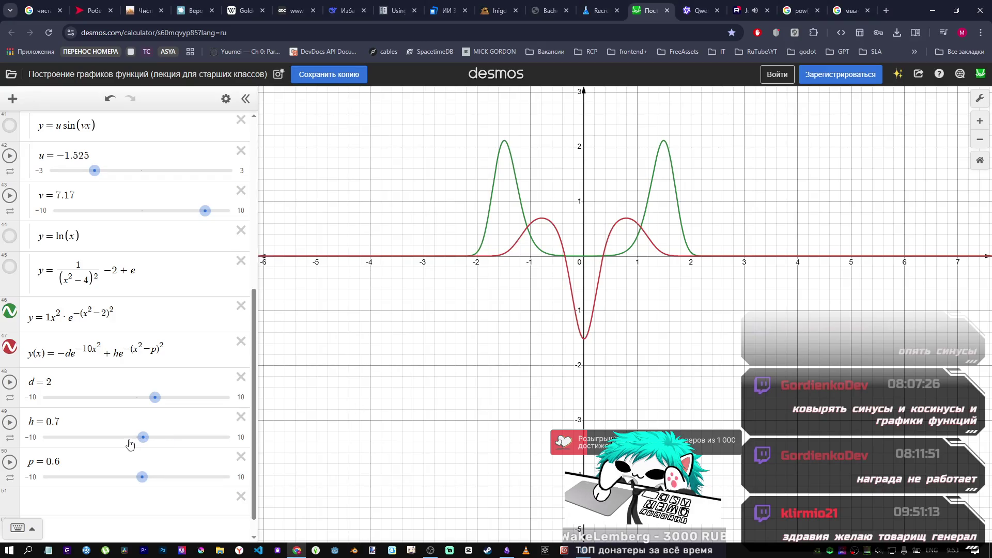
Step: Set the Desmos rim height h to 0.8 and rim position p to −0.6
{"action": "mouse_move", "coordinate": [148, 440]}
{"action": "left_mouse_down"}
{"action": "mouse_move", "coordinate": [156, 438]}
{"action": "mouse_move", "coordinate": [148, 444]}
{"action": "left_mouse_up"}
{"action": "mouse_move", "coordinate": [142, 479]}
{"action": "left_mouse_down"}
{"action": "mouse_move", "coordinate": [165, 480]}
{"action": "mouse_move", "coordinate": [137, 476]}
{"action": "left_mouse_up"}
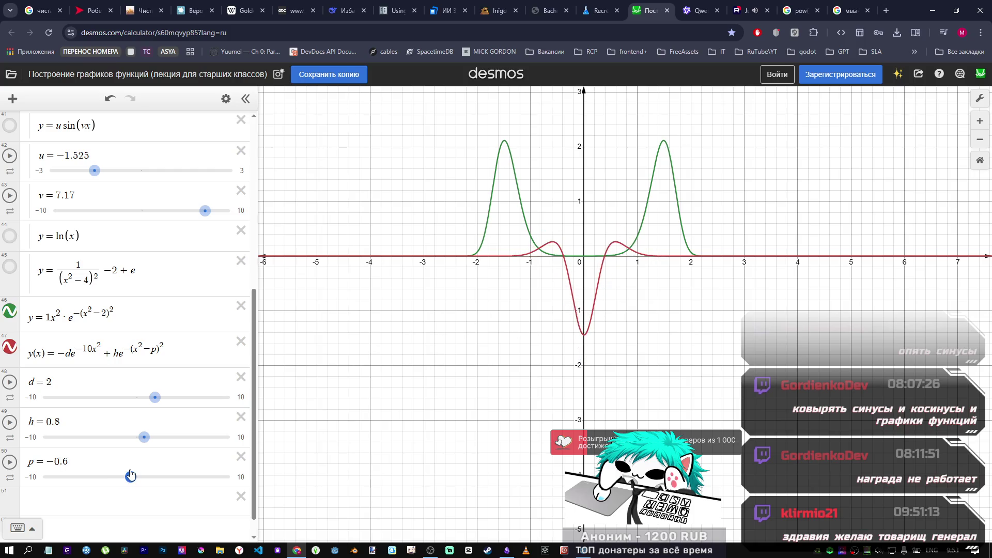
{"action": "key", "text": "alt+Tab"}
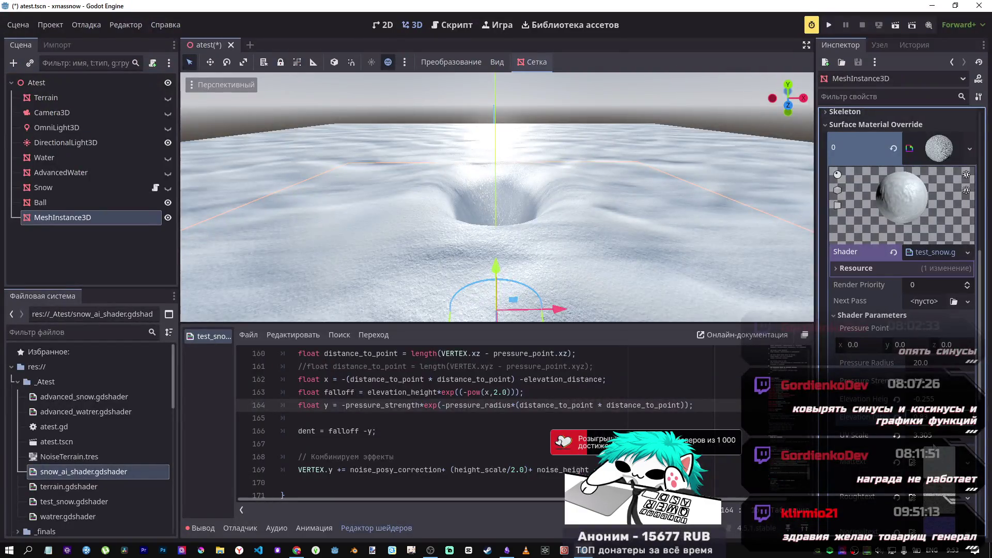
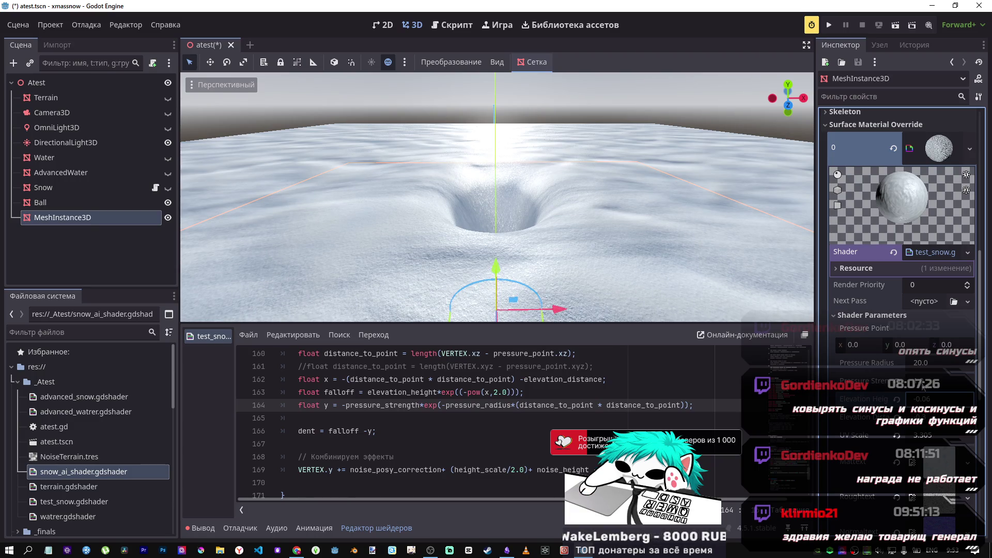
Step: Reset Pressure Radius to 20, lower Pressure Strength, and set Desmos p to 0
{"action": "left_click_drag", "start_coordinate": [924, 366], "coordinate": [945, 366]}
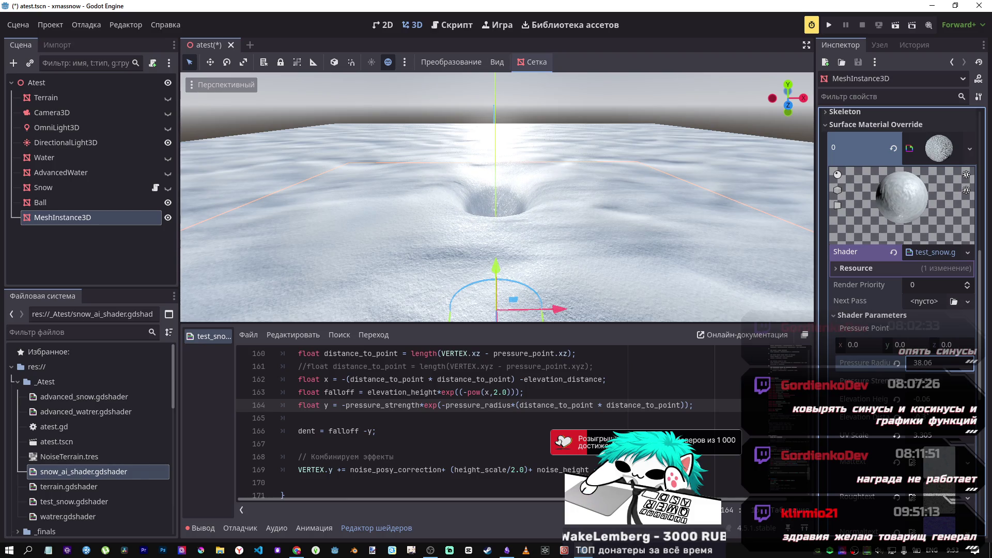
{"action": "left_click", "coordinate": [897, 363]}
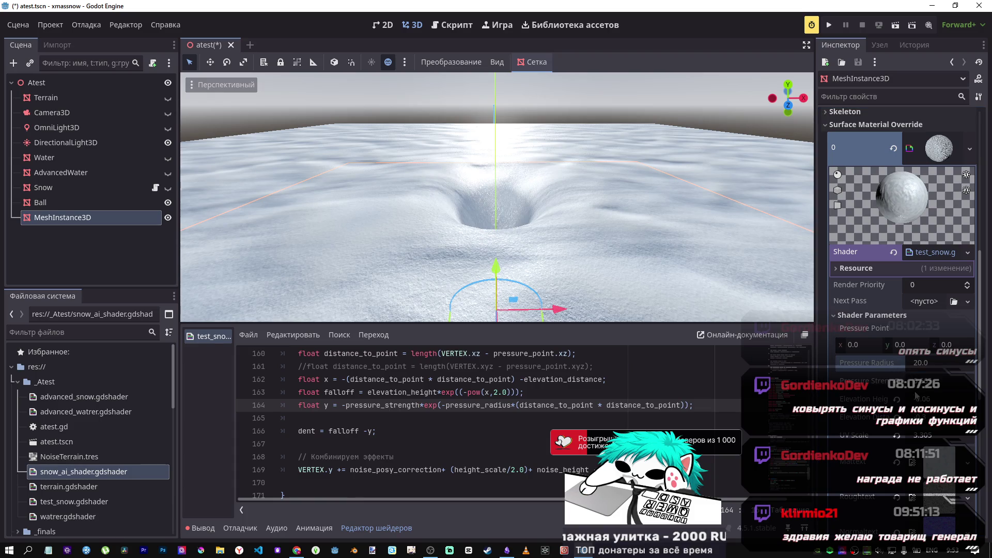
{"action": "mouse_move", "coordinate": [930, 381]}
{"action": "left_mouse_down"}
{"action": "mouse_move", "coordinate": [915, 380]}
{"action": "mouse_move", "coordinate": [927, 381]}
{"action": "left_mouse_up"}
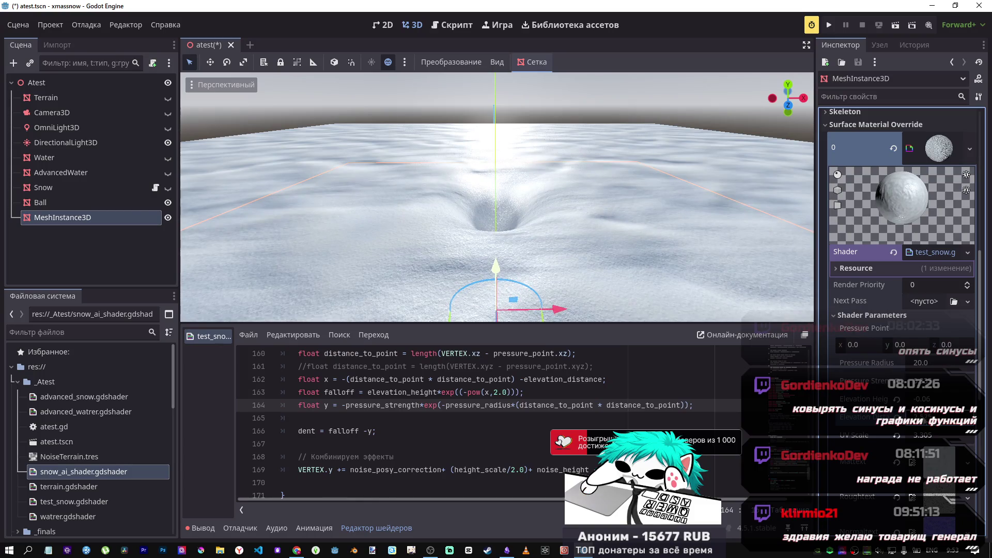
{"action": "key", "text": "alt+Tab"}
{"action": "mouse_move", "coordinate": [133, 477]}
{"action": "left_mouse_down"}
{"action": "mouse_move", "coordinate": [164, 478]}
{"action": "mouse_move", "coordinate": [137, 477]}
{"action": "mouse_move", "coordinate": [139, 466]}
{"action": "left_mouse_up"}
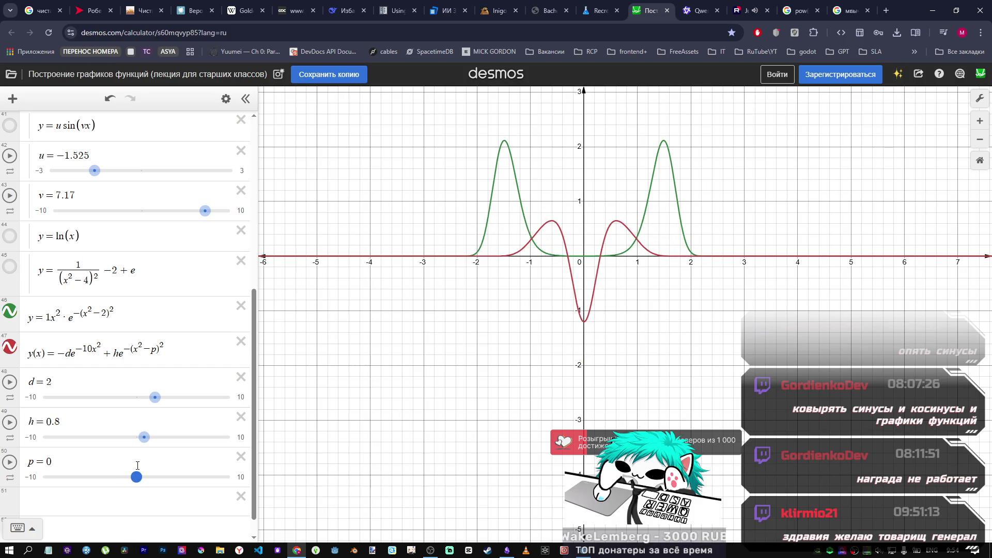
{"action": "key", "text": "alt+Tab"}
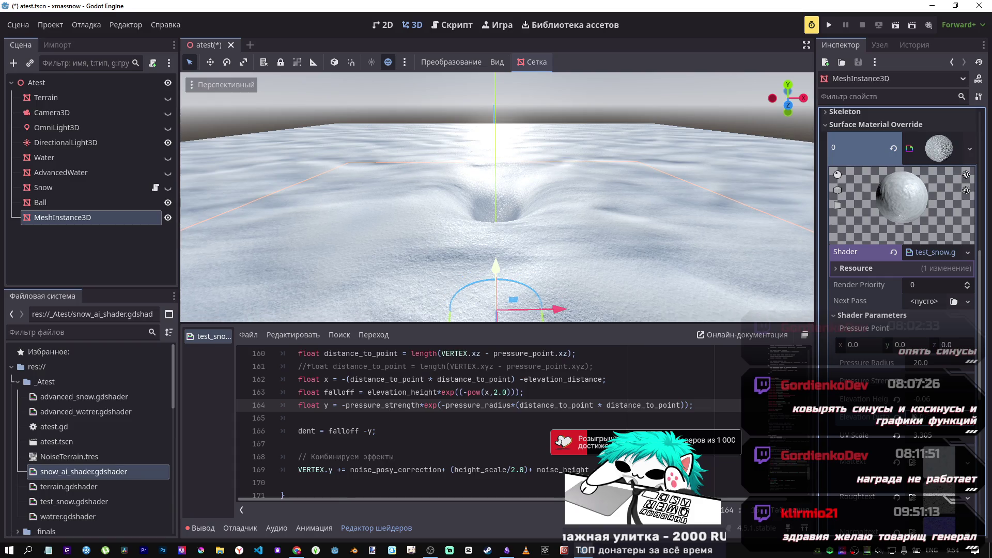
{"action": "key", "text": "alt+Tab"}
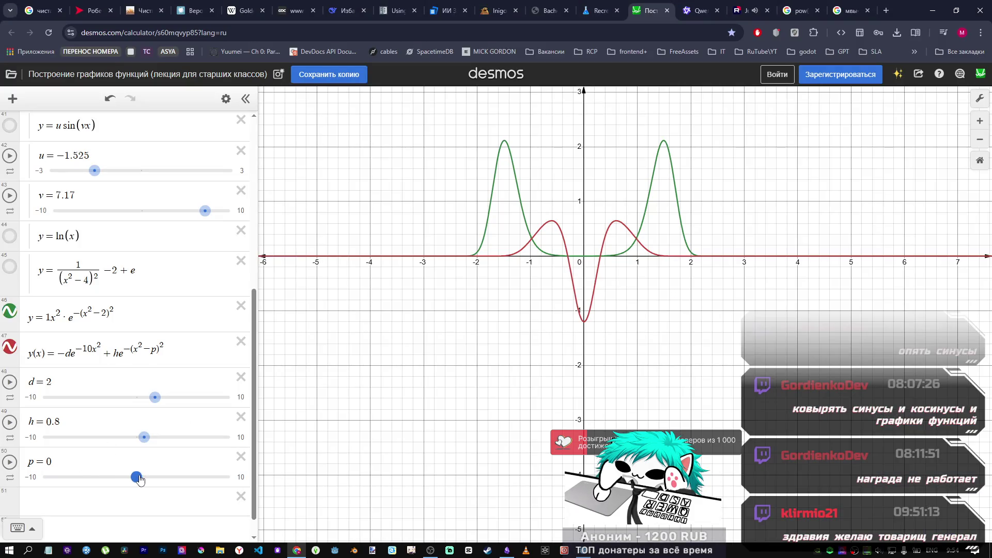
{"action": "key", "text": "alt+Tab"}
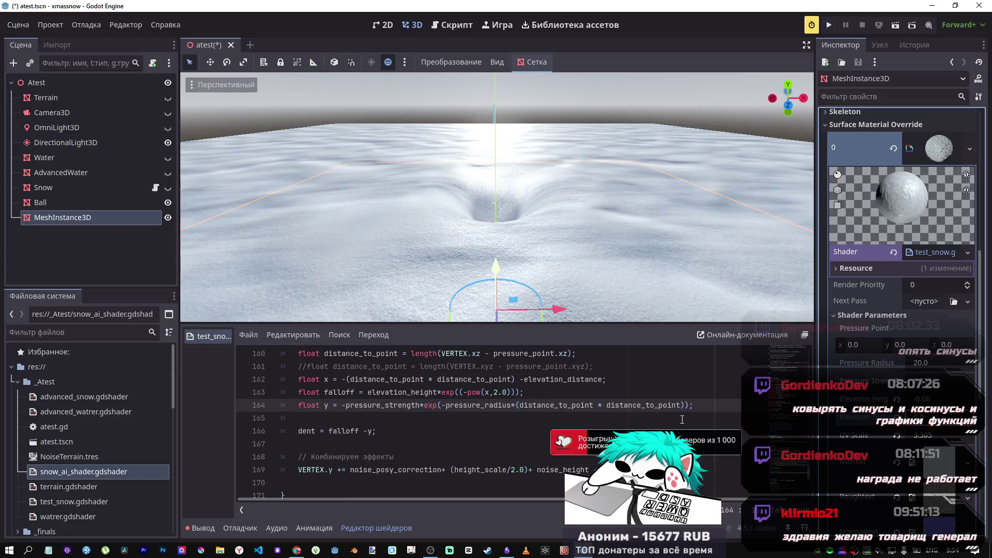
{"action": "key", "text": "alt+Tab"}
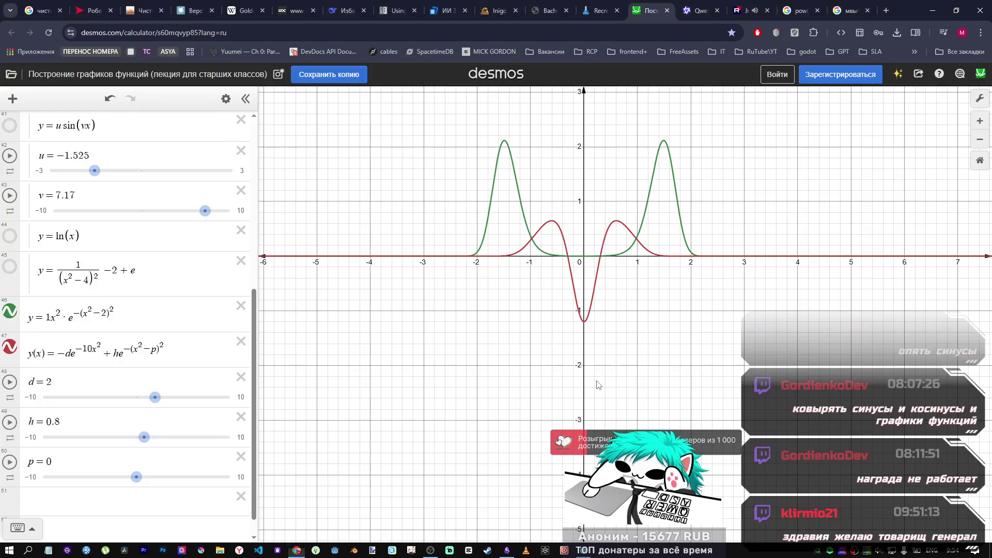
{"action": "key", "text": "alt+Tab"}
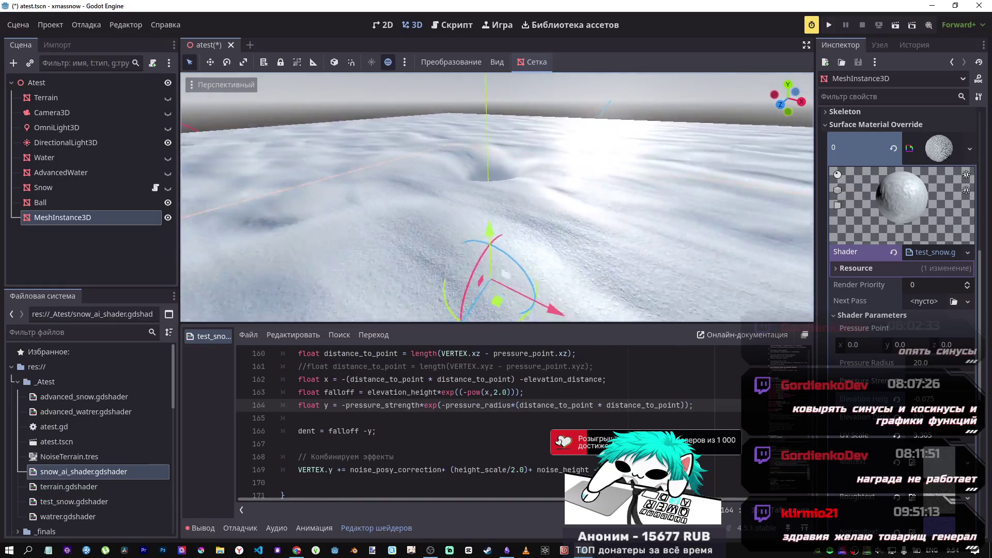
Step: Try a different Elevation Height, restore -0.075, and orbit in to inspect the crater
{"action": "left_click_drag", "start_coordinate": [925, 399], "coordinate": [894, 398]}
{"action": "key", "text": "ctrl+z"}
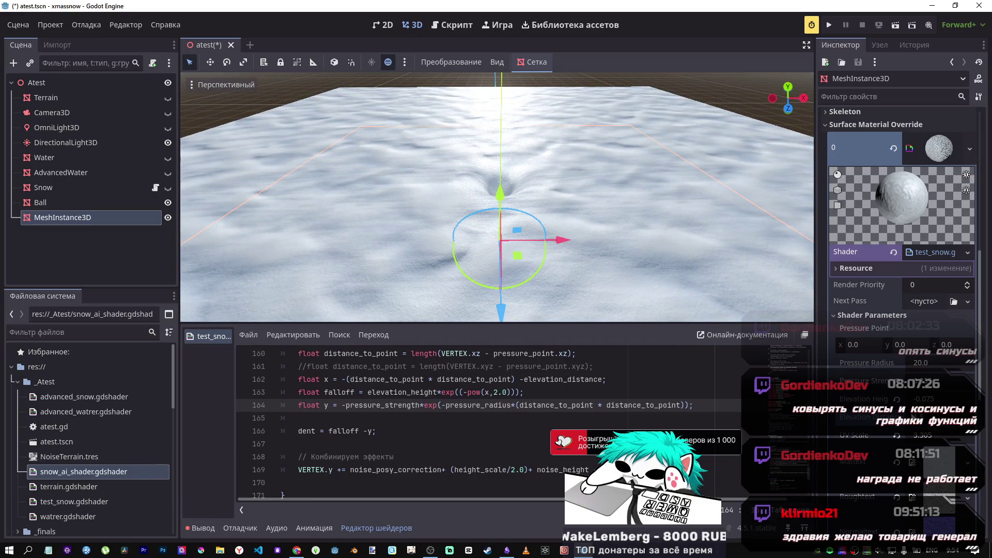
{"action": "left_click", "coordinate": [919, 426]}
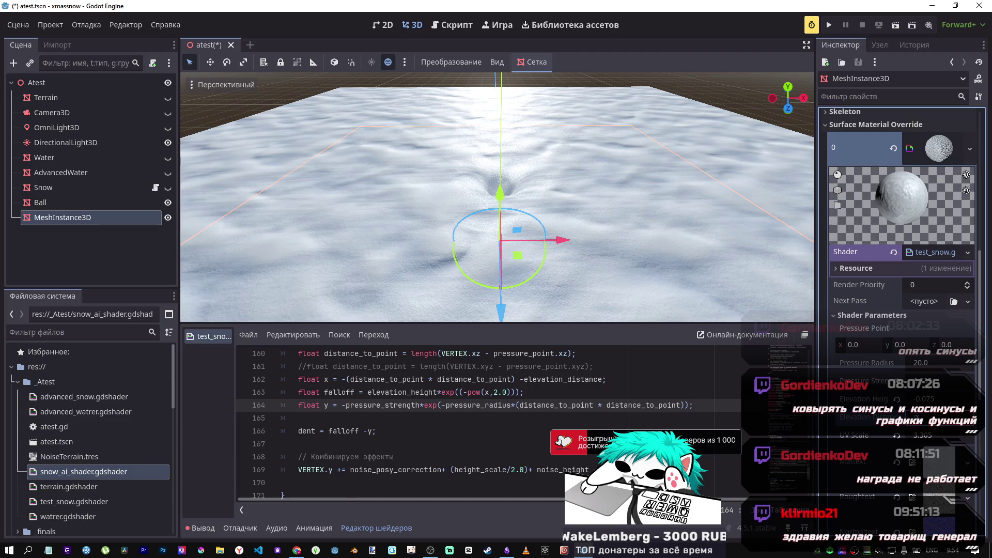
{"action": "mouse_move", "coordinate": [496, 196]}
{"action": "left_mouse_down"}
{"action": "mouse_move", "coordinate": [454, 212]}
{"action": "mouse_move", "coordinate": [518, 239]}
{"action": "left_mouse_up"}
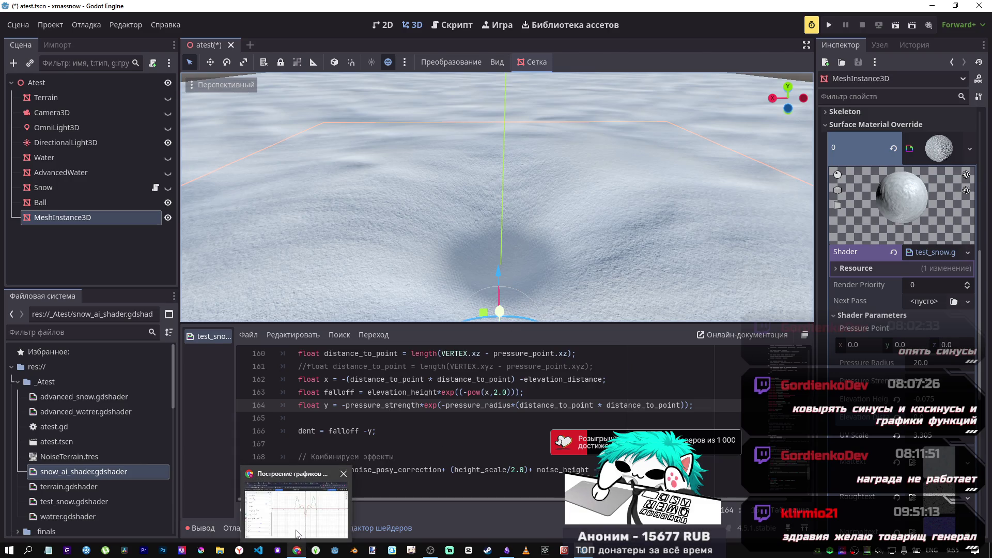
{"action": "left_click", "coordinate": [298, 550]}
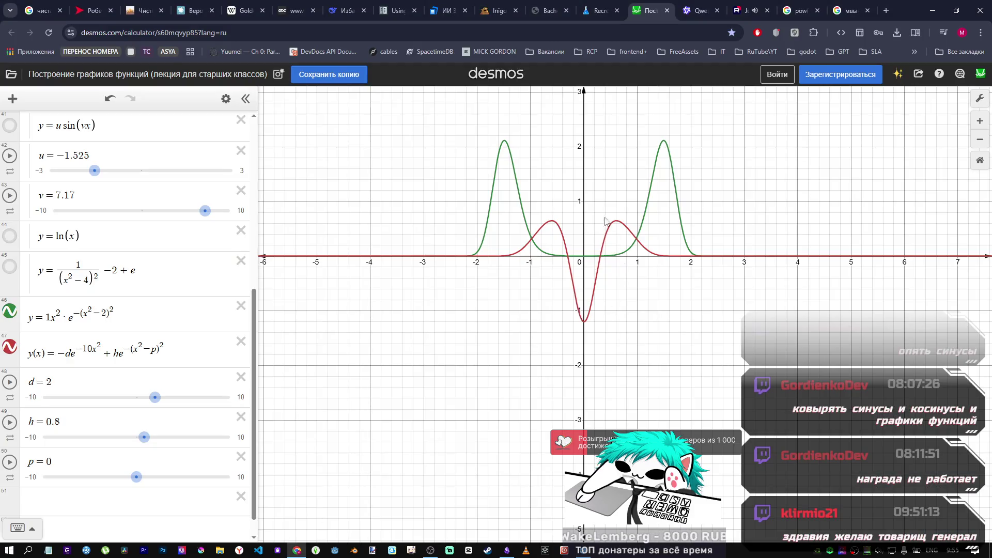
Step: Keep d at 2 and raise h to 1 so the red curve's side bumps rise
{"action": "mouse_move", "coordinate": [162, 403]}
{"action": "left_mouse_down"}
{"action": "mouse_move", "coordinate": [135, 401]}
{"action": "mouse_move", "coordinate": [160, 405]}
{"action": "left_mouse_up"}
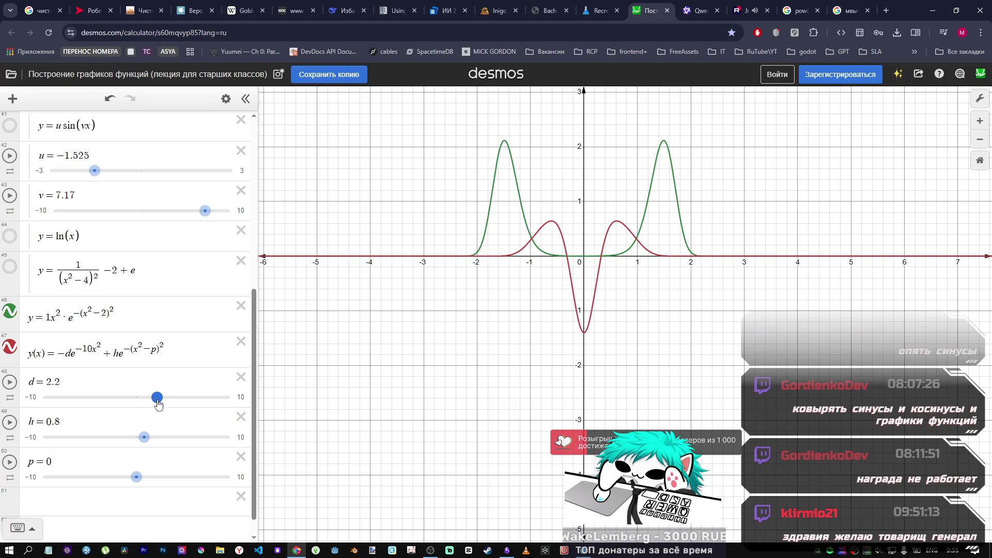
{"action": "mouse_move", "coordinate": [144, 437]}
{"action": "left_mouse_down"}
{"action": "mouse_move", "coordinate": [159, 440]}
{"action": "mouse_move", "coordinate": [134, 438]}
{"action": "mouse_move", "coordinate": [146, 445]}
{"action": "left_mouse_up"}
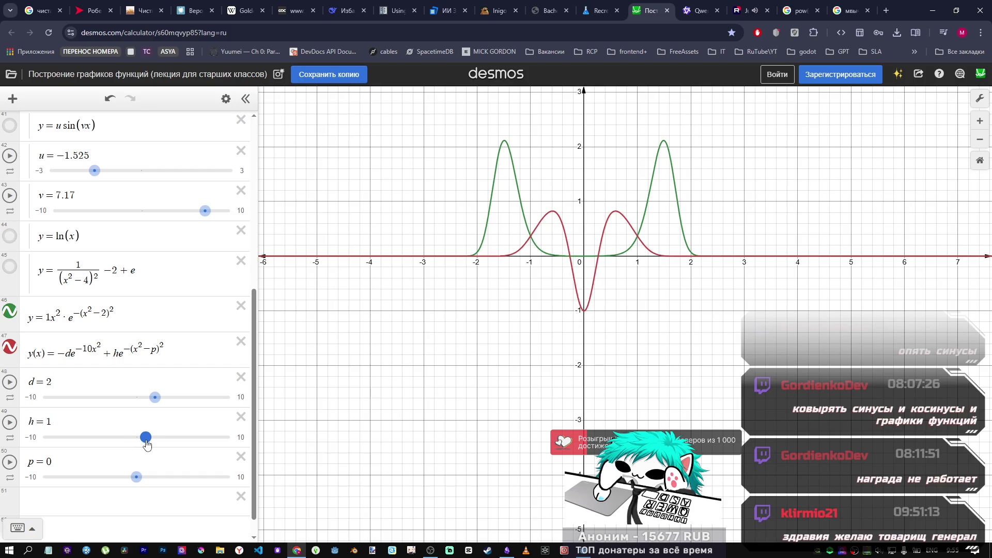
{"action": "key", "text": "alt+Tab"}
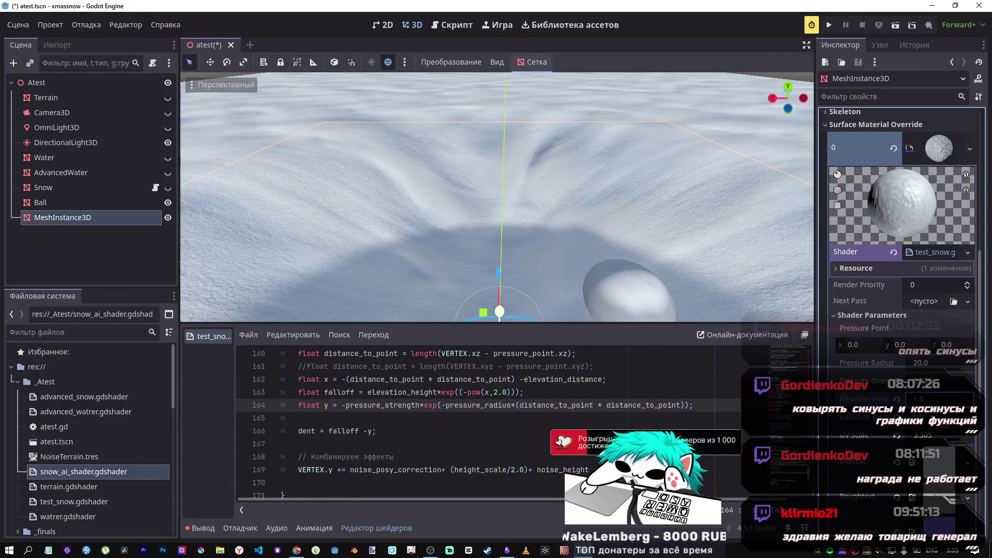
Step: Set Elevation Height to -1 and check the resulting crater
{"action": "scroll", "coordinate": [547, 287], "scroll_direction": "down", "scroll_amount": 5}
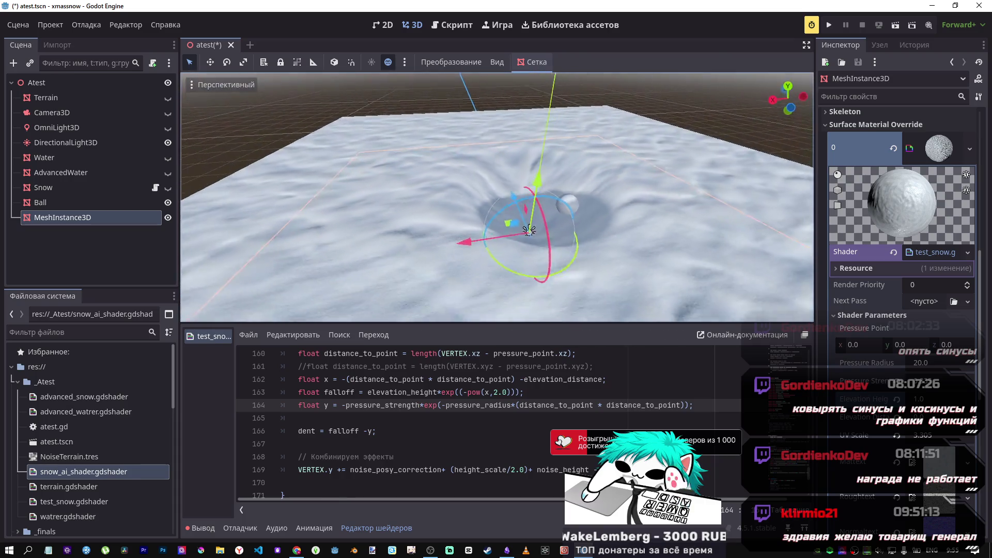
{"action": "scroll", "coordinate": [547, 286], "scroll_direction": "up", "scroll_amount": 2}
{"action": "left_click", "coordinate": [924, 400]}
{"action": "type", "text": "-1"}
{"action": "key", "text": "Return"}
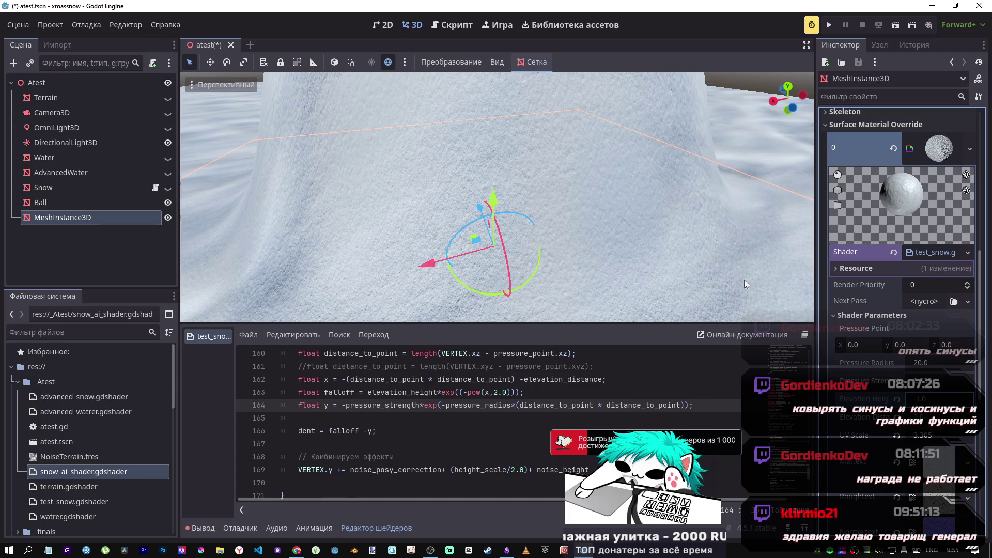
Step: Change Elevation Height to -0.1 for a shallower crater
{"action": "scroll", "coordinate": [763, 297], "scroll_direction": "down", "scroll_amount": 3}
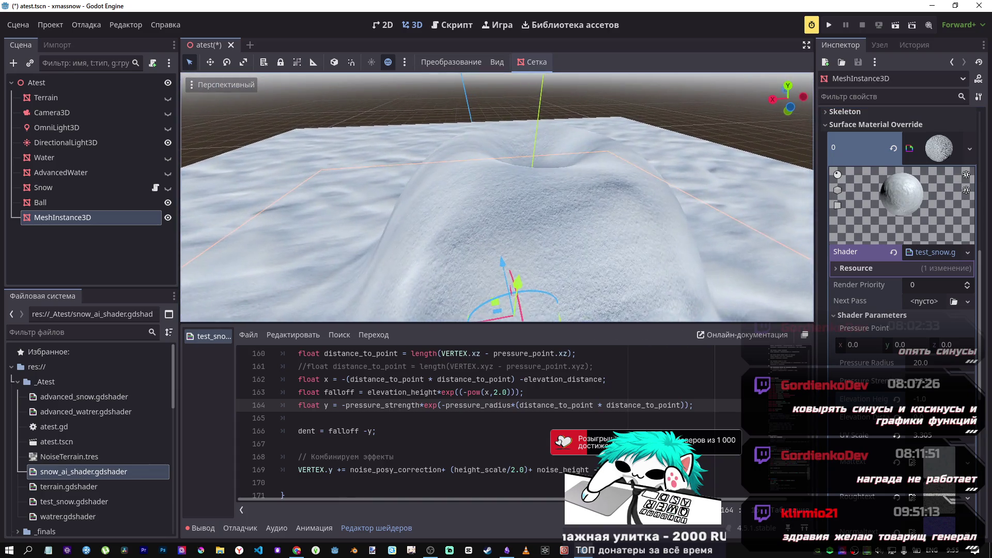
{"action": "left_click", "coordinate": [931, 400]}
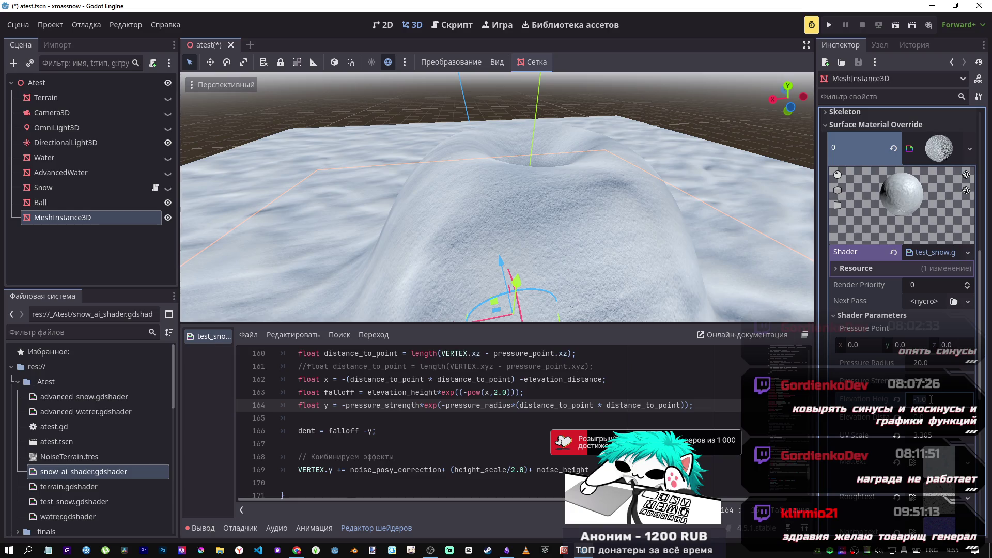
{"action": "type", "text": "0.1"}
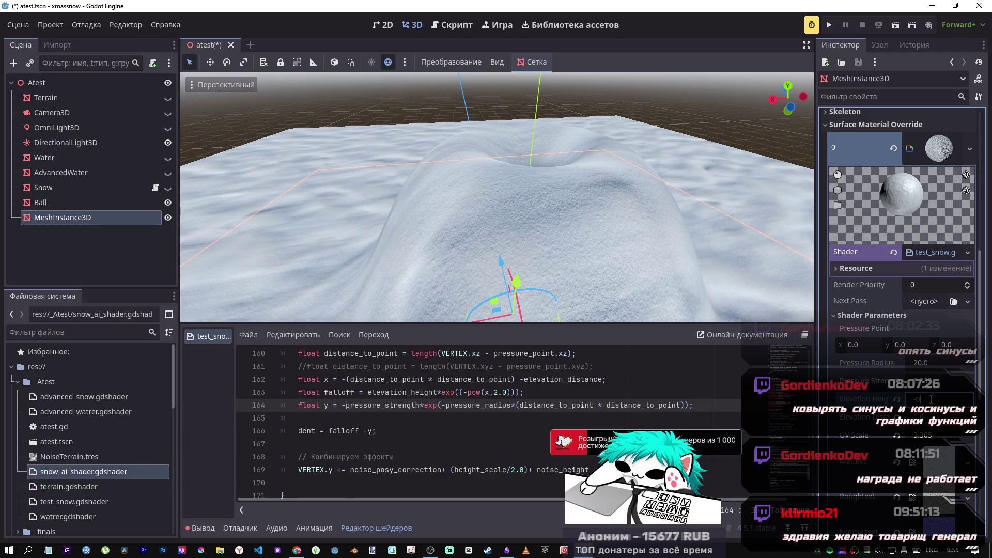
{"action": "key", "text": "Return"}
Step: View the surface up close and set Elevation Height to 0.1
{"action": "left_click_drag", "start_coordinate": [749, 310], "coordinate": [749, 263]}
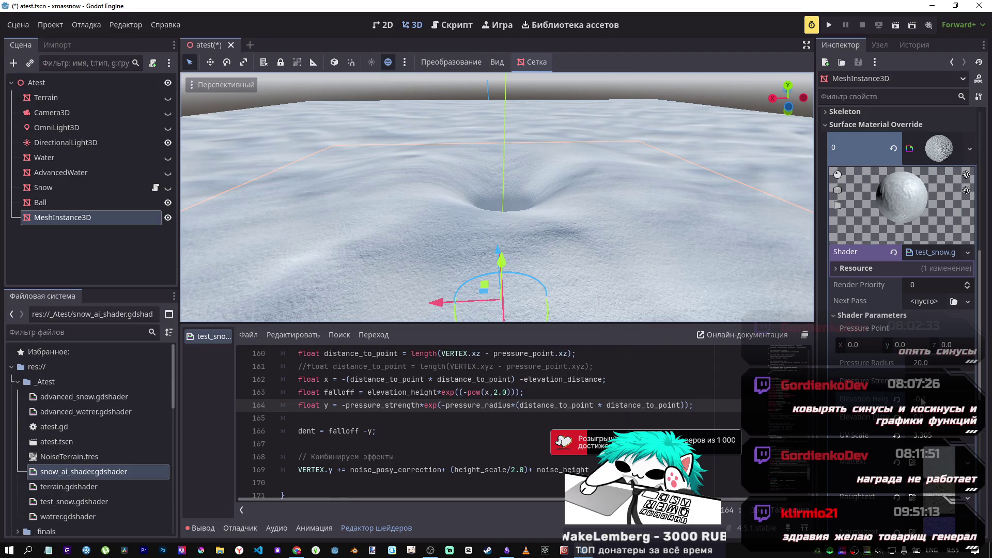
{"action": "left_click", "coordinate": [920, 401]}
{"action": "type", "text": "0.1"}
{"action": "key", "text": "Return"}
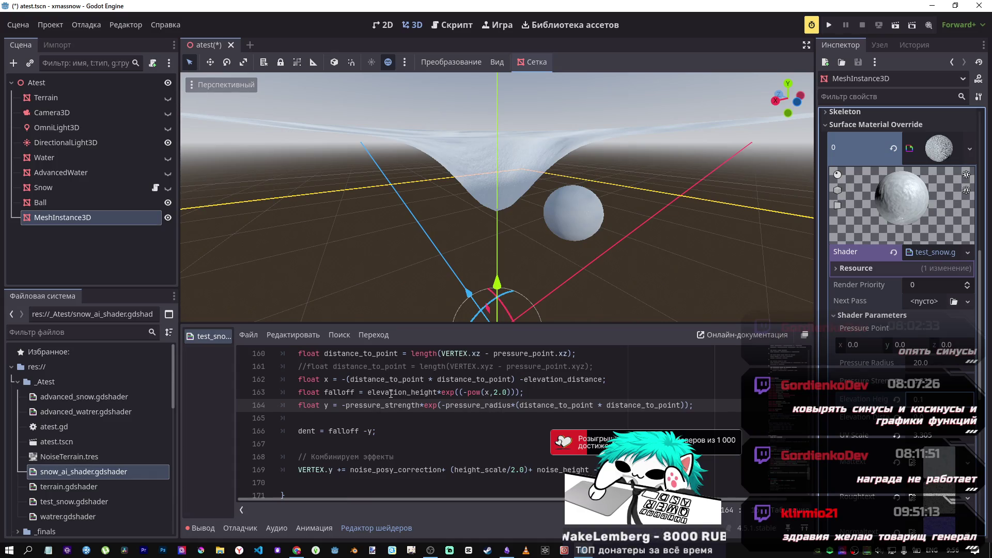
Step: Negate elevation_height in the shader's falloff line 163
{"action": "key", "text": "alt+Tab"}
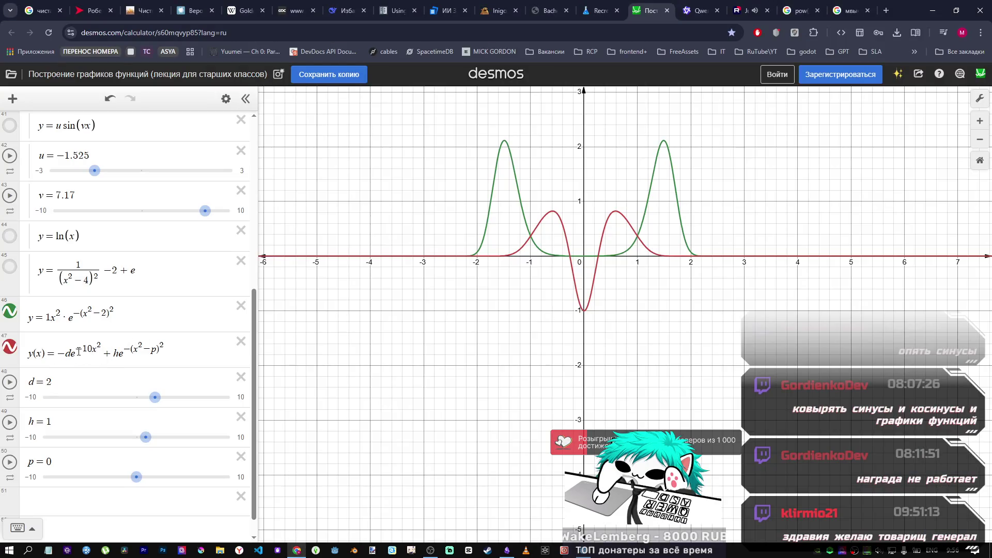
{"action": "key", "text": "alt+Tab"}
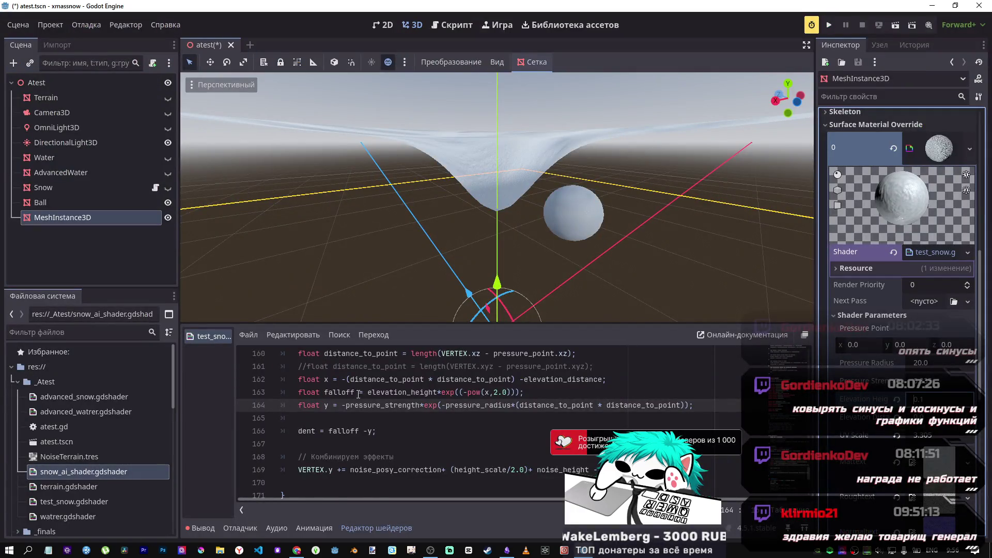
{"action": "left_click", "coordinate": [365, 391]}
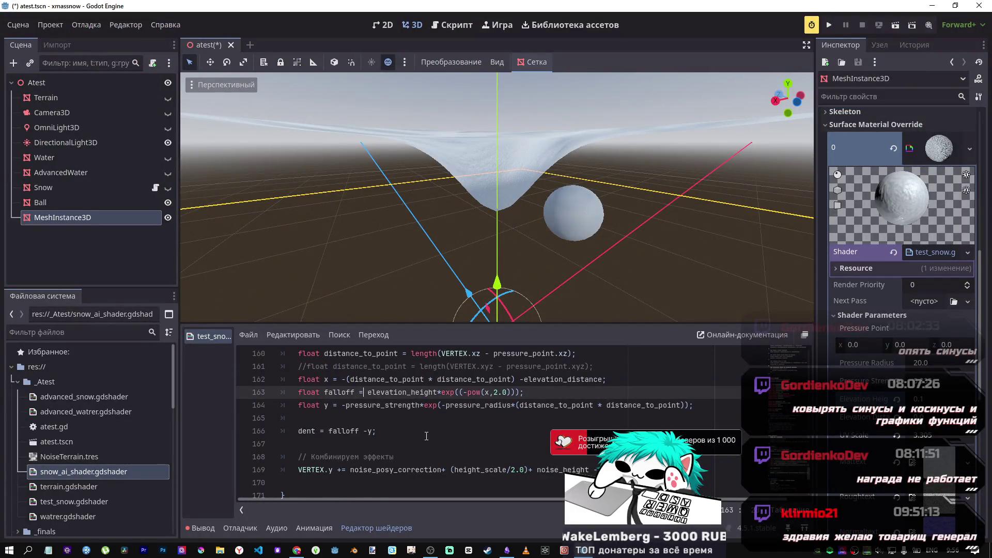
{"action": "type", "text": "-"}
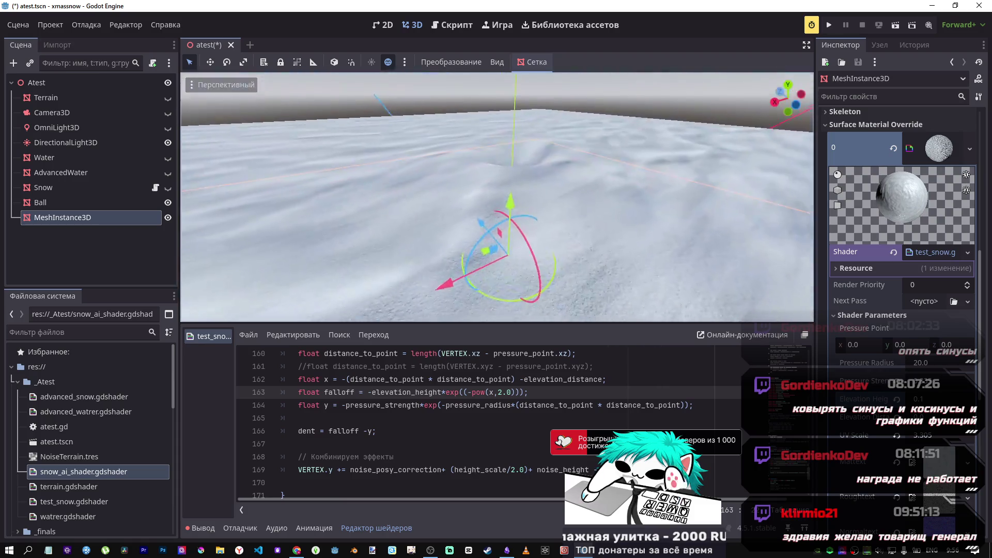
Step: Raise the Elevation Height parameter to 0.175, orbiting to view the dent
{"action": "mouse_move", "coordinate": [620, 289]}
{"action": "left_mouse_down"}
{"action": "mouse_move", "coordinate": [643, 293]}
{"action": "mouse_move", "coordinate": [646, 279]}
{"action": "mouse_move", "coordinate": [635, 284]}
{"action": "mouse_move", "coordinate": [624, 267]}
{"action": "left_mouse_up"}
{"action": "left_click_drag", "start_coordinate": [918, 399], "coordinate": [928, 399]}
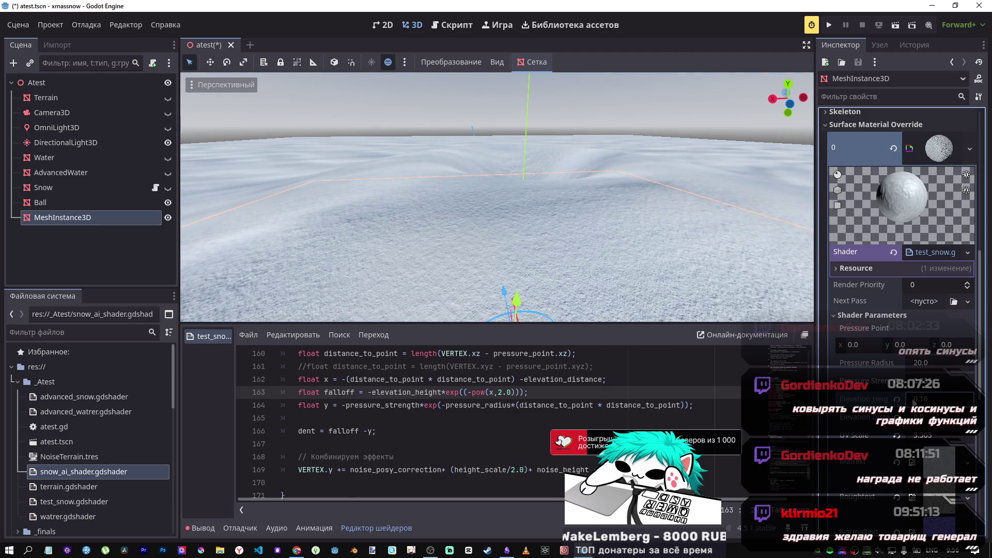
{"action": "scroll", "coordinate": [533, 405], "scroll_direction": "up", "scroll_amount": 15}
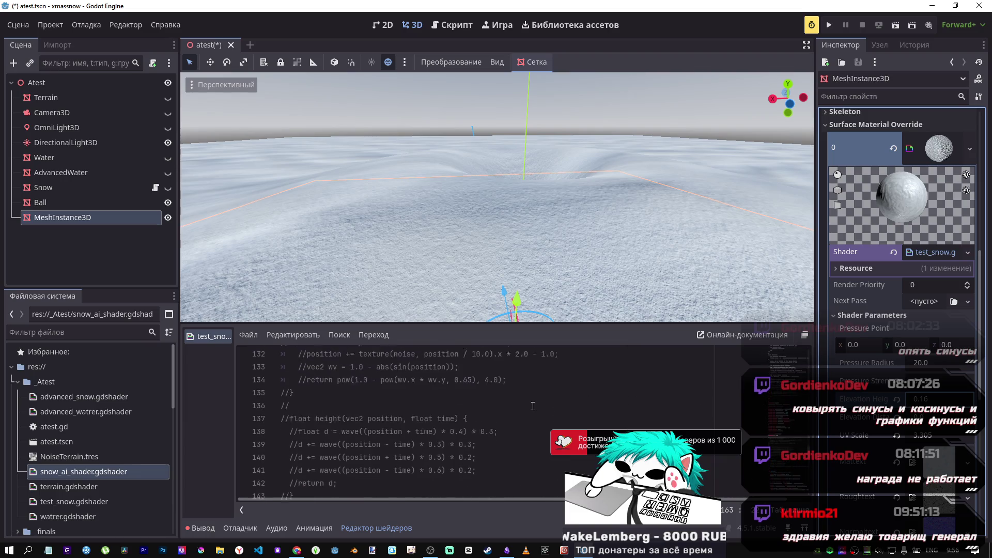
Step: Change the elevation_height default on line 115 to 0.1 and save the shader
{"action": "scroll", "coordinate": [533, 406], "scroll_direction": "up", "scroll_amount": 3}
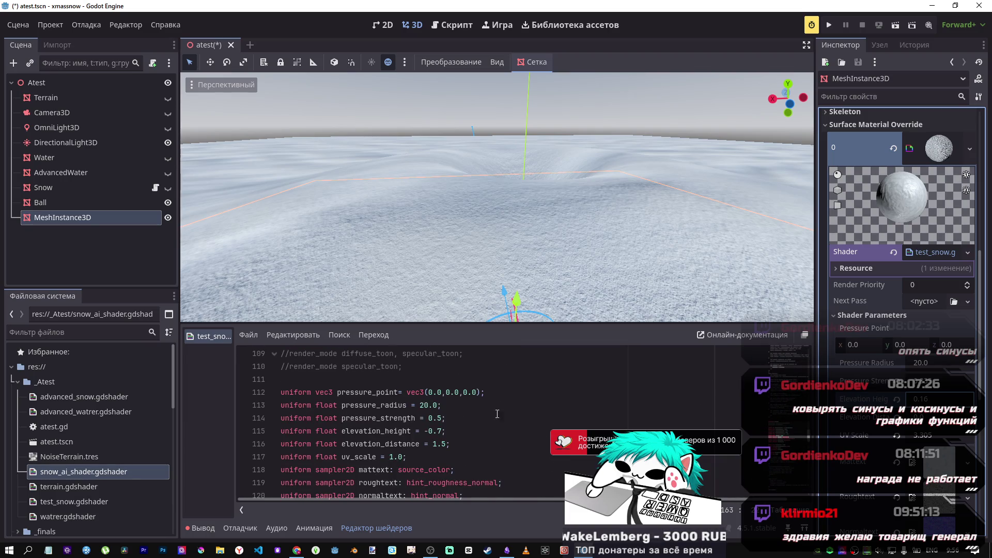
{"action": "left_click", "coordinate": [438, 418]}
{"action": "left_click", "coordinate": [443, 430]}
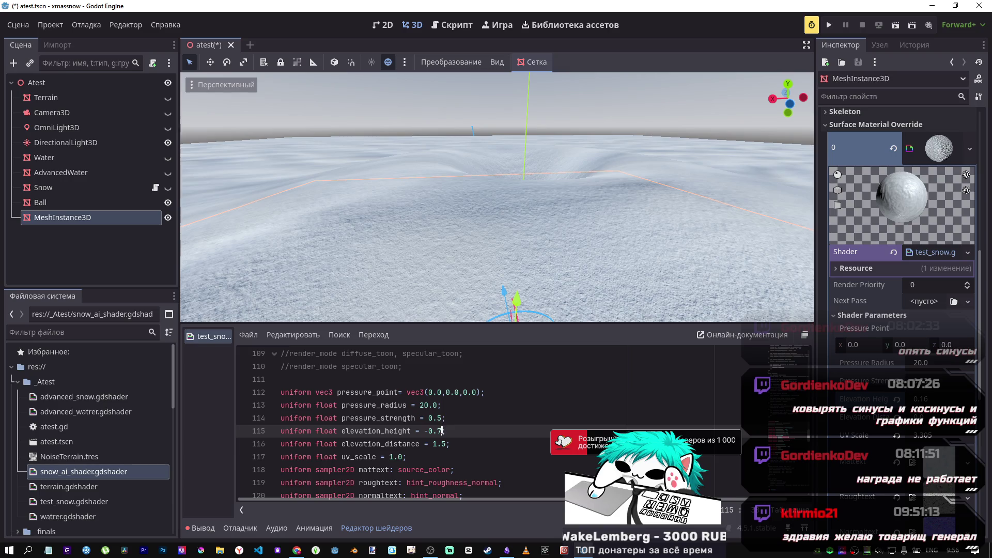
{"action": "type", "text": "1"}
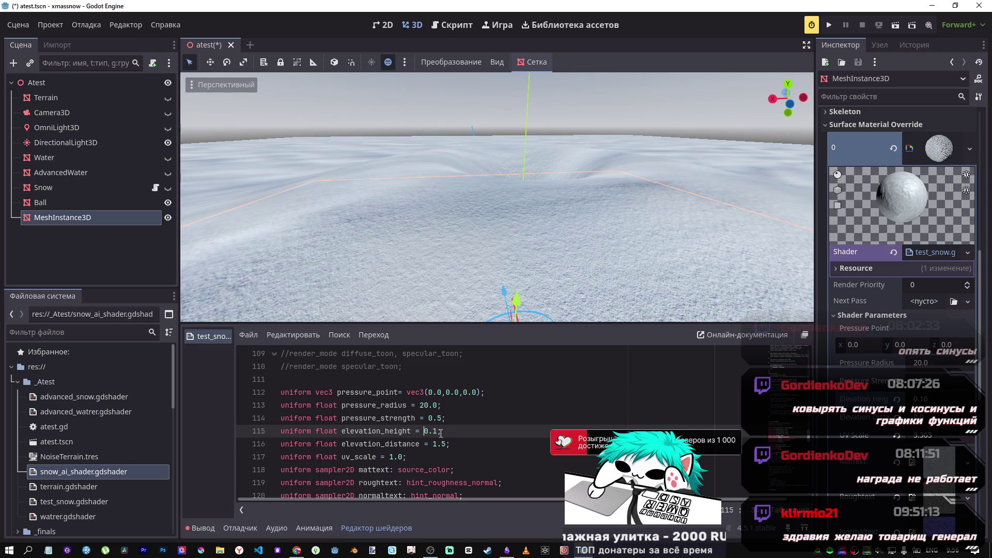
{"action": "left_click", "coordinate": [441, 405]}
{"action": "key", "text": "ctrl+s"}
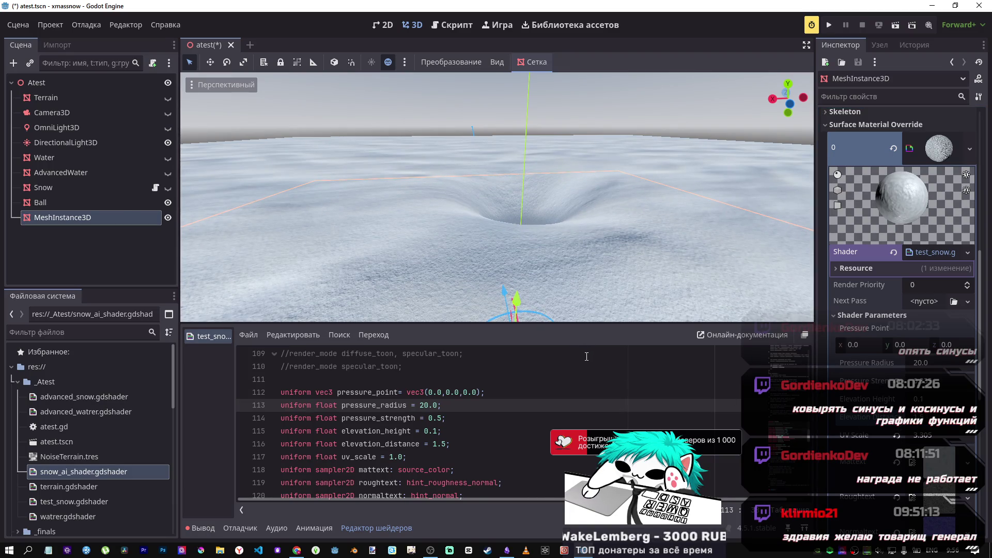
{"action": "key", "text": "alt+Tab"}
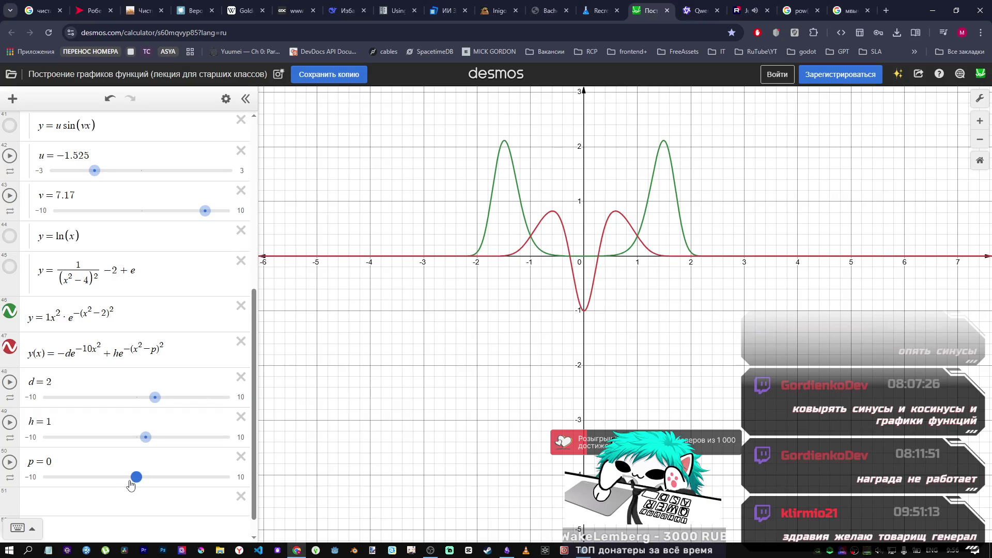
{"action": "key", "text": "alt+Tab"}
{"action": "scroll", "coordinate": [418, 444], "scroll_direction": "down", "scroll_amount": 10}
{"action": "scroll", "coordinate": [418, 445], "scroll_direction": "down", "scroll_amount": 4}
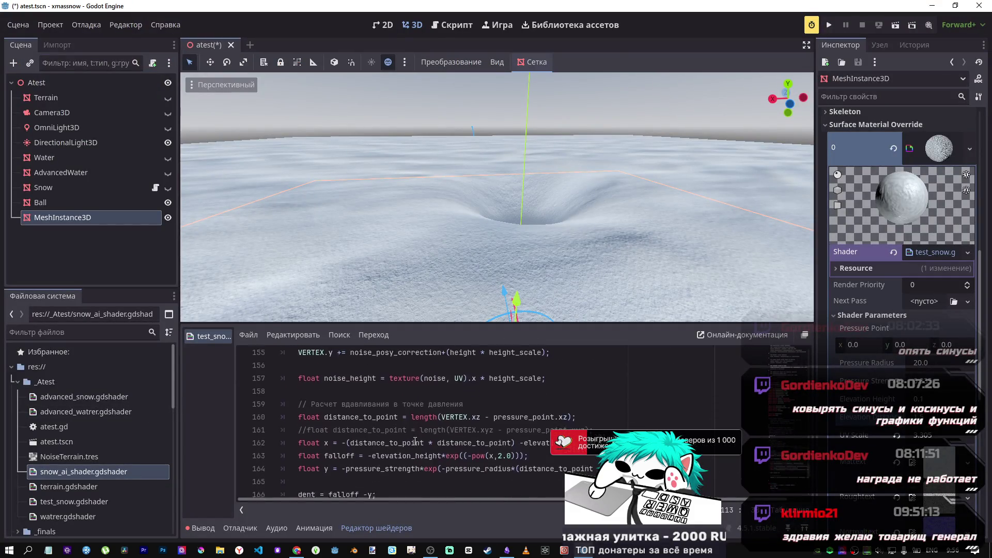
{"action": "left_click_drag", "start_coordinate": [532, 379], "coordinate": [576, 381]}
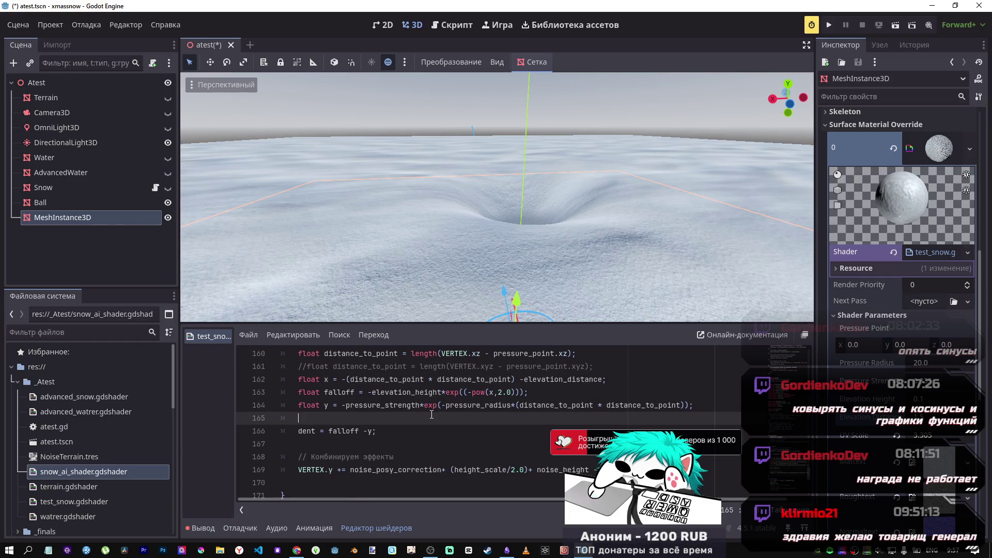
{"action": "left_click", "coordinate": [583, 391]}
{"action": "left_click", "coordinate": [590, 381]}
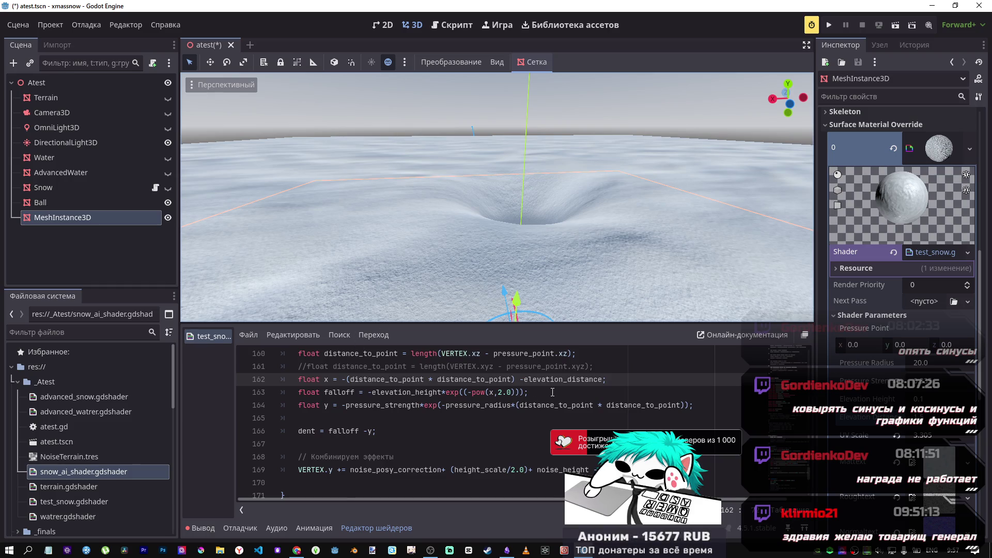
{"action": "scroll", "coordinate": [785, 423], "scroll_direction": "up", "scroll_amount": 18}
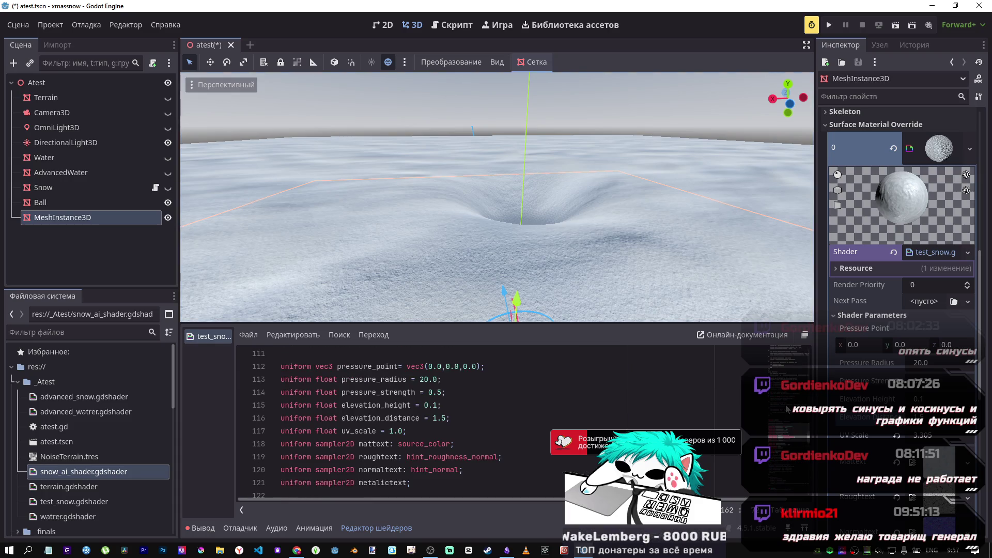
{"action": "scroll", "coordinate": [787, 438], "scroll_direction": "down", "scroll_amount": 18}
{"action": "scroll", "coordinate": [787, 438], "scroll_direction": "down", "scroll_amount": 3}
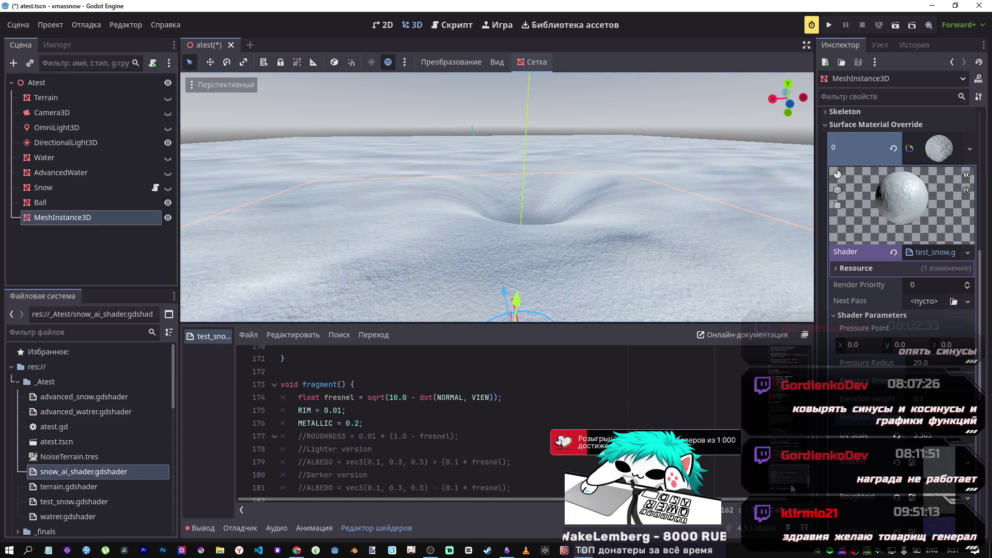
{"action": "scroll", "coordinate": [787, 438], "scroll_direction": "up", "scroll_amount": 4}
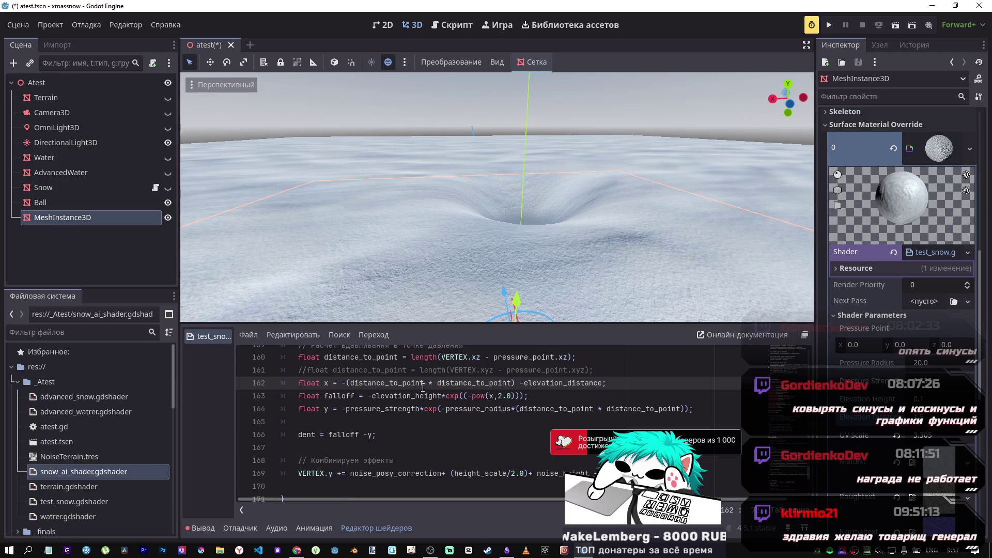
{"action": "left_click_drag", "start_coordinate": [376, 395], "coordinate": [434, 396]}
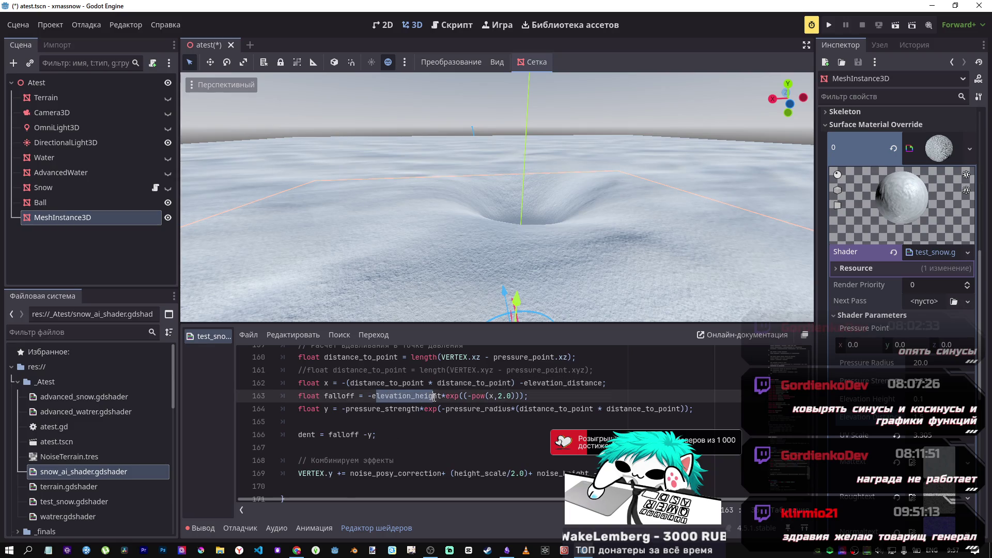
{"action": "left_click_drag", "start_coordinate": [528, 383], "coordinate": [570, 384]}
{"action": "key", "text": "alt+Tab"}
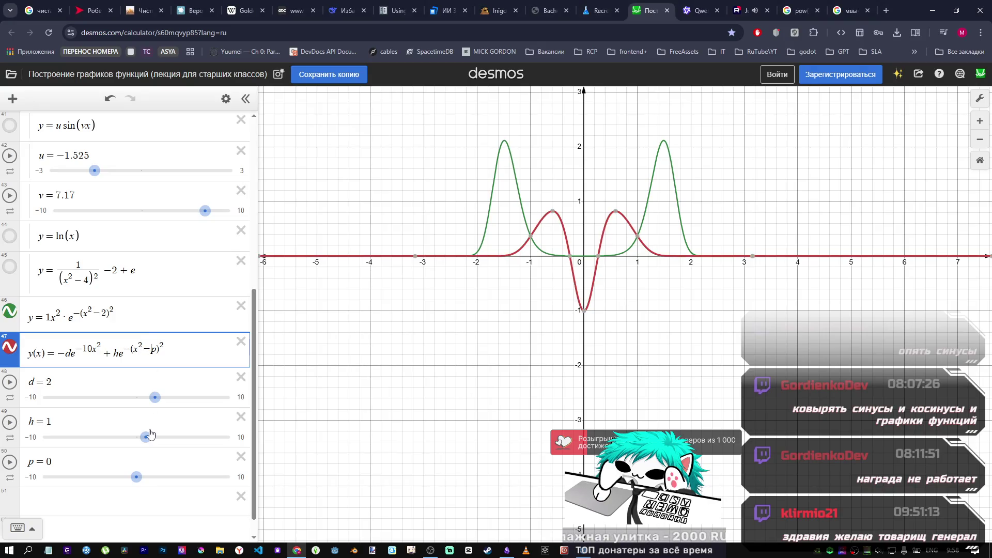
Step: Set p to -0.4 in Desmos, shrinking the red curve's side bumps
{"action": "mouse_move", "coordinate": [136, 477]}
{"action": "left_mouse_down"}
{"action": "mouse_move", "coordinate": [148, 477]}
{"action": "mouse_move", "coordinate": [132, 476]}
{"action": "left_mouse_up"}
{"action": "key", "text": "alt+Tab"}
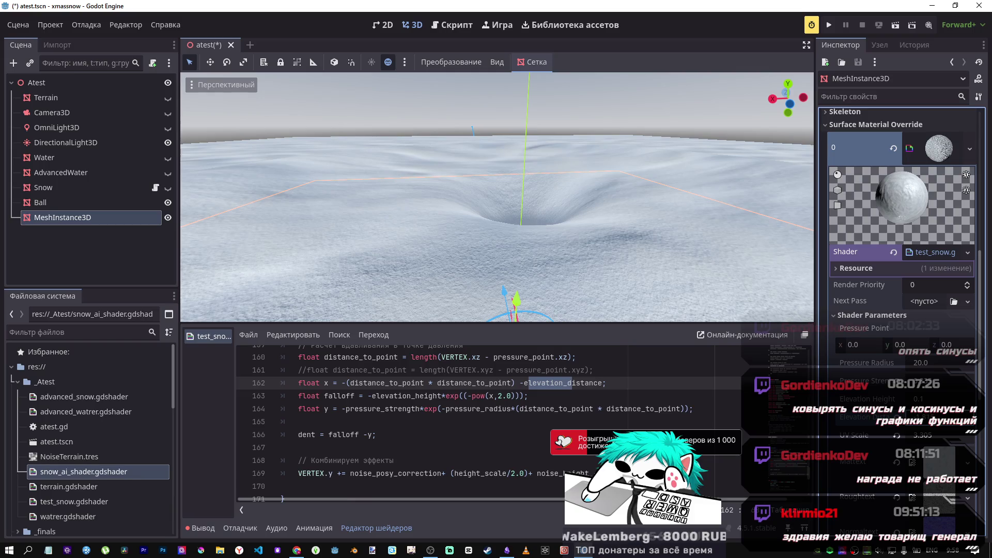
{"action": "key", "text": "alt+Tab"}
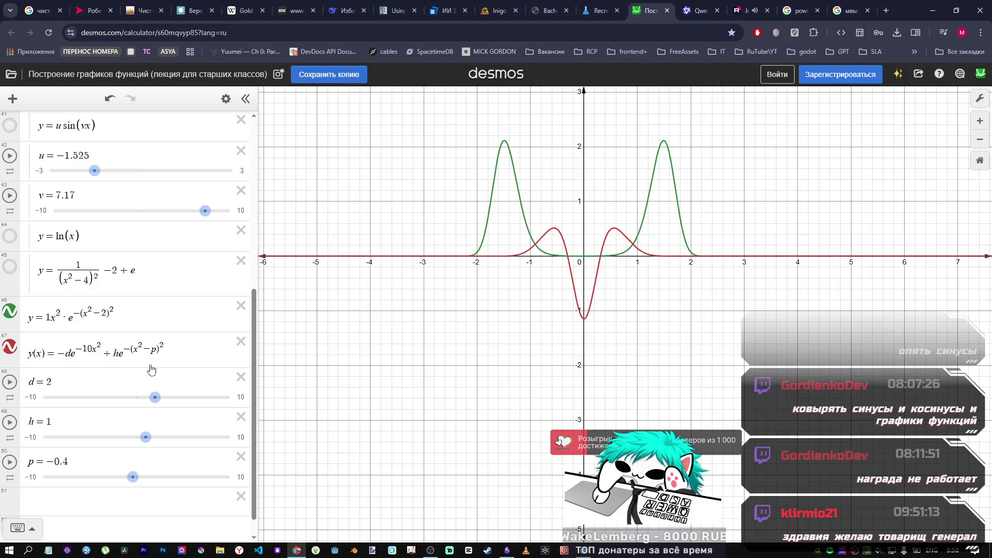
{"action": "key", "text": "alt+Tab"}
{"action": "key", "text": "alt+Tab"}
Step: Try removing the minus from the red formula's second exponent, then undo it
{"action": "left_click", "coordinate": [138, 347]}
{"action": "key", "text": "BackSpace"}
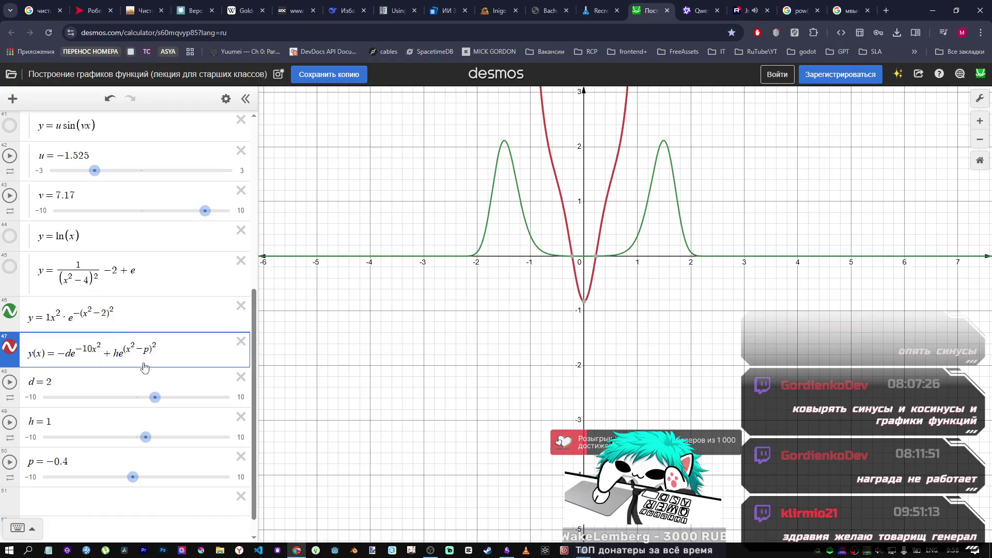
{"action": "key", "text": "ctrl+z"}
{"action": "key", "text": "shift+Left"}
{"action": "key", "text": "shift+Left"}
{"action": "key", "text": "shift+Left"}
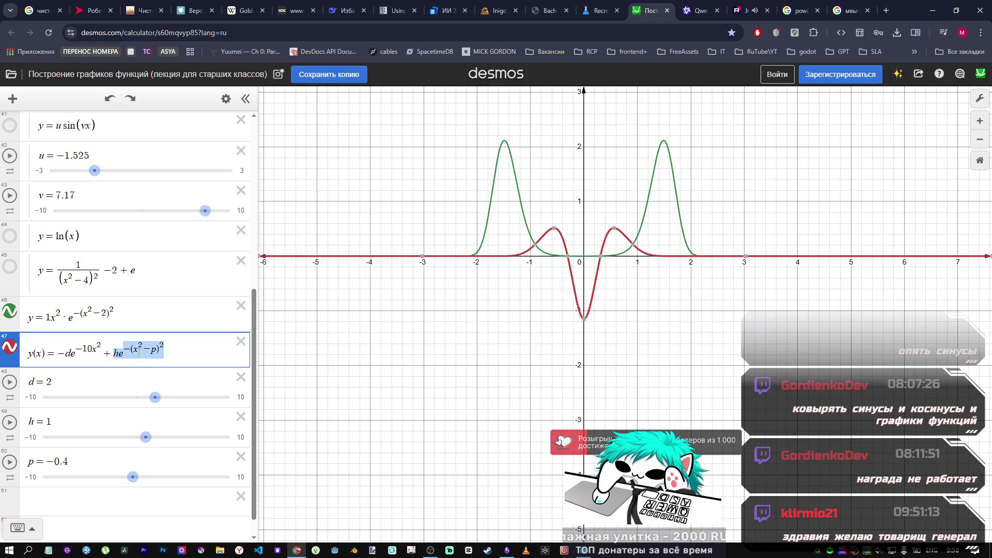
{"action": "key", "text": "alt+Tab"}
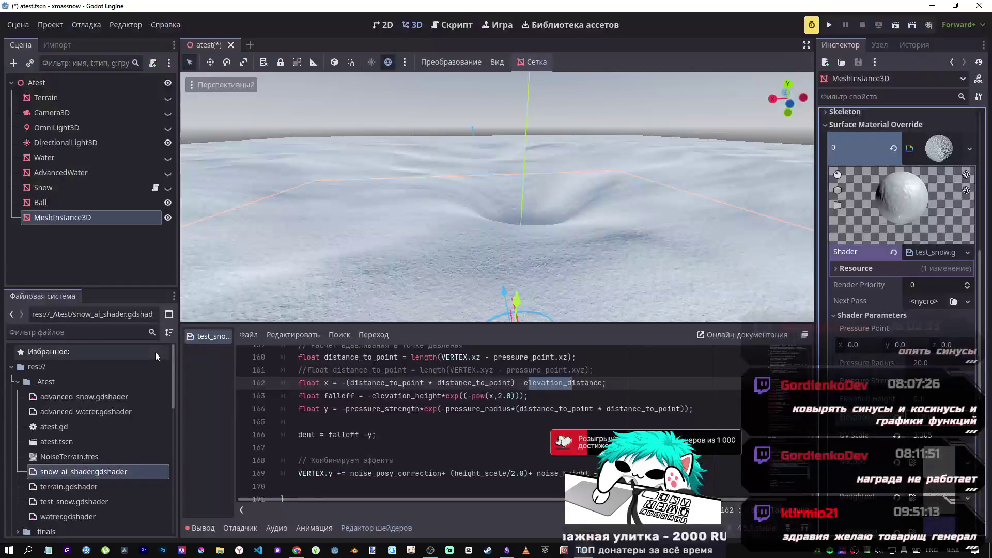
{"action": "key", "text": "alt+Tab"}
{"action": "key", "text": "alt+Tab"}
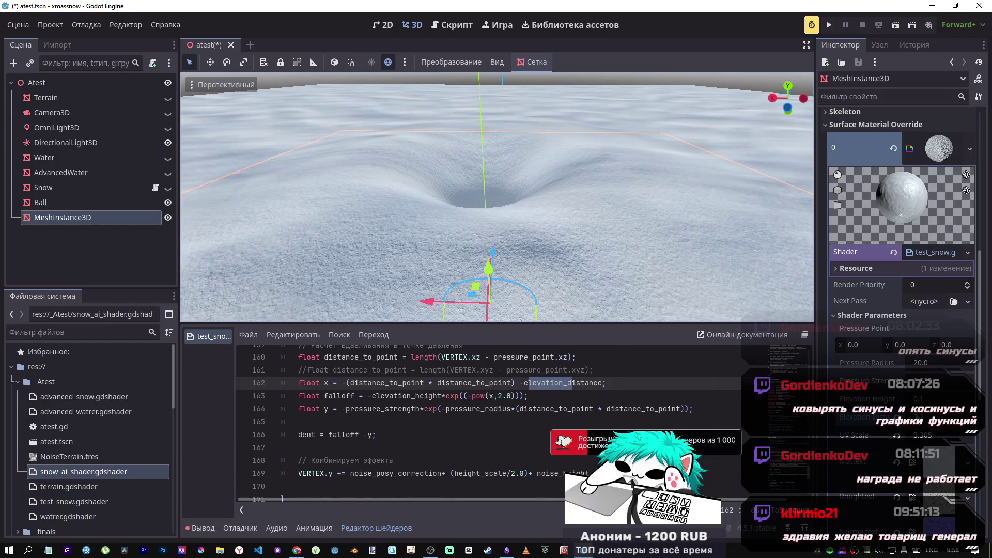
Step: Increase Pressure Strength in Shader Parameters until the crater is deep and wide
{"action": "scroll", "coordinate": [460, 393], "scroll_direction": "up", "scroll_amount": 4}
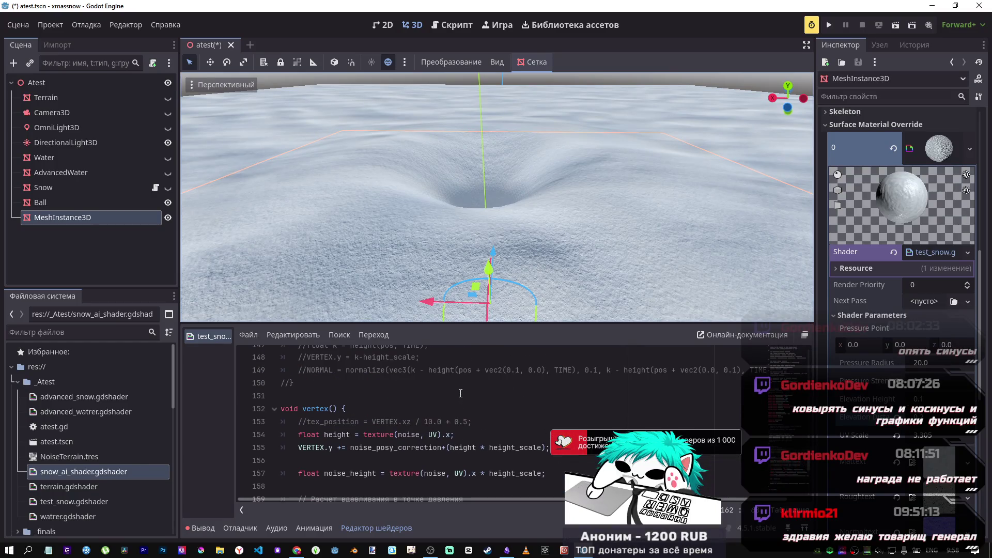
{"action": "scroll", "coordinate": [461, 394], "scroll_direction": "up", "scroll_amount": 5}
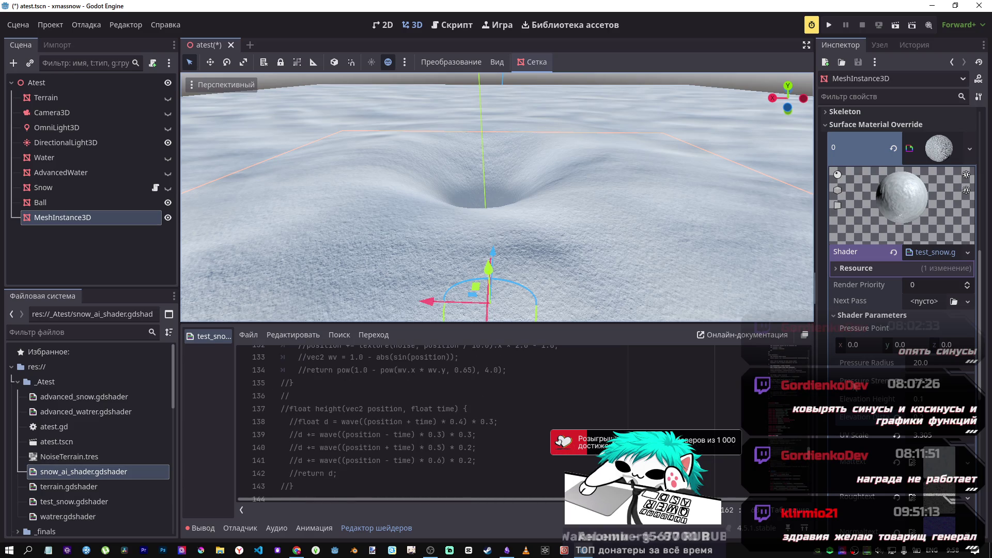
{"action": "mouse_move", "coordinate": [937, 380]}
{"action": "left_mouse_down"}
{"action": "mouse_move", "coordinate": [976, 381]}
{"action": "mouse_move", "coordinate": [964, 380]}
{"action": "left_mouse_up"}
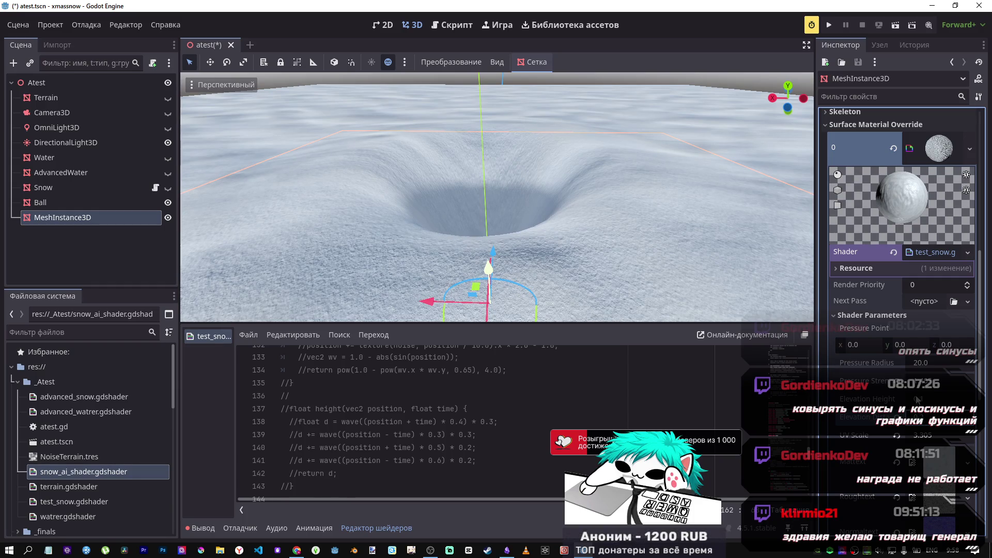
{"action": "scroll", "coordinate": [472, 411], "scroll_direction": "up", "scroll_amount": 7}
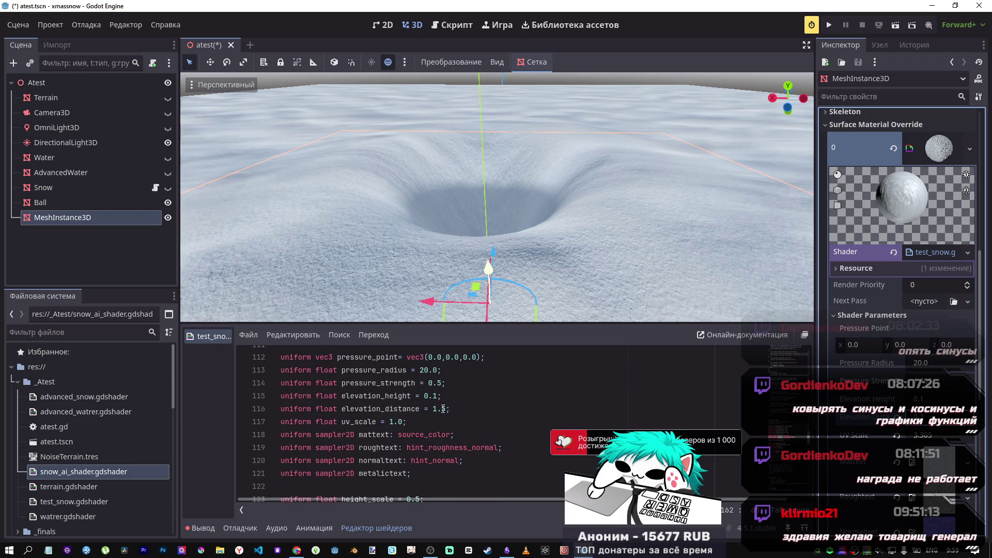
Step: Set elevation_distance to 0.2 on line 116 and pressure_strength to 1.0 on line 114
{"action": "left_click", "coordinate": [434, 409]}
{"action": "key", "text": "Delete"}
{"action": "key", "text": "Delete"}
{"action": "key", "text": "Delete"}
{"action": "type", "text": "0.2"}
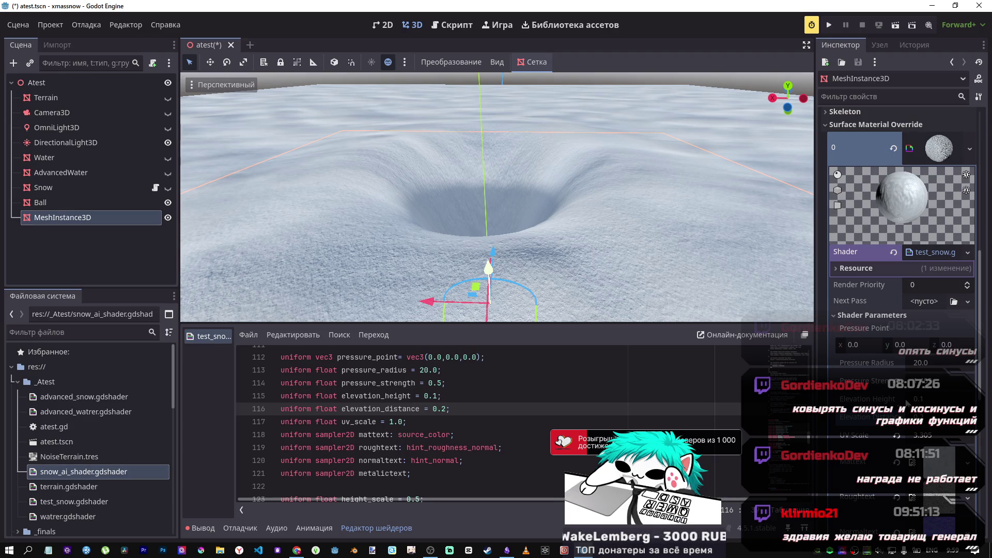
{"action": "left_click", "coordinate": [432, 383]}
{"action": "type", "text": "1."}
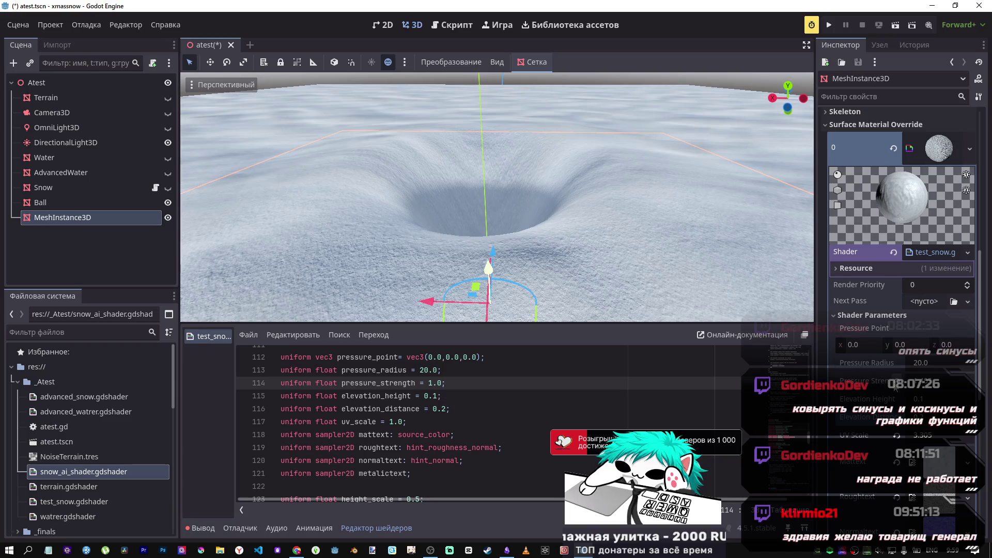
Step: Raise Pressure Radius to enlarge the crater, viewing it from below and near the horizon
{"action": "mouse_move", "coordinate": [480, 276]}
{"action": "left_mouse_down"}
{"action": "mouse_move", "coordinate": [599, 305]}
{"action": "mouse_move", "coordinate": [537, 243]}
{"action": "mouse_move", "coordinate": [496, 165]}
{"action": "left_mouse_up"}
{"action": "left_click_drag", "start_coordinate": [920, 363], "coordinate": [962, 363]}
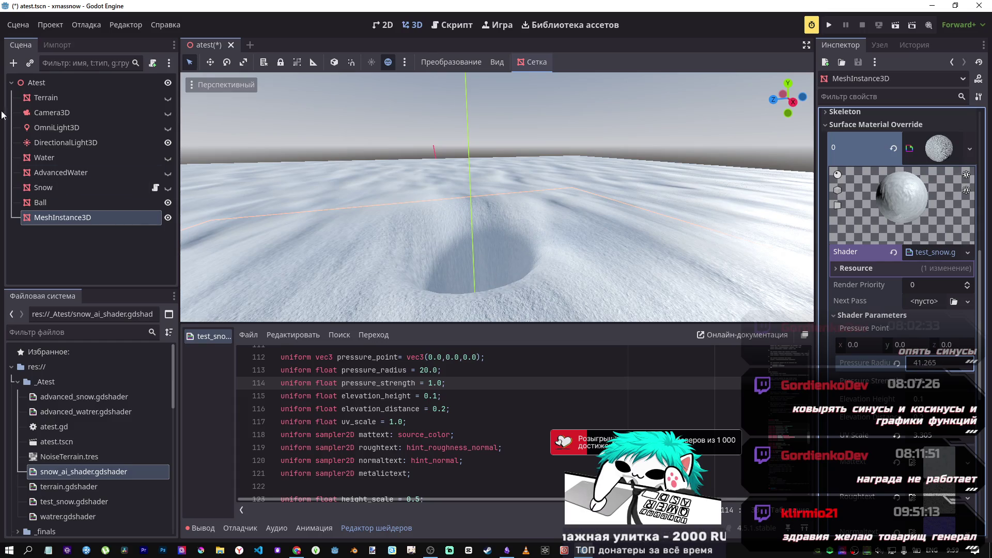
{"action": "mouse_move", "coordinate": [397, 205]}
{"action": "left_mouse_down"}
{"action": "mouse_move", "coordinate": [397, 165]}
{"action": "mouse_move", "coordinate": [398, 217]}
{"action": "left_mouse_up"}
{"action": "key", "text": "alt+Tab"}
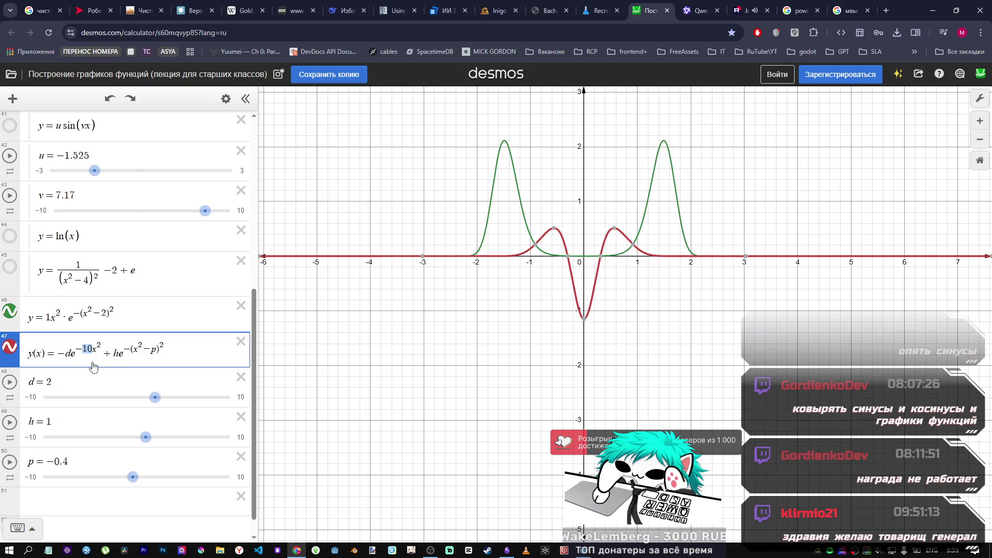
Step: Rework the red curve's first exponent, trying several powers of x before settling on x^4
{"action": "key", "text": "BackSpace"}
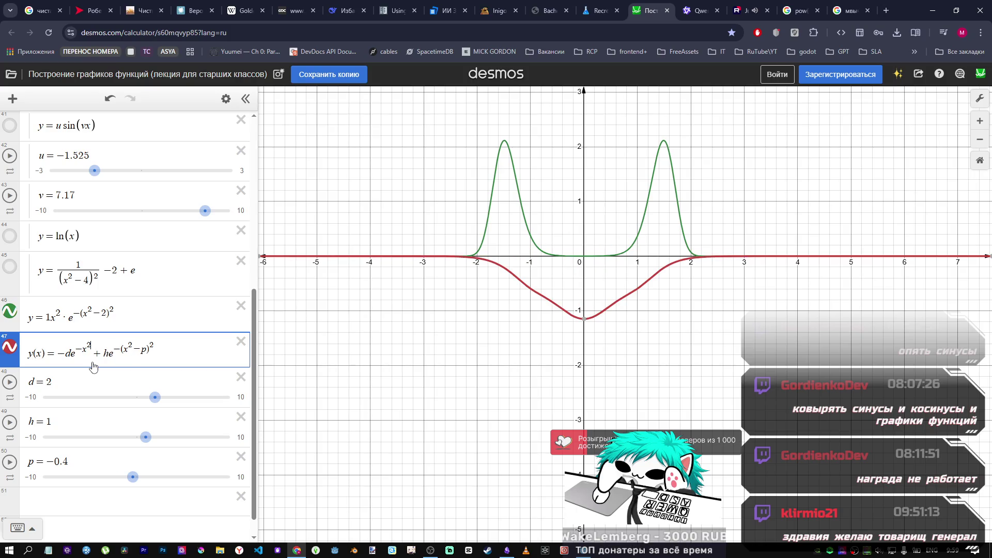
{"action": "type", "text": "*"}
{"action": "key", "text": "BackSpace"}
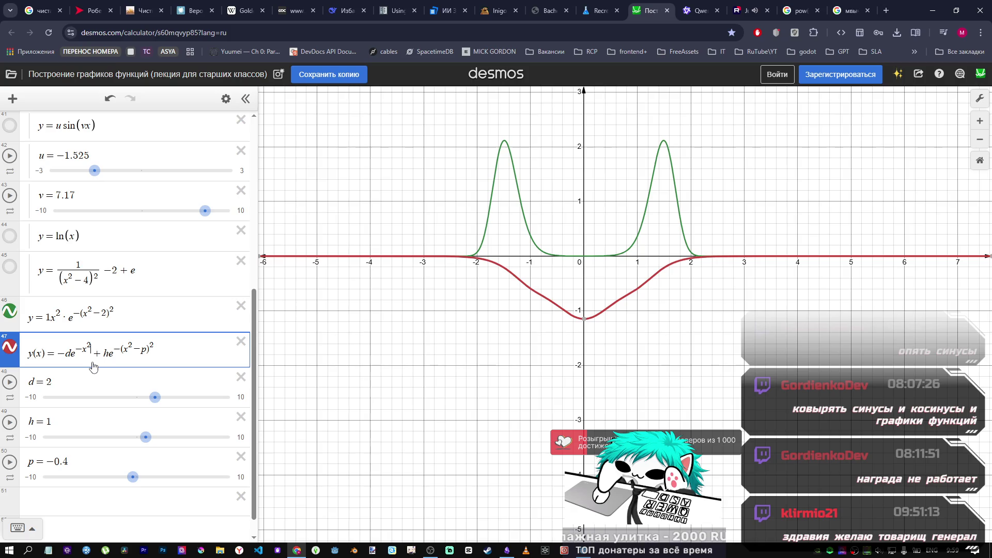
{"action": "type", "text": "2"}
{"action": "key", "text": "BackSpace"}
{"action": "type", "text": "2"}
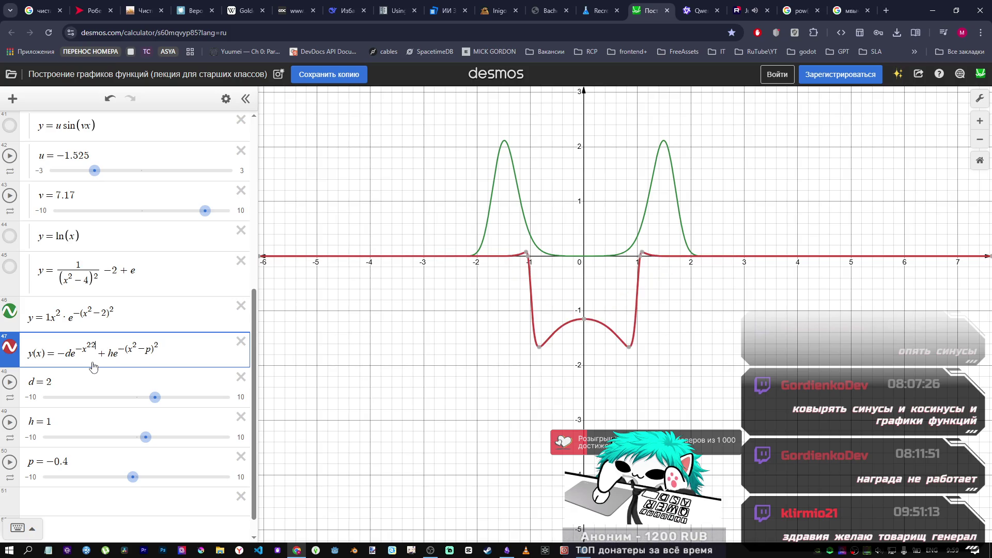
{"action": "key", "text": "BackSpace"}
{"action": "type", "text": "3"}
{"action": "key", "text": "BackSpace"}
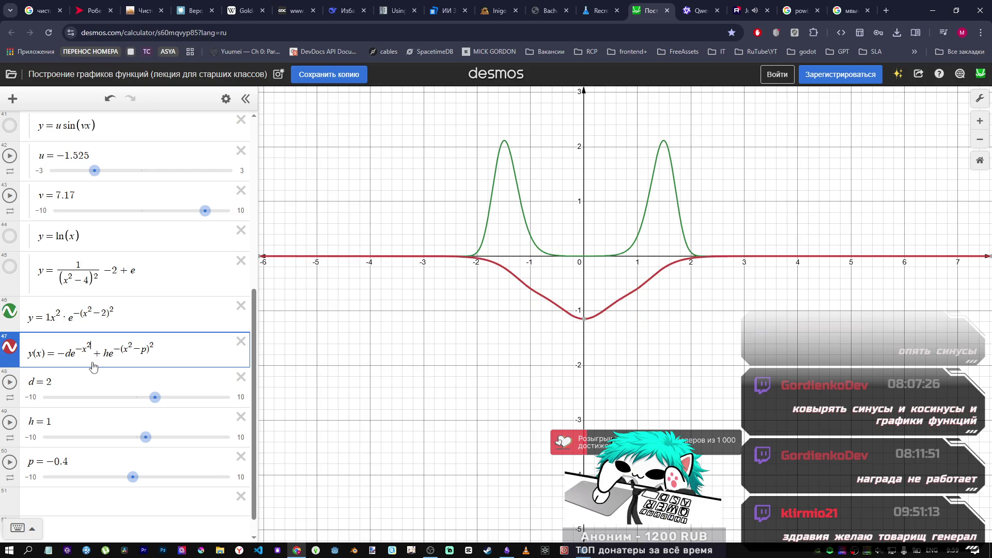
{"action": "type", "text": "2"}
{"action": "key", "text": "BackSpace"}
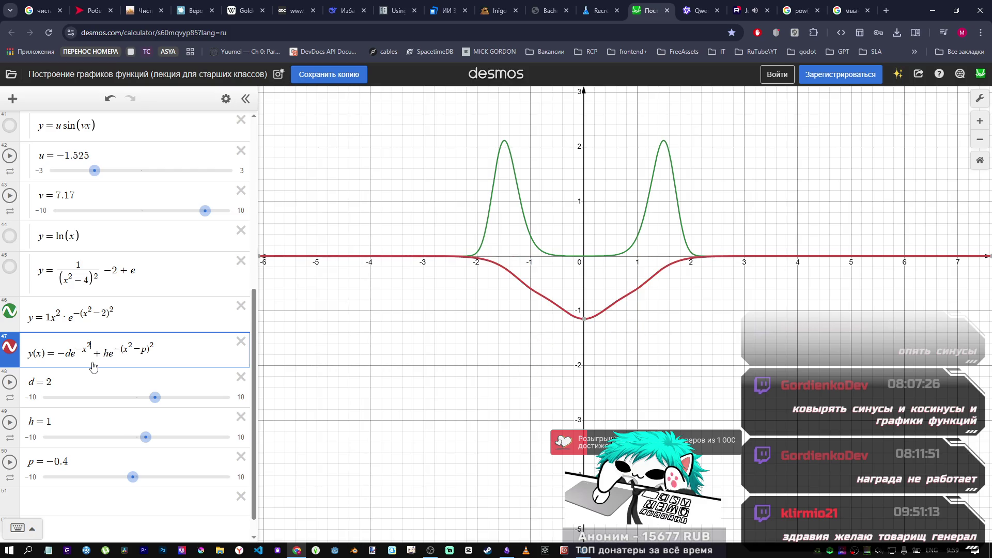
{"action": "key", "text": "BackSpace"}
{"action": "type", "text": "5"}
{"action": "key", "text": "BackSpace"}
{"action": "type", "text": "4"}
{"action": "key", "text": "BackSpace"}
{"action": "type", "text": "5"}
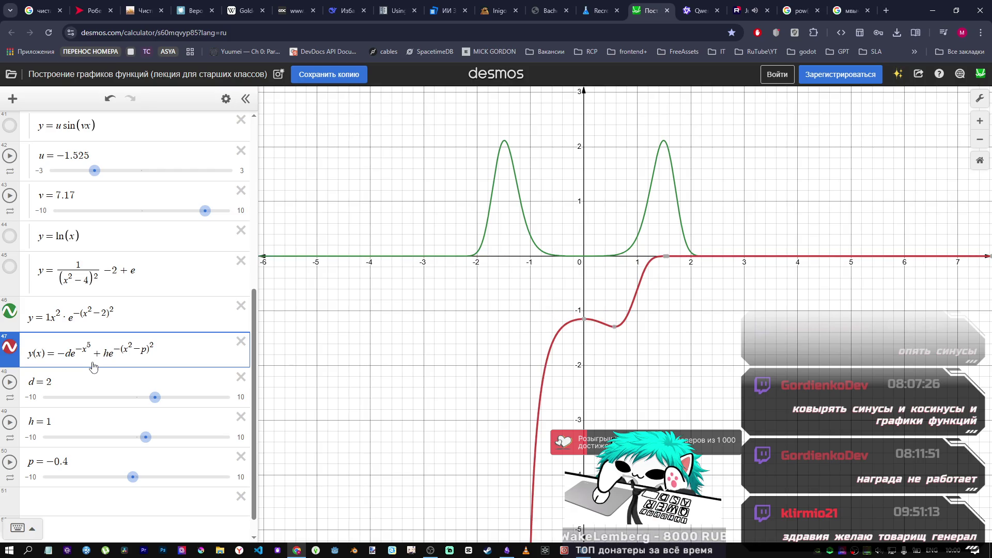
{"action": "key", "text": "BackSpace"}
{"action": "type", "text": "4"}
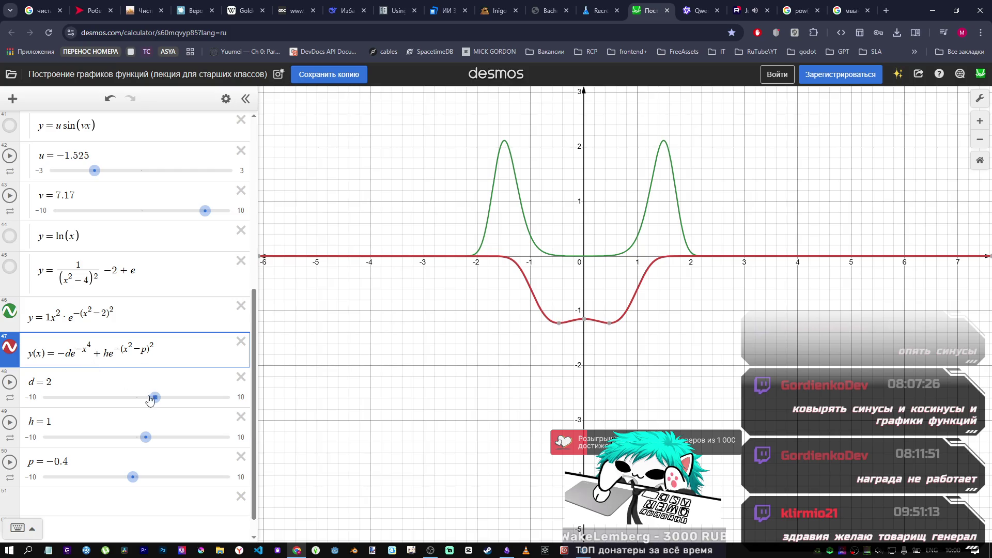
Step: Adjust d to 1.4 and h to 0.1, then lower the x exponent from 4 to 2
{"action": "left_click_drag", "start_coordinate": [154, 397], "coordinate": [137, 397]}
{"action": "mouse_move", "coordinate": [145, 438]}
{"action": "left_mouse_down"}
{"action": "mouse_move", "coordinate": [170, 437]}
{"action": "mouse_move", "coordinate": [137, 436]}
{"action": "left_mouse_up"}
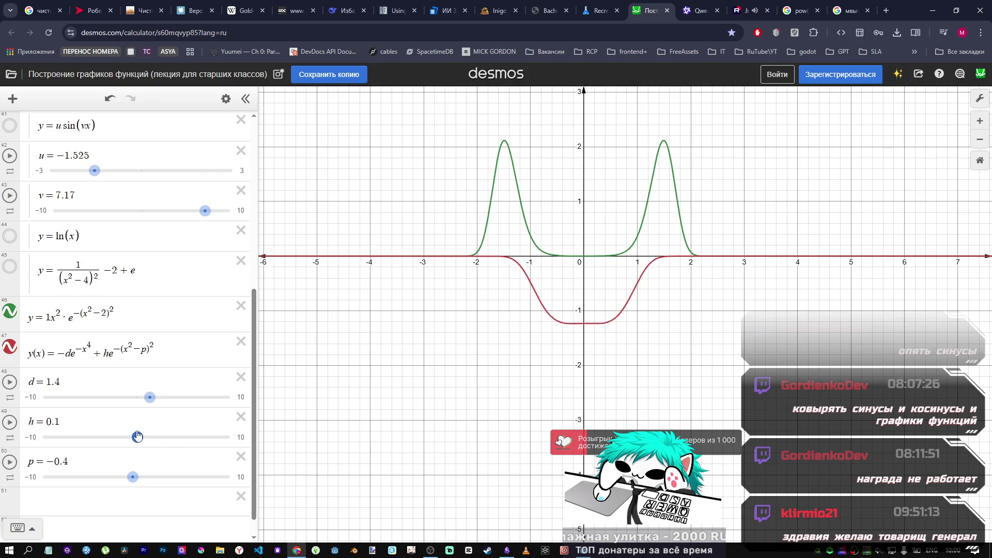
{"action": "left_click", "coordinate": [96, 351]}
{"action": "key", "text": "BackSpace"}
{"action": "type", "text": "2"}
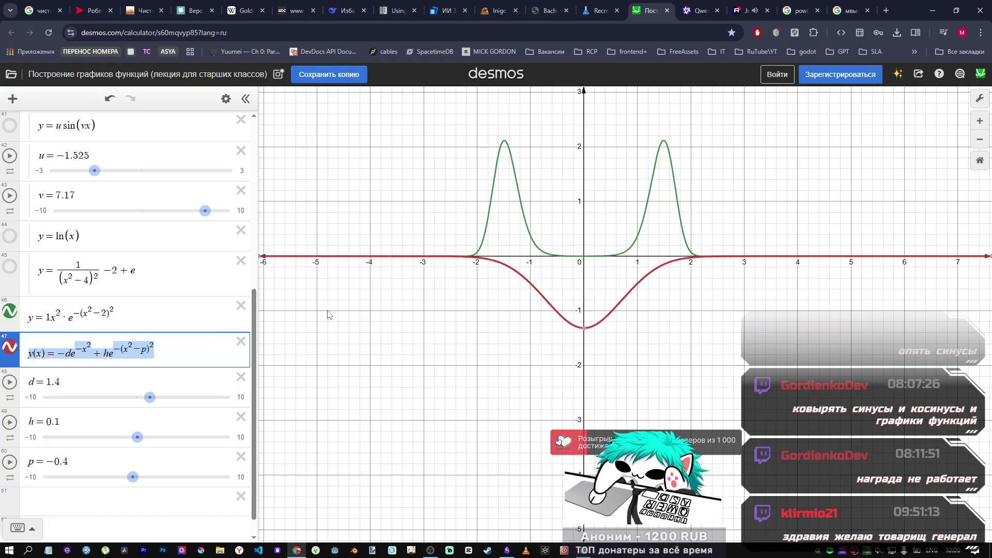
{"action": "key", "text": "alt+Tab"}
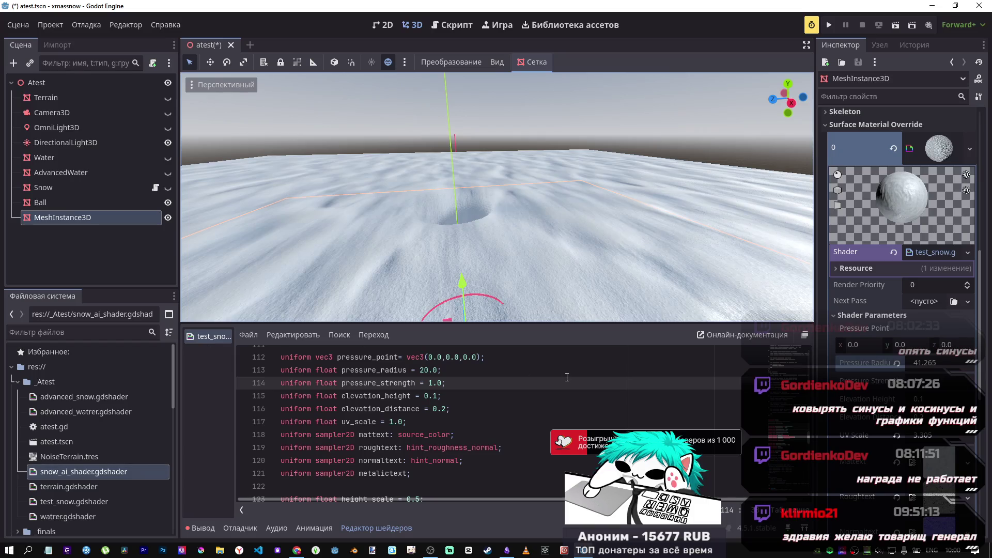
Step: Reselect MeshInstance3D and save atest.tscn with the crater-pressing snow shader
{"action": "scroll", "coordinate": [645, 382], "scroll_direction": "down", "scroll_amount": 10}
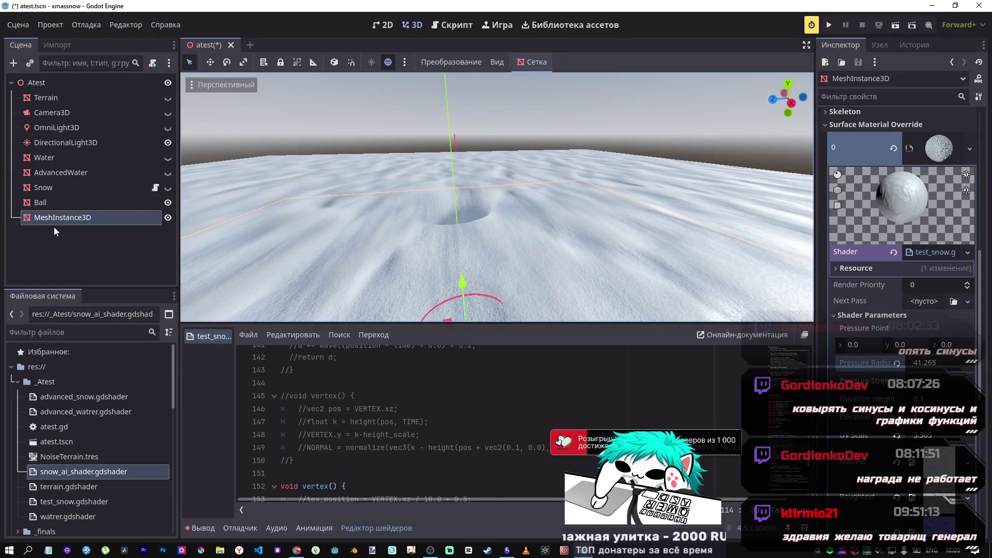
{"action": "left_click", "coordinate": [65, 218]}
{"action": "key", "text": "ctrl+s"}
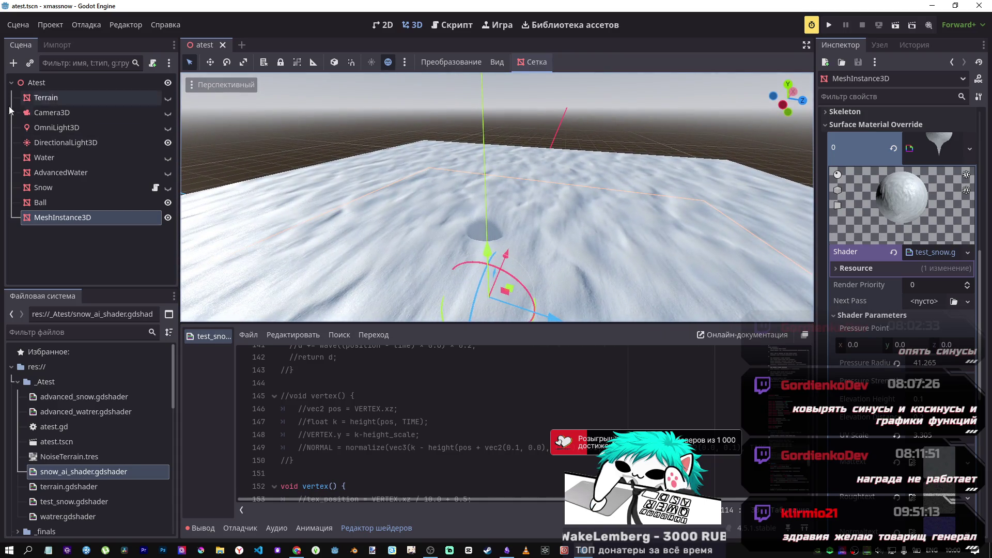
Step: Rotate the DirectionalLight3D to relight the snow terrain and save the scene
{"action": "left_click", "coordinate": [55, 143]}
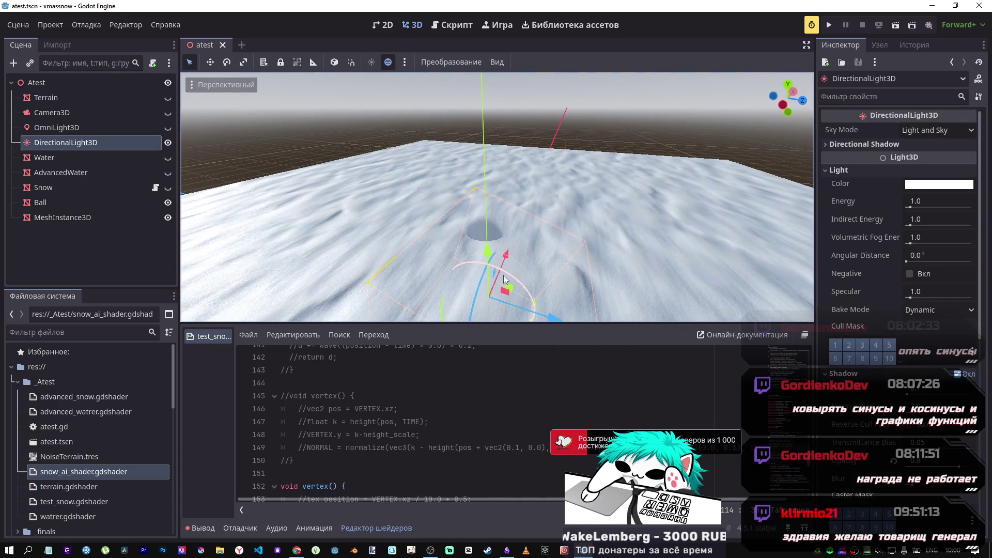
{"action": "mouse_move", "coordinate": [508, 279]}
{"action": "left_mouse_down"}
{"action": "mouse_move", "coordinate": [480, 309]}
{"action": "mouse_move", "coordinate": [515, 302]}
{"action": "mouse_move", "coordinate": [498, 291]}
{"action": "left_mouse_up"}
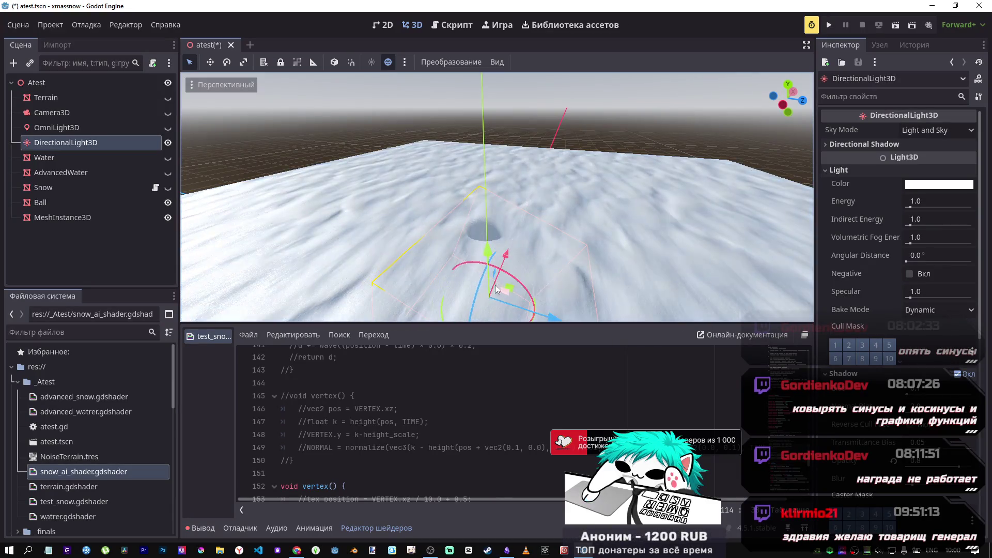
{"action": "left_click", "coordinate": [133, 159]}
{"action": "left_click", "coordinate": [131, 147]}
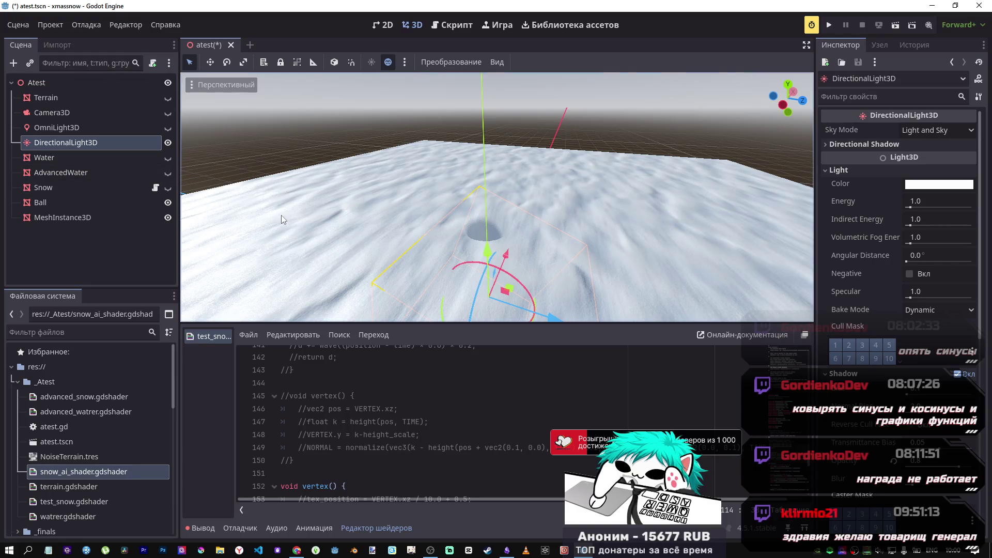
{"action": "key", "text": "ctrl+s"}
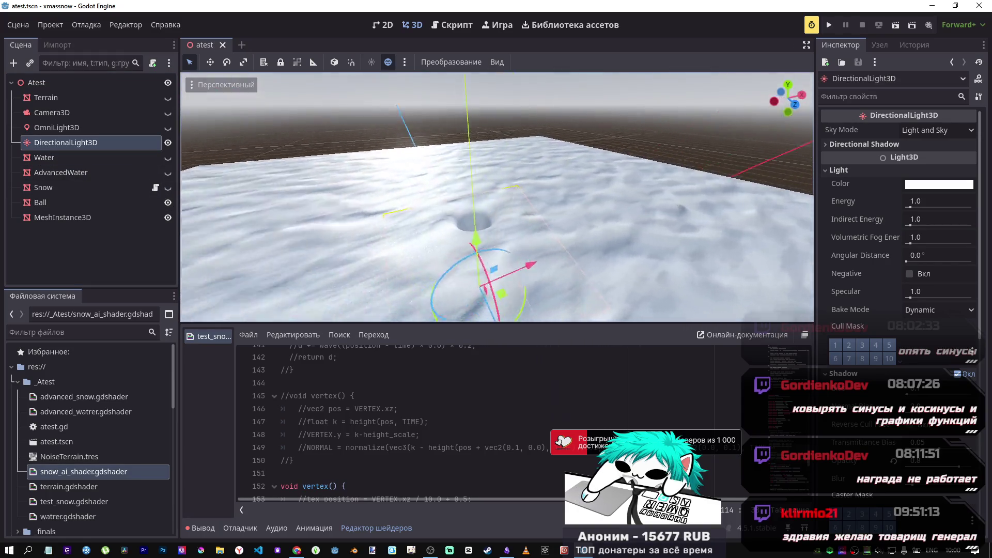
Step: Select MeshInstance3D and scroll its Inspector to the shader parameters
{"action": "left_click_drag", "start_coordinate": [413, 212], "coordinate": [431, 212]}
{"action": "left_click", "coordinate": [95, 214]}
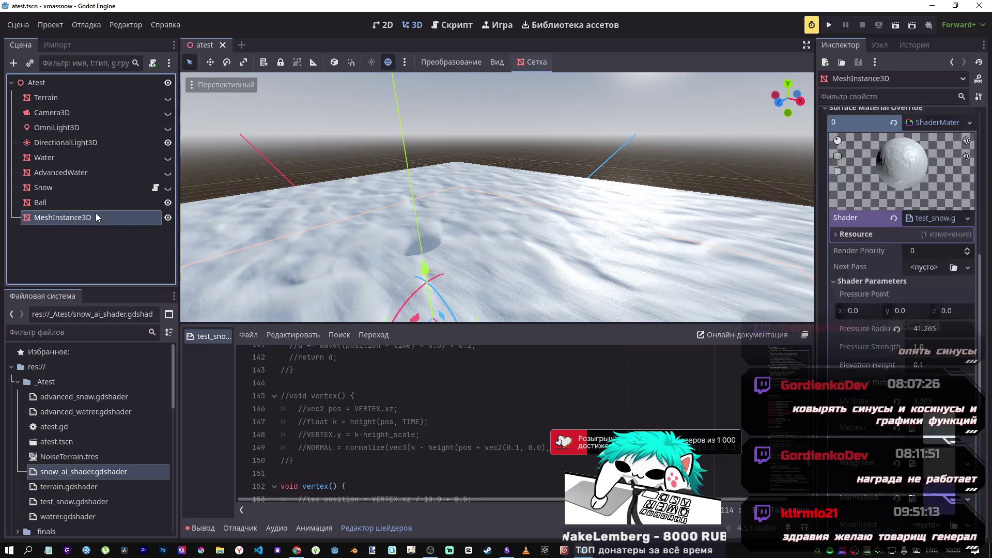
{"action": "scroll", "coordinate": [868, 366], "scroll_direction": "down", "scroll_amount": 5}
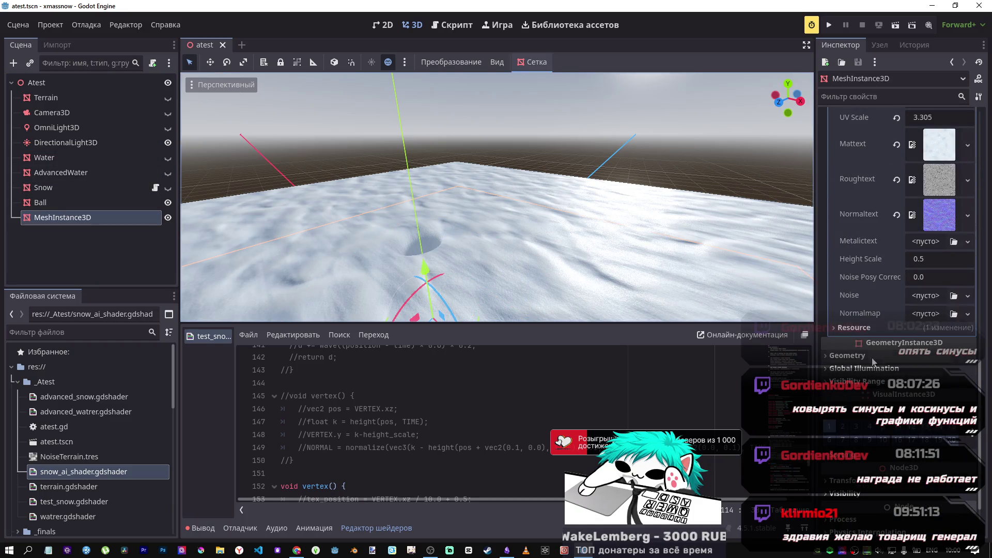
{"action": "scroll", "coordinate": [896, 306], "scroll_direction": "down", "scroll_amount": 1}
{"action": "scroll", "coordinate": [890, 305], "scroll_direction": "up", "scroll_amount": 2}
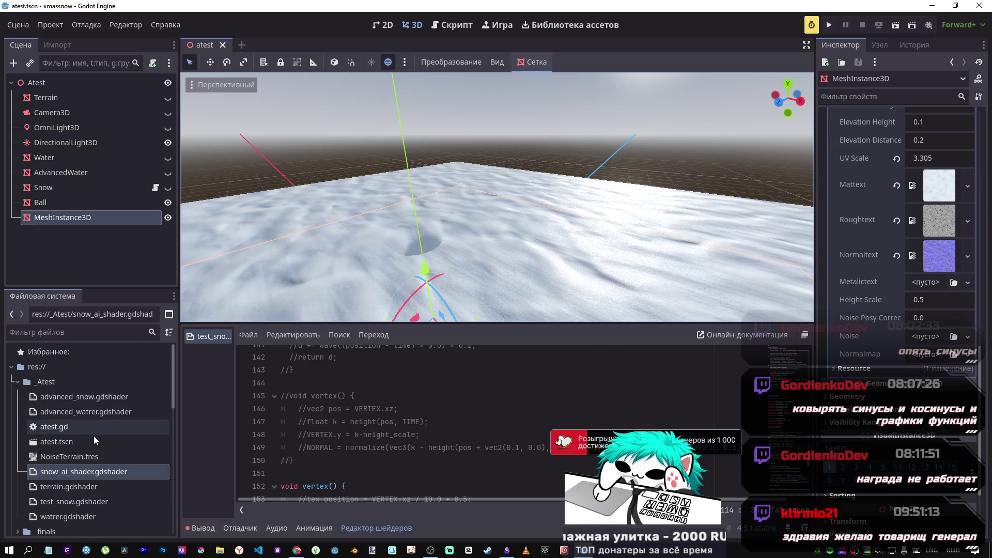
Step: Assign NoiseTerrain.tres to the shader's Noise parameter to raise snow hills
{"action": "left_click_drag", "start_coordinate": [88, 456], "coordinate": [434, 440]}
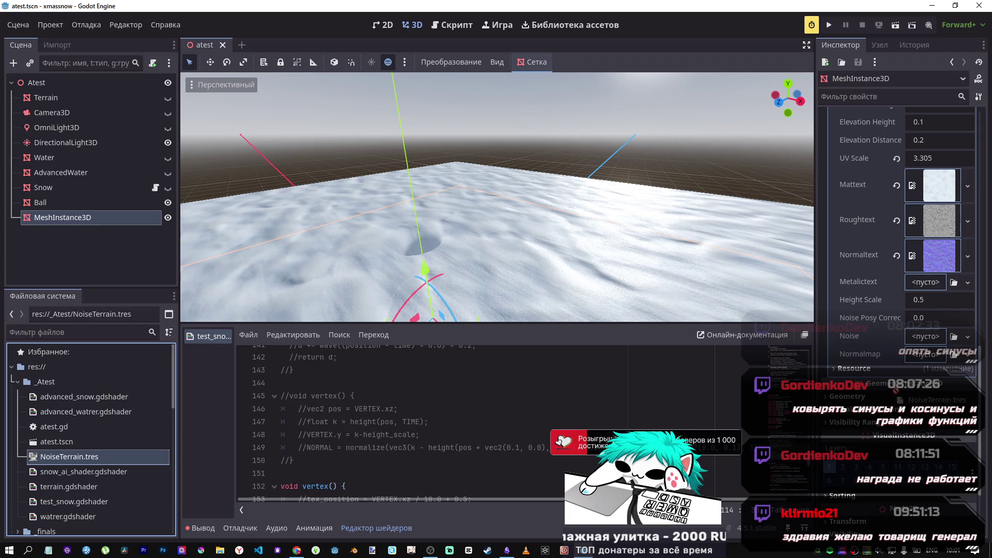
{"action": "left_click_drag", "start_coordinate": [923, 341], "coordinate": [925, 338]}
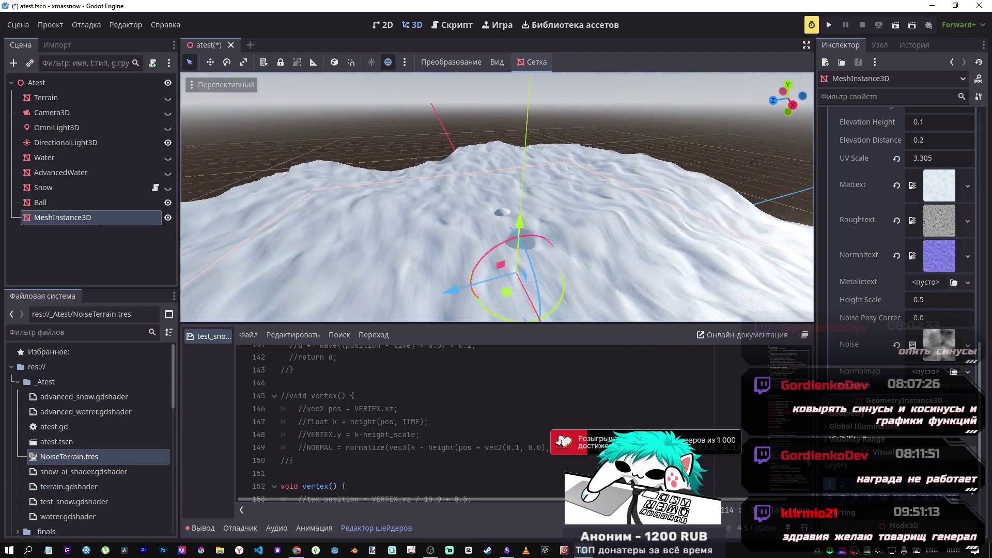
{"action": "left_click_drag", "start_coordinate": [496, 206], "coordinate": [382, 248]}
{"action": "scroll", "coordinate": [866, 378], "scroll_direction": "up", "scroll_amount": 6}
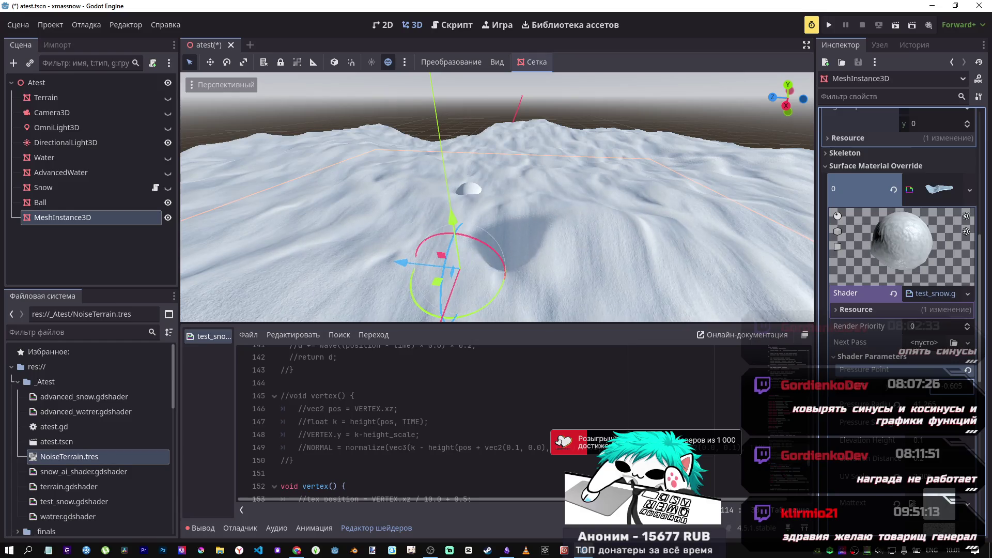
{"action": "scroll", "coordinate": [715, 295], "scroll_direction": "up", "scroll_amount": 5}
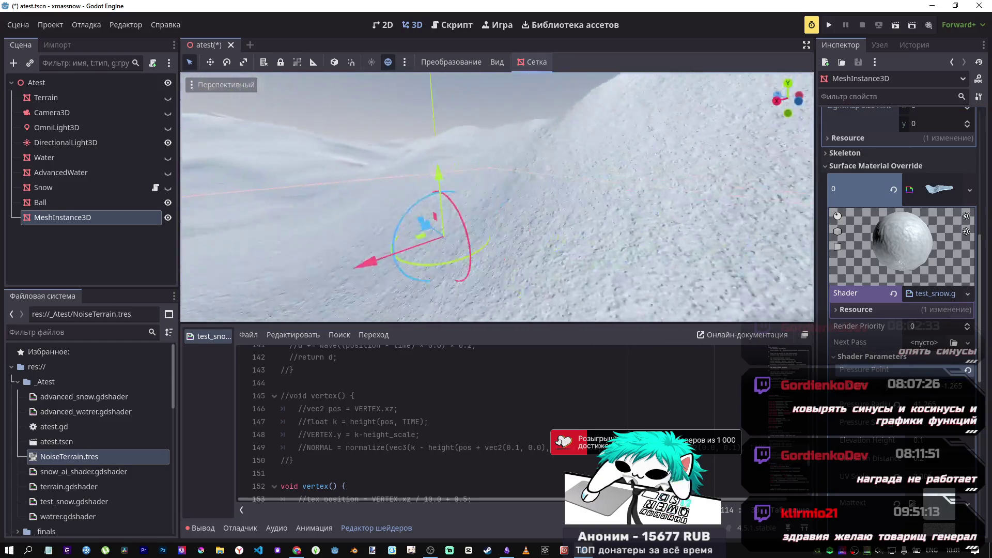
{"action": "scroll", "coordinate": [496, 197], "scroll_direction": "down", "scroll_amount": 5}
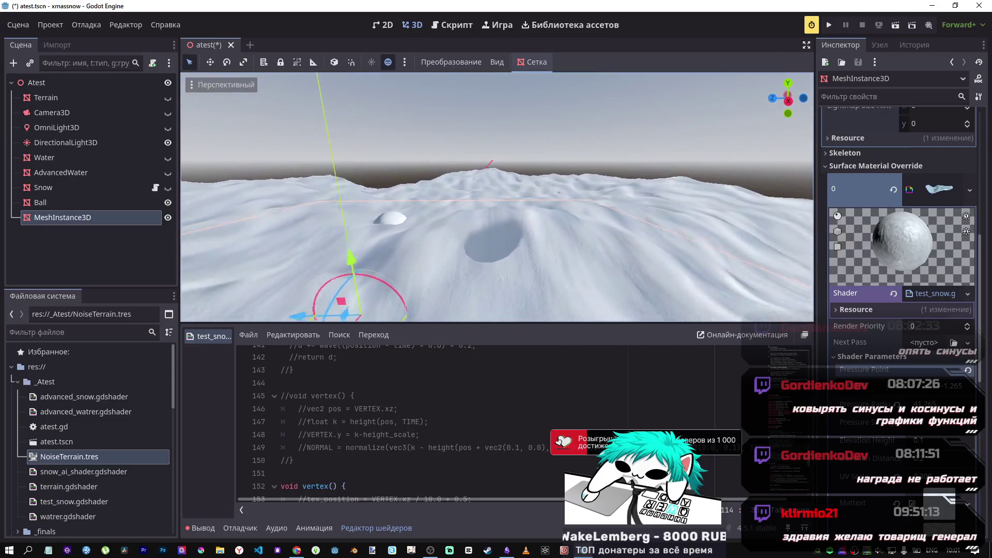
{"action": "scroll", "coordinate": [680, 277], "scroll_direction": "up", "scroll_amount": 2}
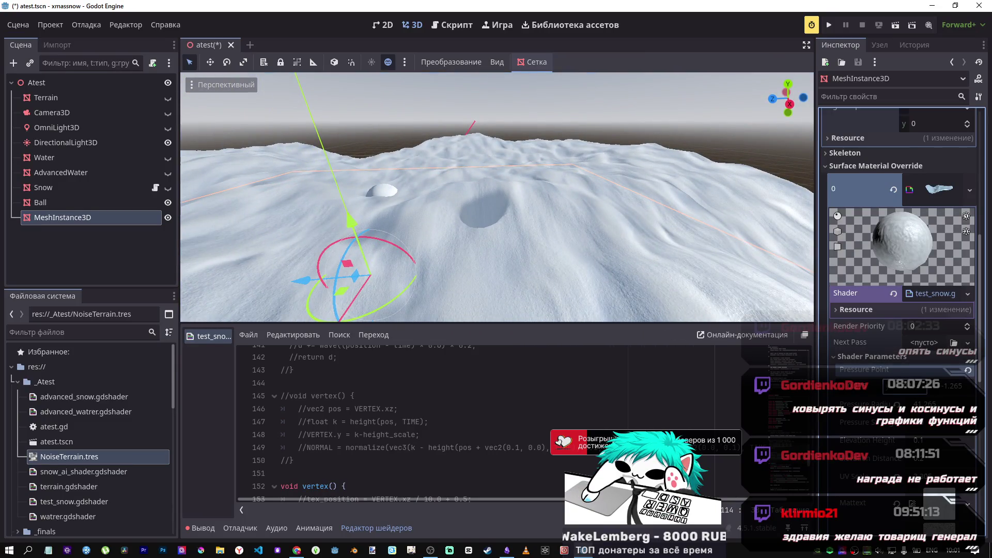
Step: Test shifting the Pressure Point to move the crater, then reset it to zero
{"action": "left_click", "coordinate": [968, 371]}
{"action": "left_click_drag", "start_coordinate": [940, 395], "coordinate": [909, 395]}
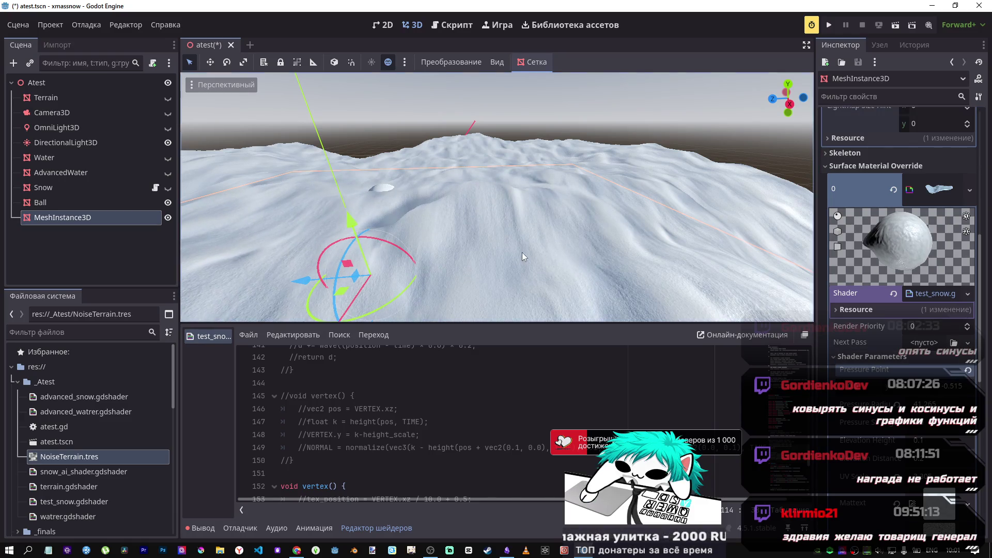
{"action": "key", "text": "w"}
{"action": "key", "text": "w"}
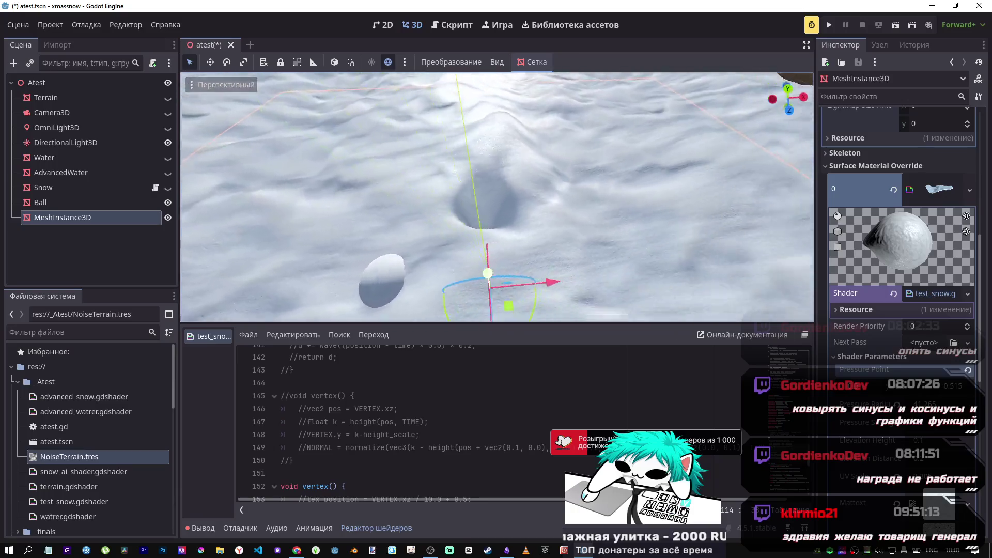
{"action": "left_click", "coordinate": [967, 371]}
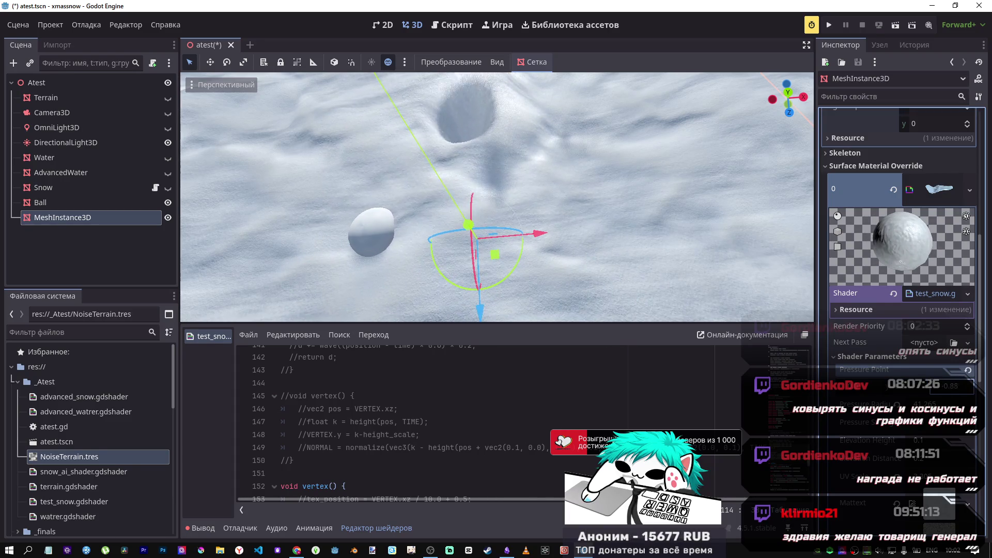
Step: Set Pressure Radius to 100, viewing the terrain from a low angle
{"action": "mouse_move", "coordinate": [476, 239]}
{"action": "left_mouse_down"}
{"action": "mouse_move", "coordinate": [476, 176]}
{"action": "mouse_move", "coordinate": [572, 277]}
{"action": "left_mouse_up"}
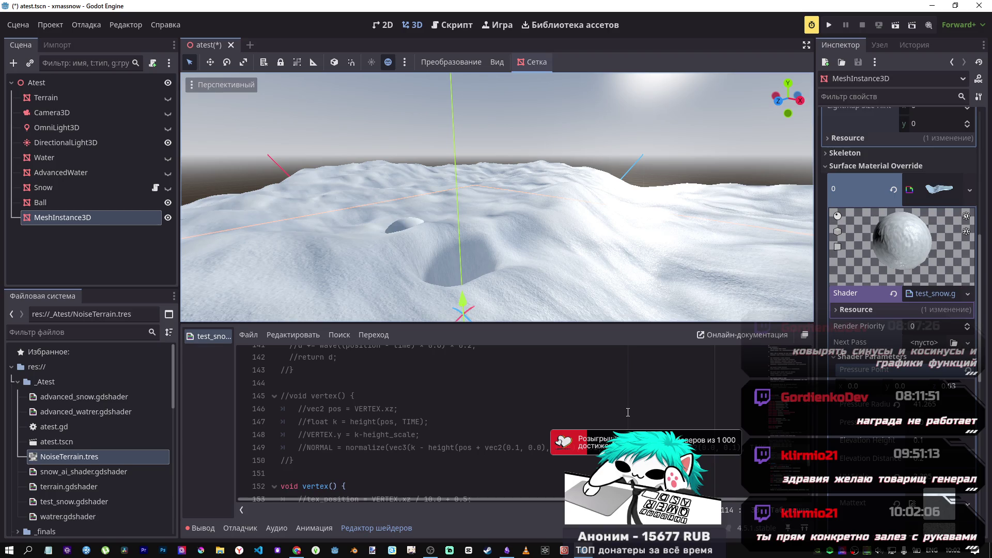
{"action": "key", "text": "f"}
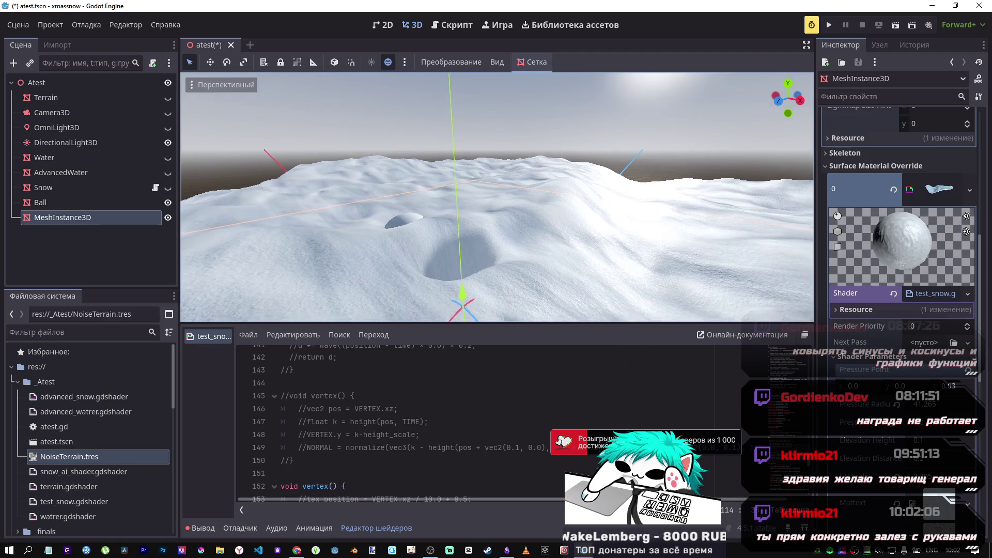
{"action": "left_click_drag", "start_coordinate": [487, 264], "coordinate": [539, 302]}
{"action": "left_click", "coordinate": [912, 408]}
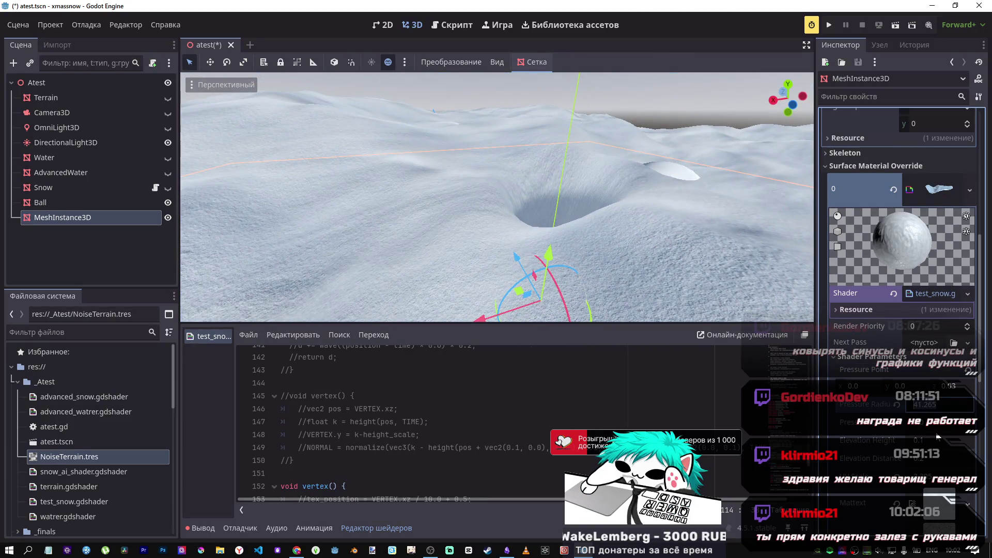
{"action": "type", "text": "100"}
{"action": "key", "text": "Return"}
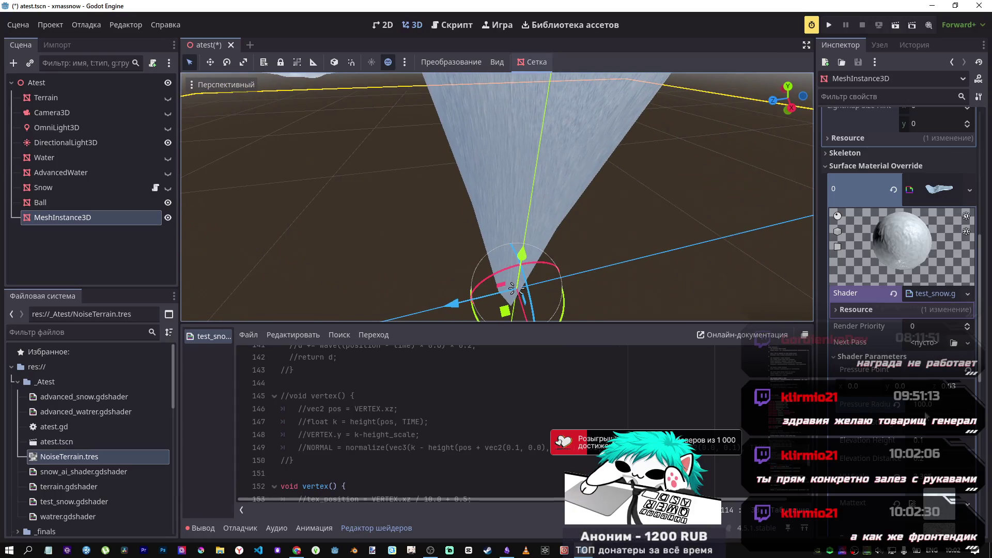
Step: Try Pressure Radius values of 50 and then 100
{"action": "left_click", "coordinate": [938, 405]}
{"action": "type", "text": "50"}
{"action": "key", "text": "Return"}
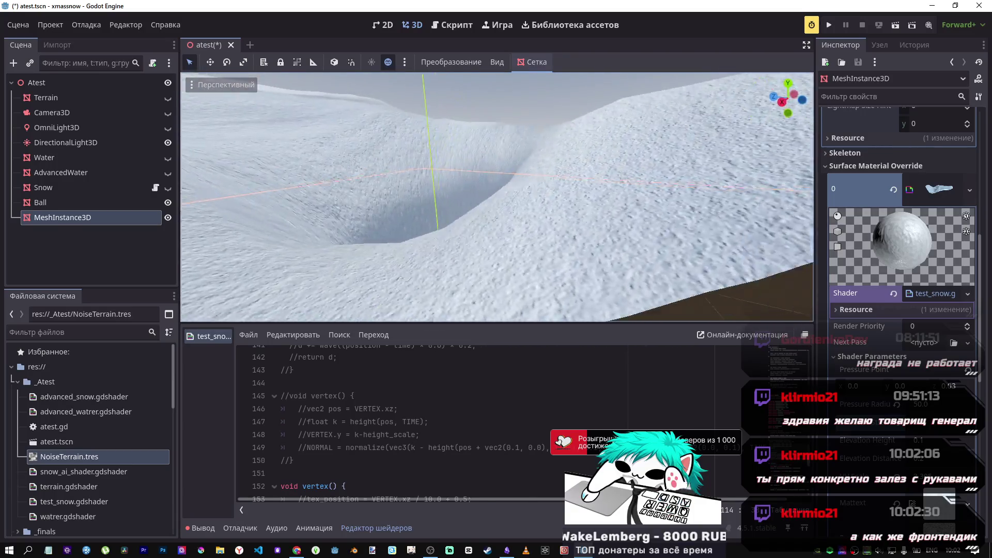
{"action": "left_click", "coordinate": [933, 408]}
{"action": "type", "text": "0"}
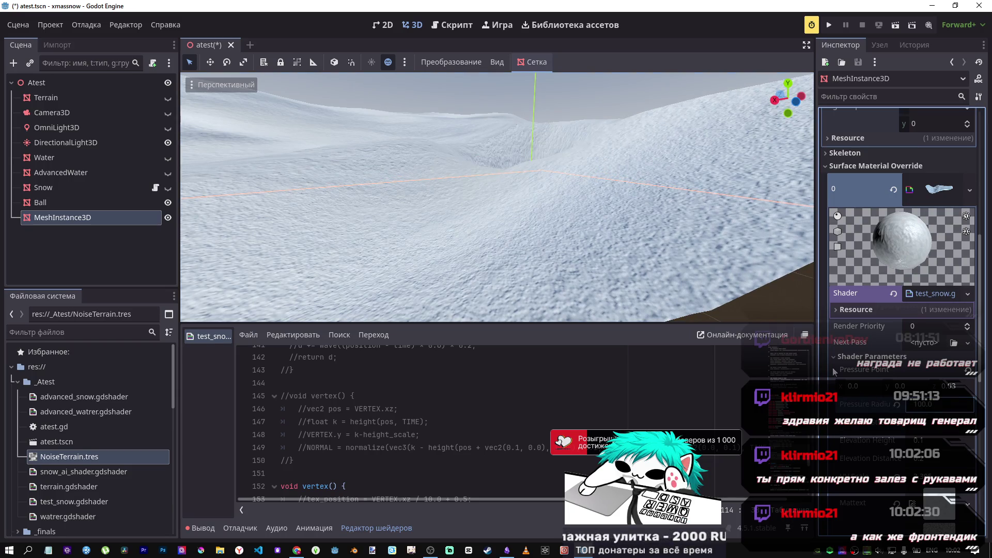
{"action": "key", "text": "Return"}
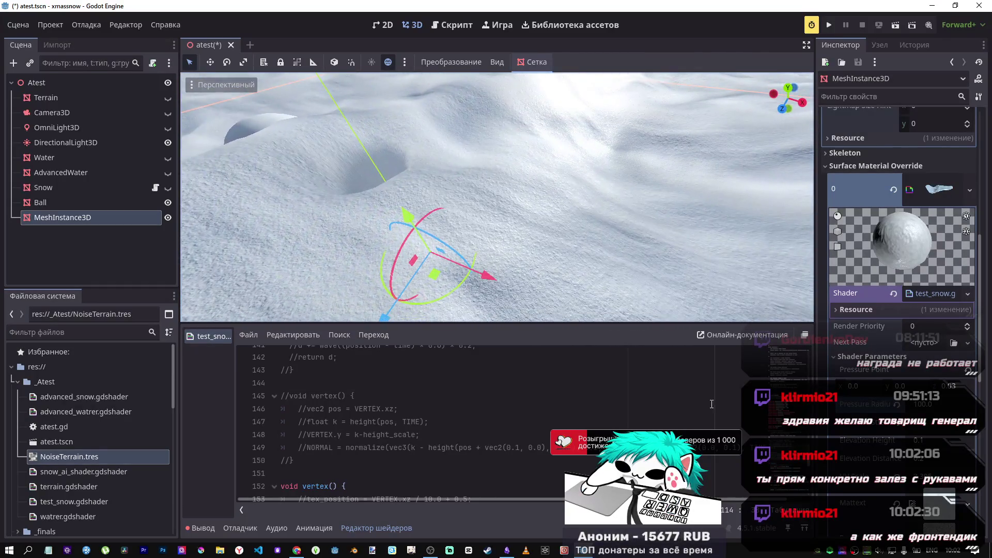
Step: Settle on a Pressure Radius of 20 and switch to the Desmos graph
{"action": "left_click", "coordinate": [944, 404]}
{"action": "key", "text": "Return"}
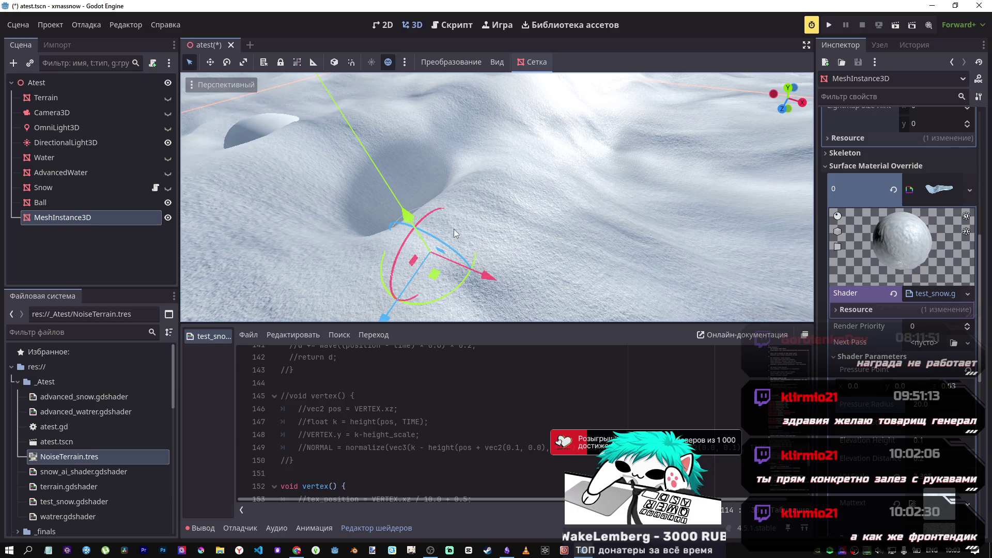
{"action": "left_click", "coordinate": [297, 550]}
Step: Try a 2 coefficient, an x and a fraction at the front of expression 47, reverting each
{"action": "left_click", "coordinate": [72, 356]}
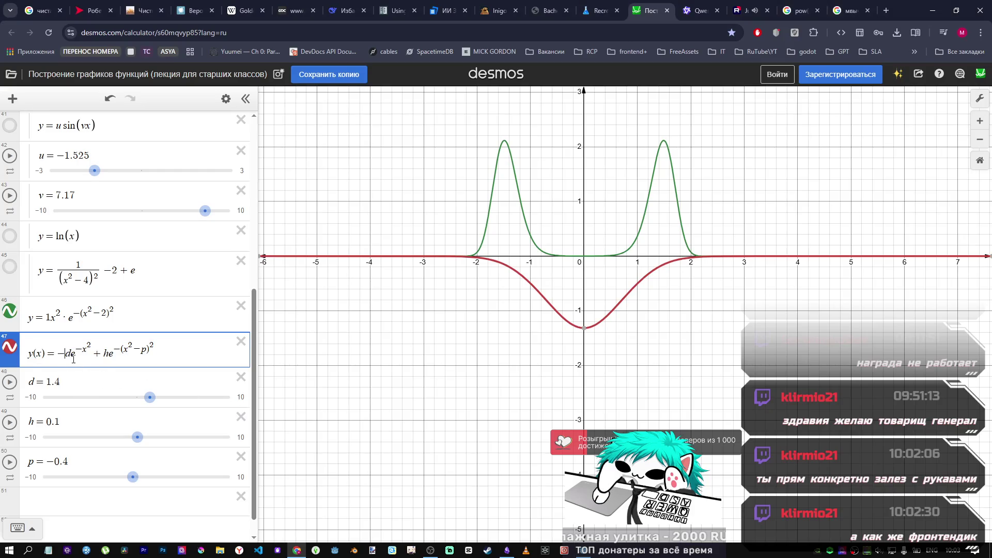
{"action": "type", "text": "2"}
{"action": "key", "text": "BackSpace"}
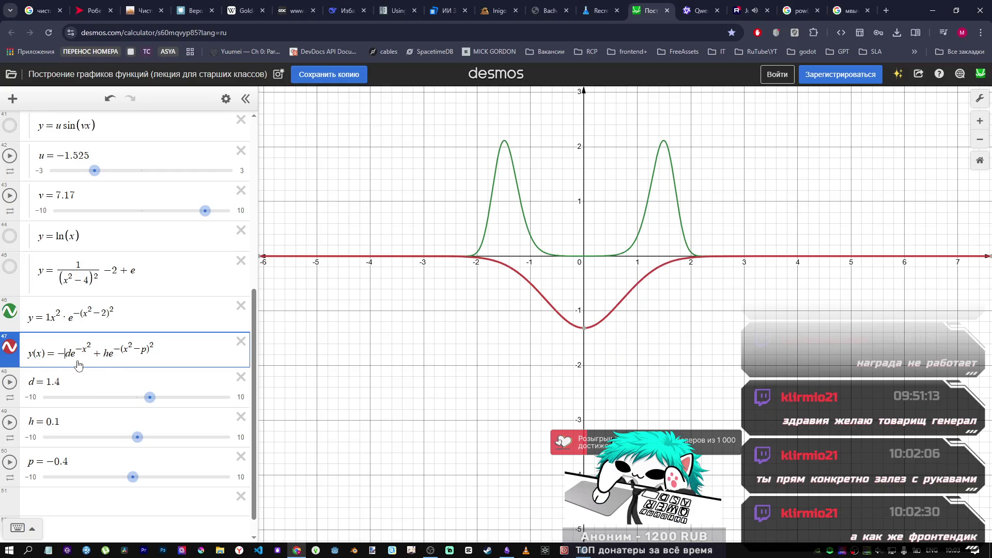
{"action": "left_click", "coordinate": [57, 353]}
{"action": "type", "text": "x"}
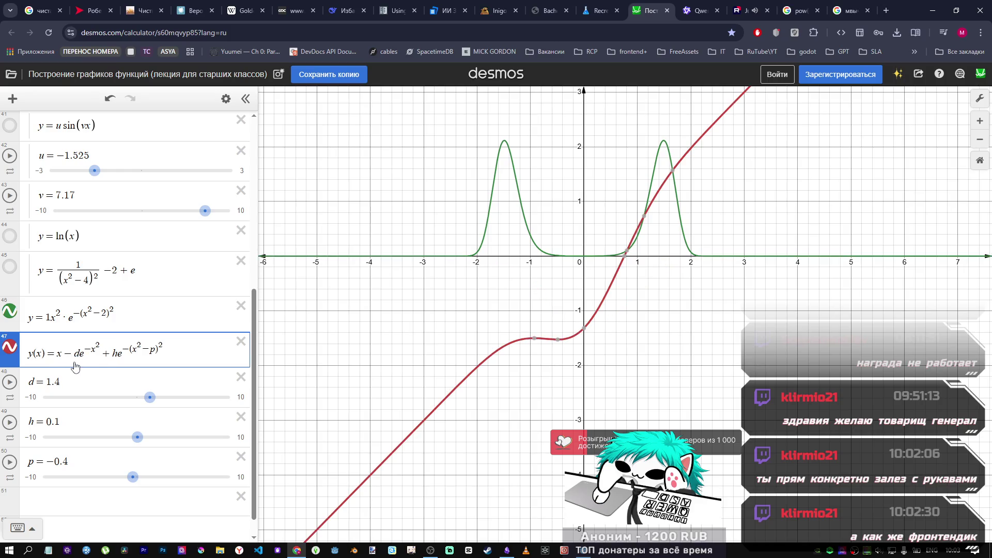
{"action": "key", "text": "BackSpace"}
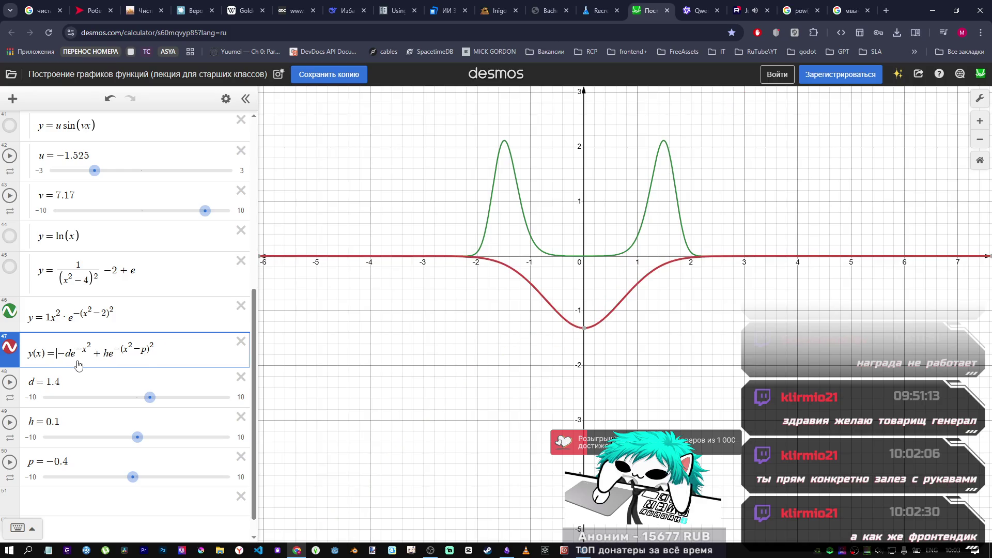
{"action": "type", "text": "1/(x"}
{"action": "key", "text": "BackSpace"}
{"action": "key", "text": "BackSpace"}
{"action": "key", "text": "BackSpace"}
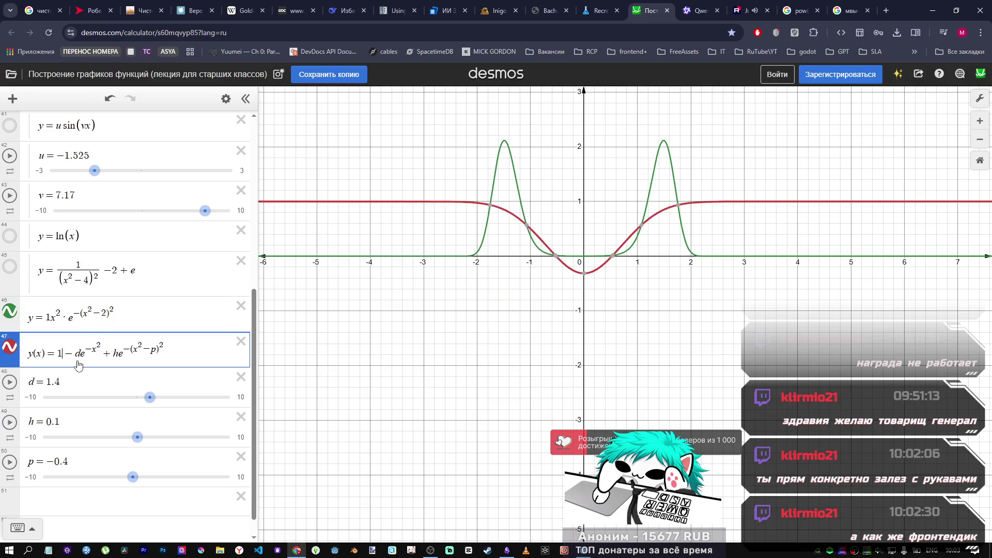
Step: Try inserting x, 4, 2 and 0 into the second term's exponent, undoing each
{"action": "left_click", "coordinate": [109, 355]}
{"action": "type", "text": "x"}
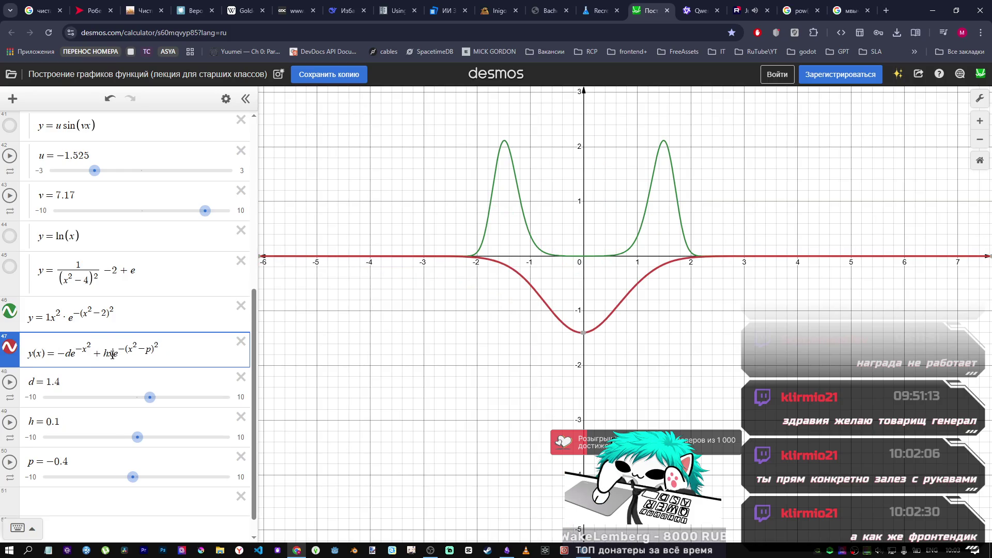
{"action": "key", "text": "BackSpace"}
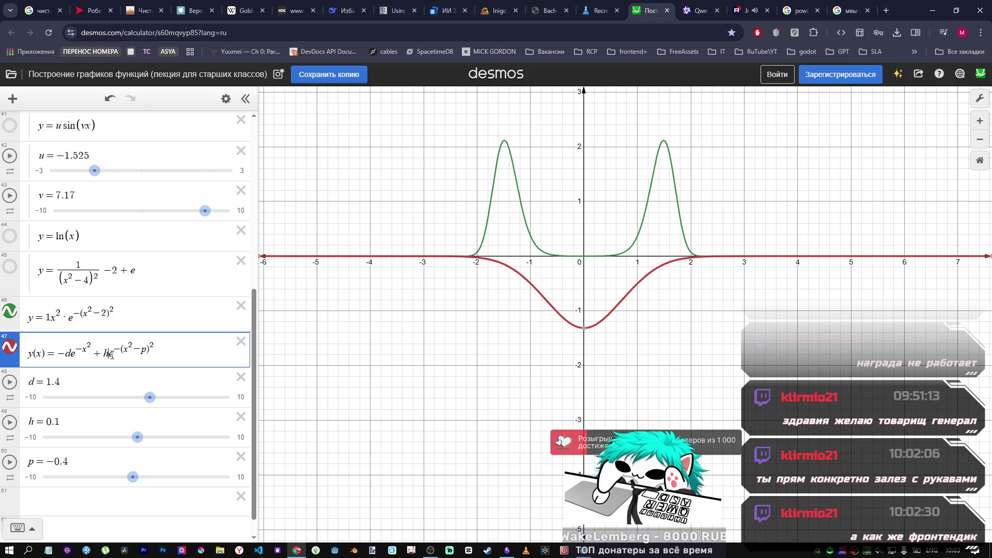
{"action": "type", "text": "4"}
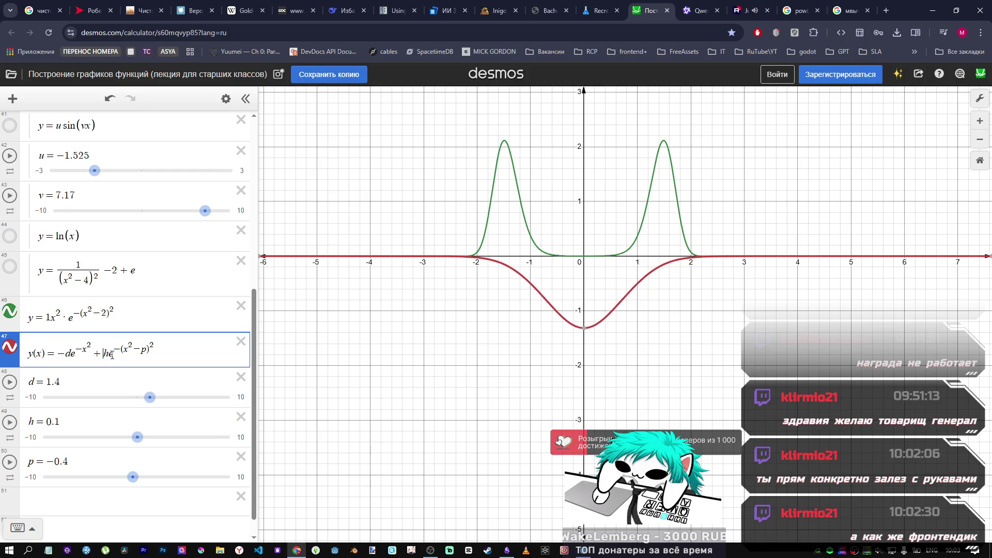
{"action": "key", "text": "BackSpace"}
{"action": "type", "text": "3"}
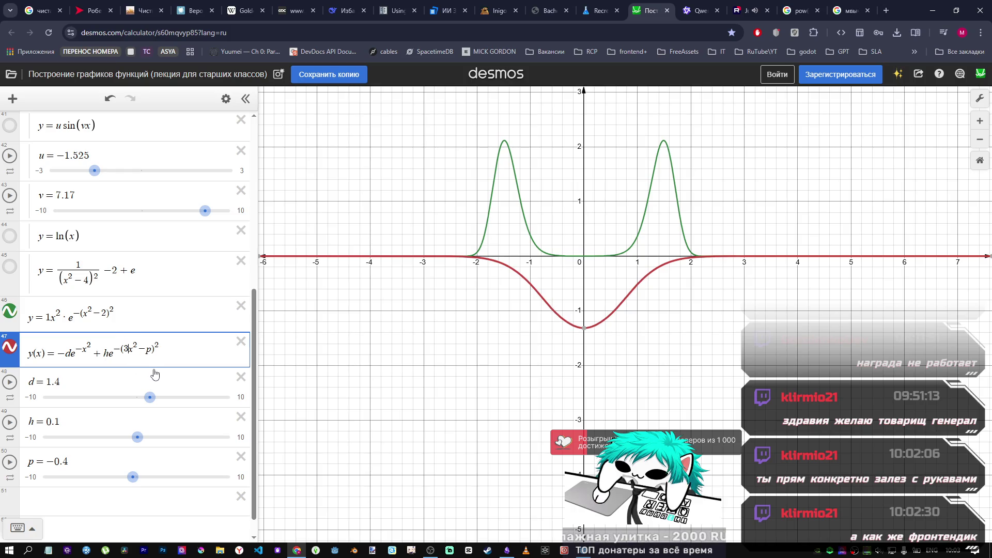
{"action": "type", "text": "2"}
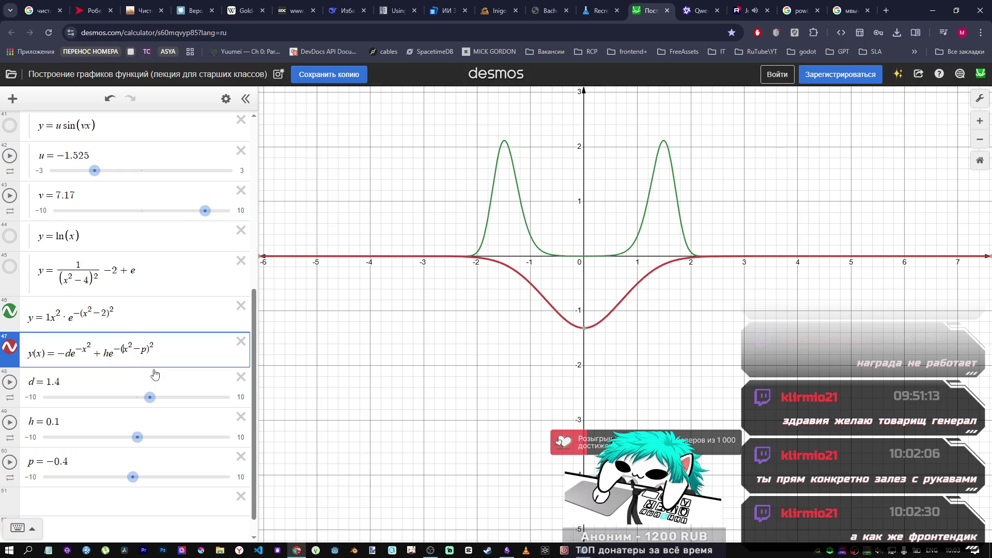
{"action": "key", "text": "BackSpace"}
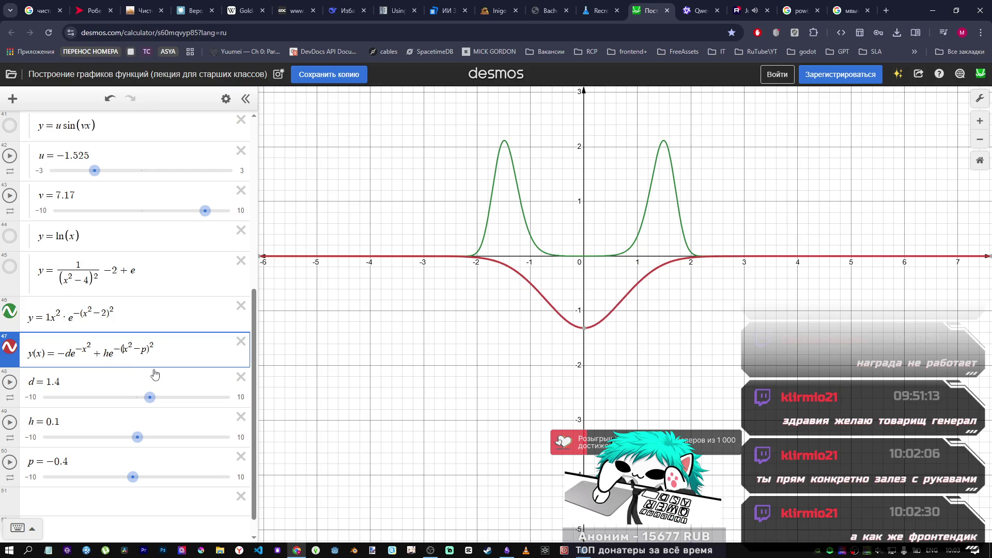
{"action": "type", "text": "10"}
{"action": "key", "text": "BackSpace"}
{"action": "key", "text": "BackSpace"}
Step: Make the second term he^(−(10x²−p)²) and zoom into the curve's minimum
{"action": "type", "text": "20"}
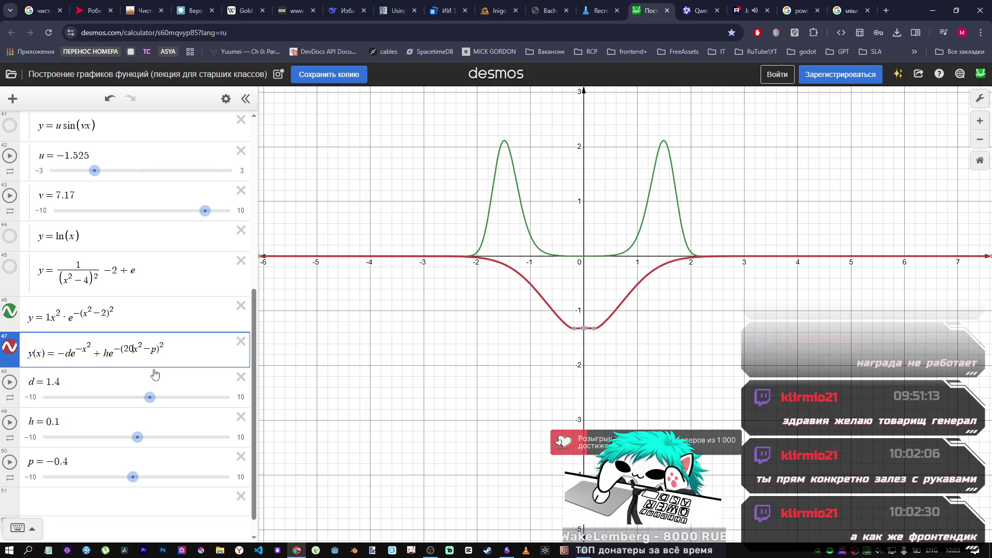
{"action": "scroll", "coordinate": [587, 330], "scroll_direction": "up", "scroll_amount": 5}
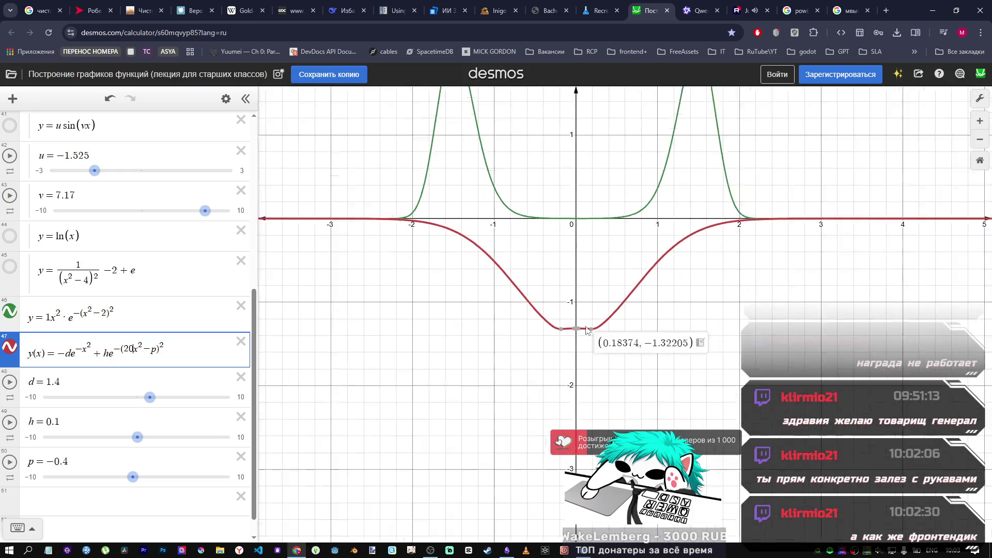
{"action": "scroll", "coordinate": [584, 335], "scroll_direction": "up", "scroll_amount": 4}
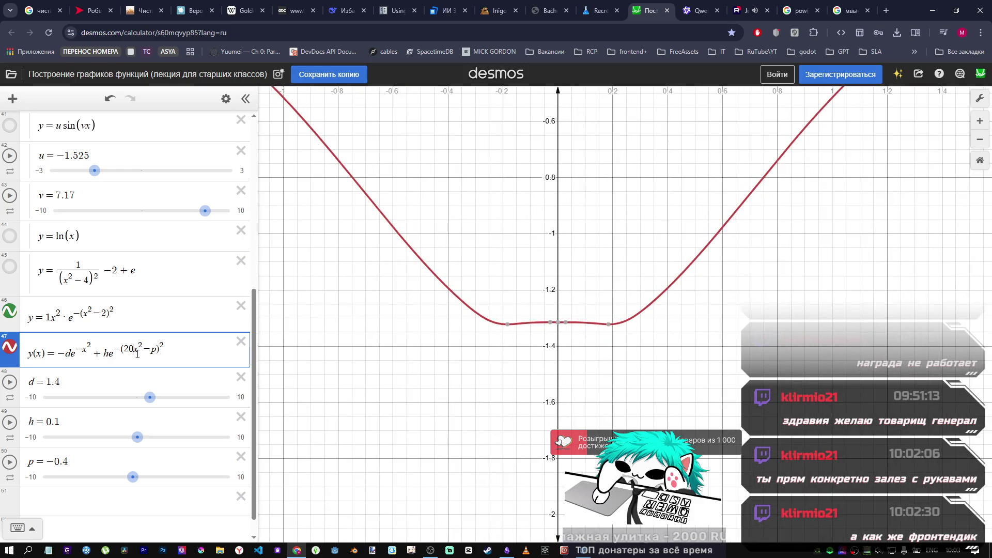
{"action": "type", "text": "1"}
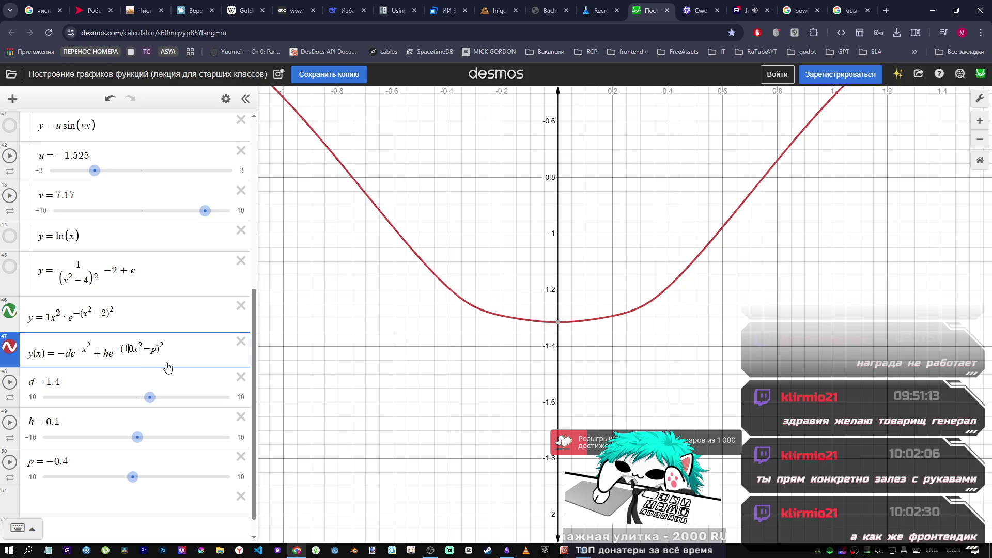
{"action": "key", "text": "alt+Tab"}
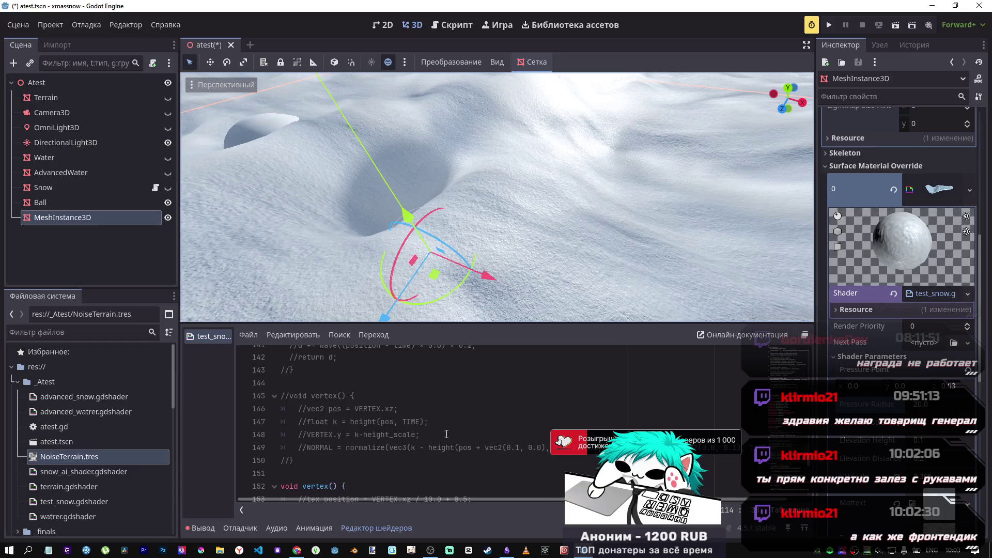
Step: Compare the shader's exp term with the Desmos formula, switching back and forth
{"action": "scroll", "coordinate": [253, 421], "scroll_direction": "down", "scroll_amount": 6}
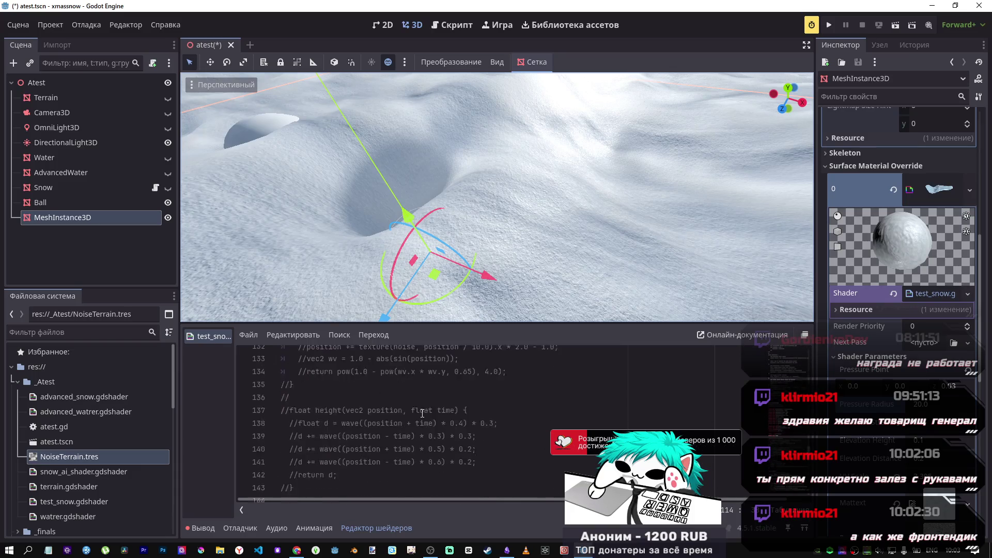
{"action": "scroll", "coordinate": [422, 409], "scroll_direction": "down", "scroll_amount": 2}
{"action": "scroll", "coordinate": [431, 413], "scroll_direction": "up", "scroll_amount": 3}
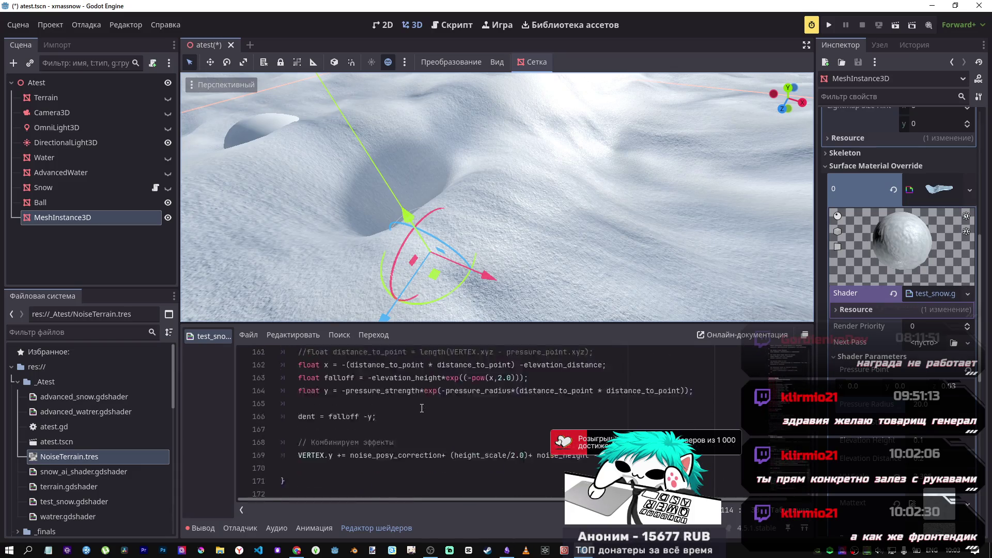
{"action": "key", "text": "alt+Tab"}
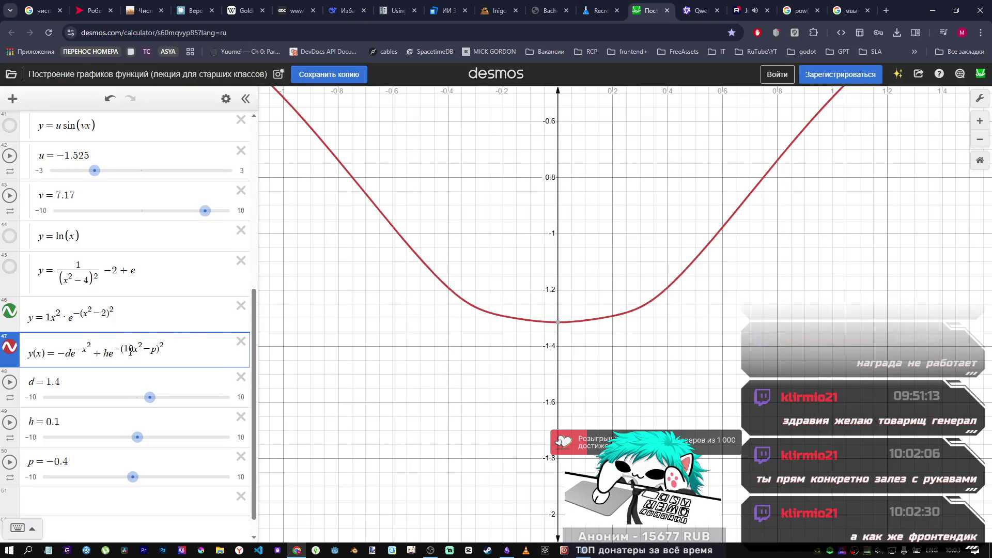
{"action": "key", "text": "alt+Tab"}
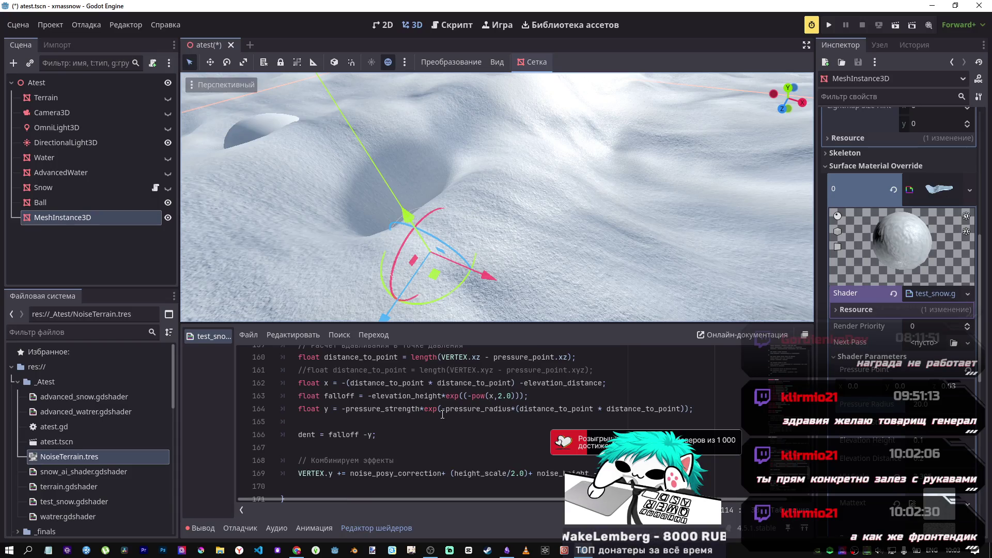
{"action": "left_click", "coordinate": [442, 410]}
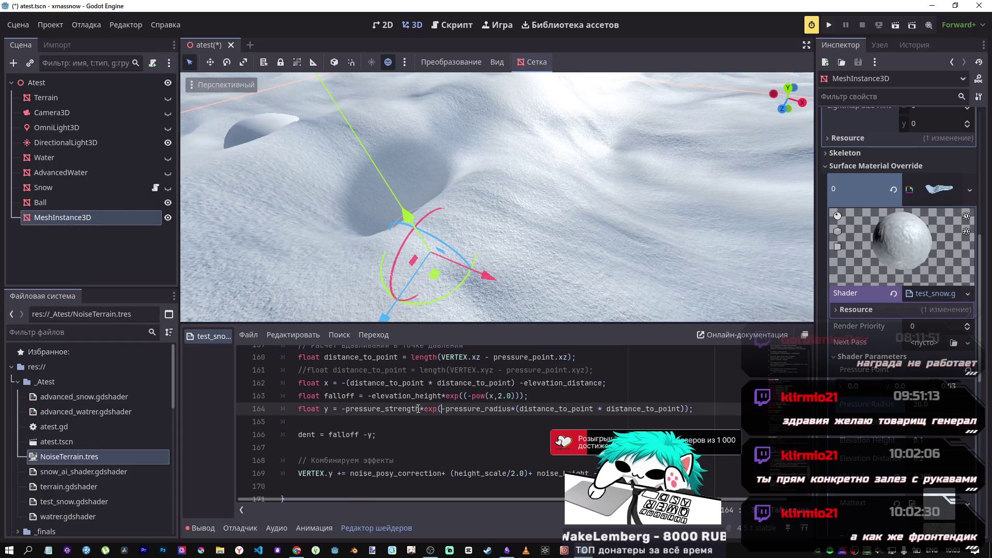
{"action": "key", "text": "alt+Tab"}
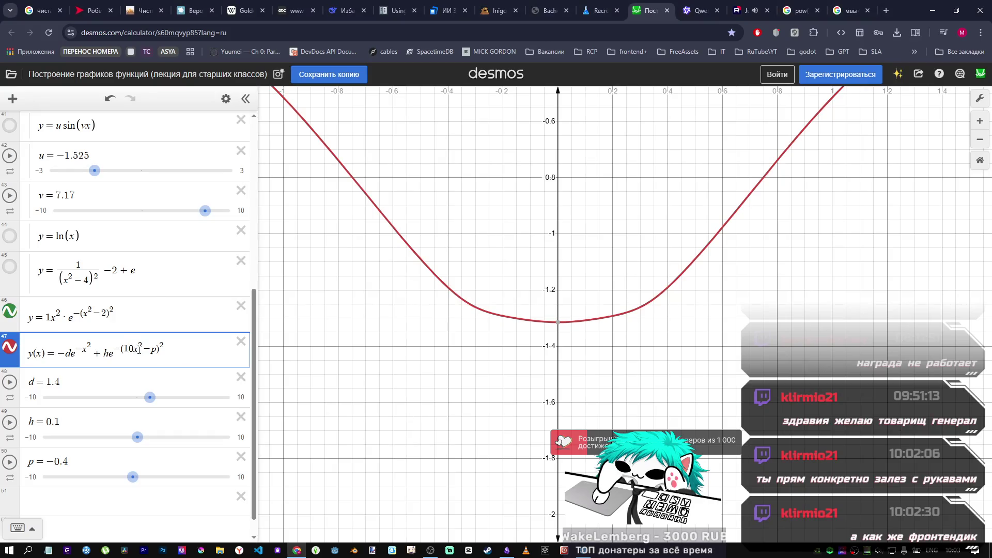
{"action": "key", "text": "alt+Tab"}
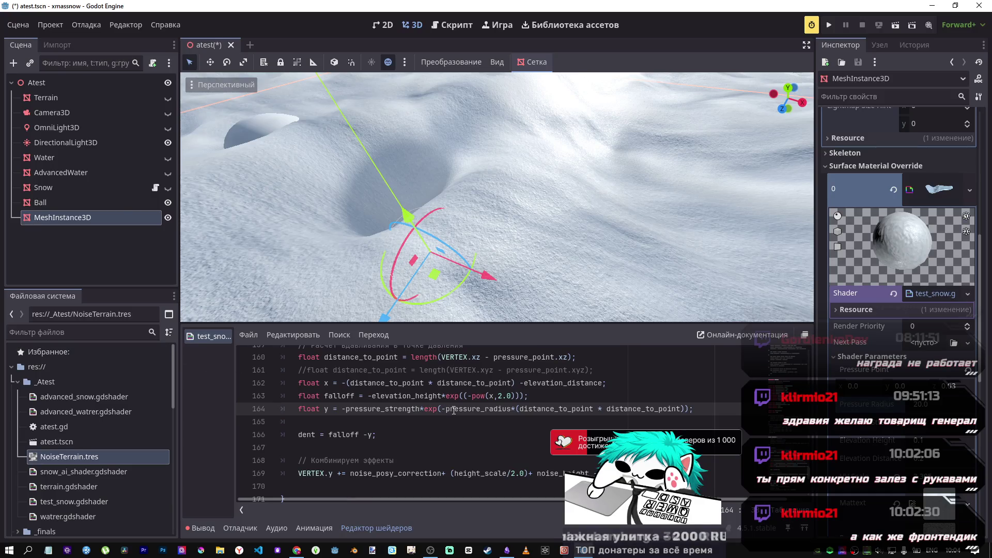
{"action": "key", "text": "alt+Tab"}
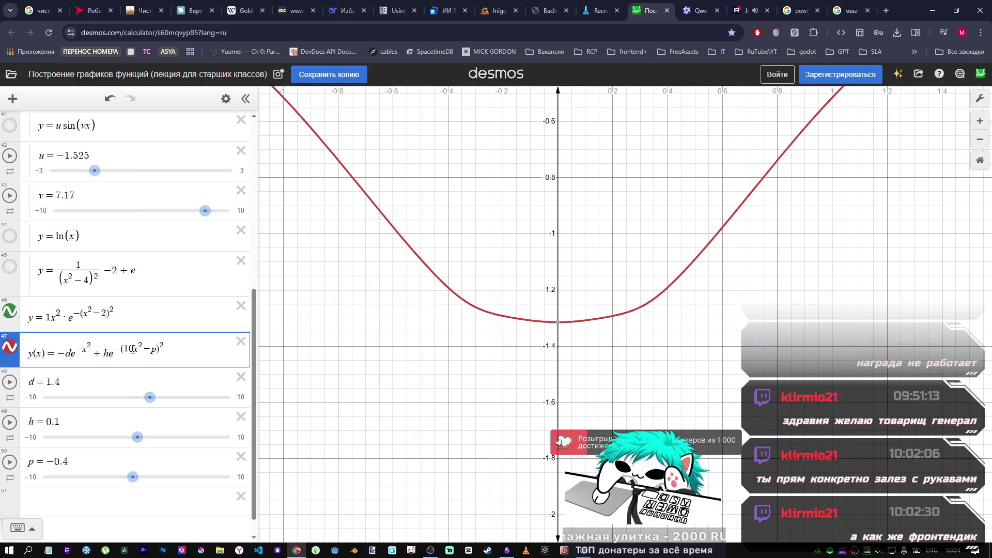
{"action": "key", "text": "alt+Tab"}
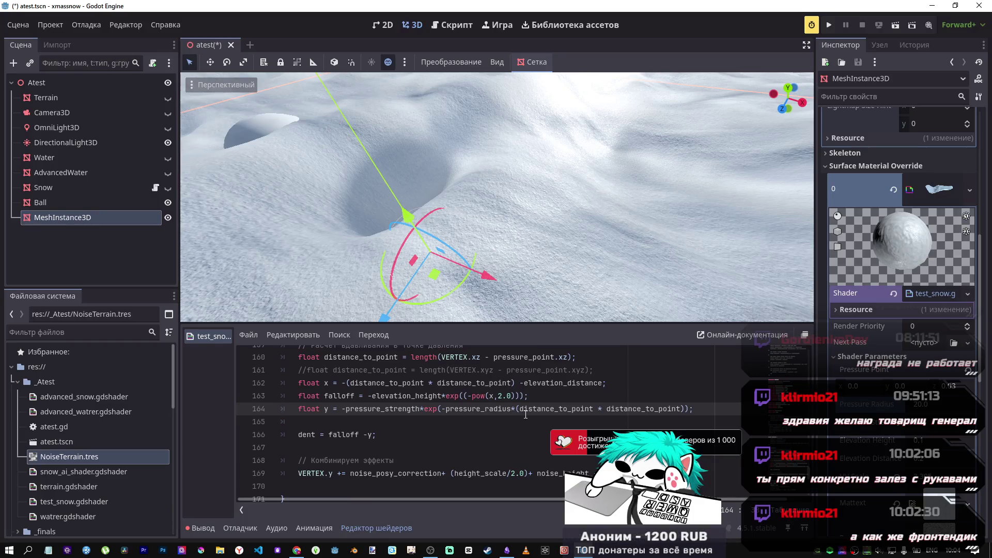
{"action": "key", "text": "alt+Tab"}
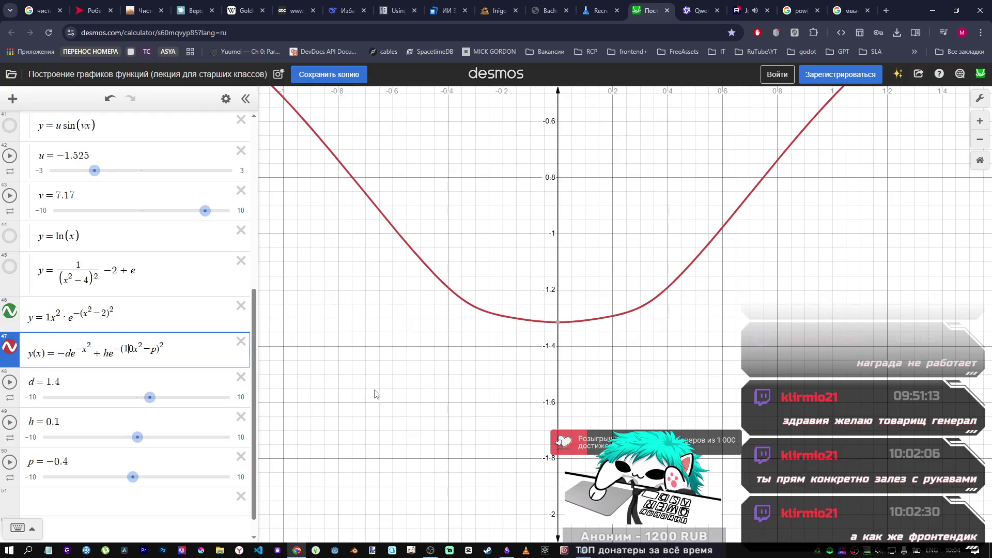
{"action": "key", "text": "alt+Tab"}
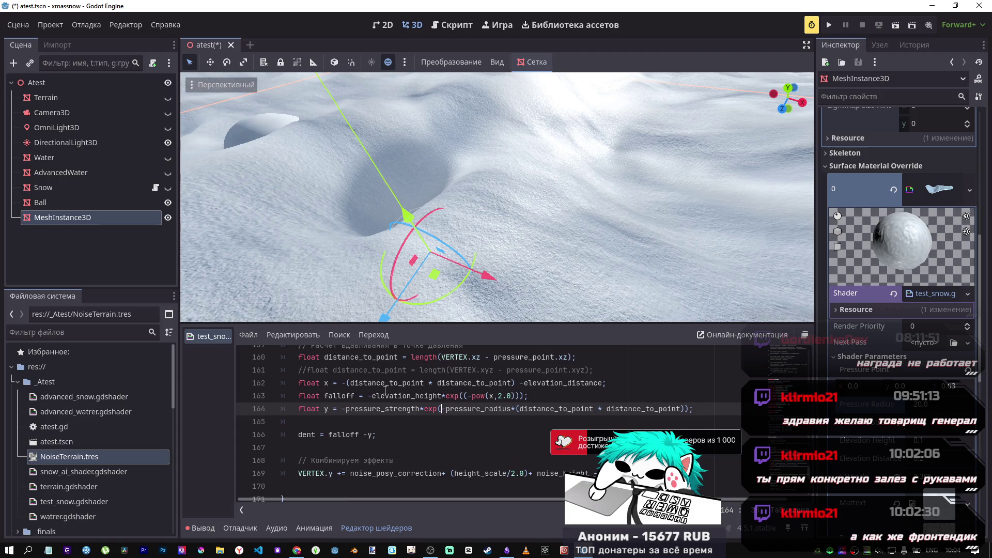
{"action": "key", "text": "alt+Tab"}
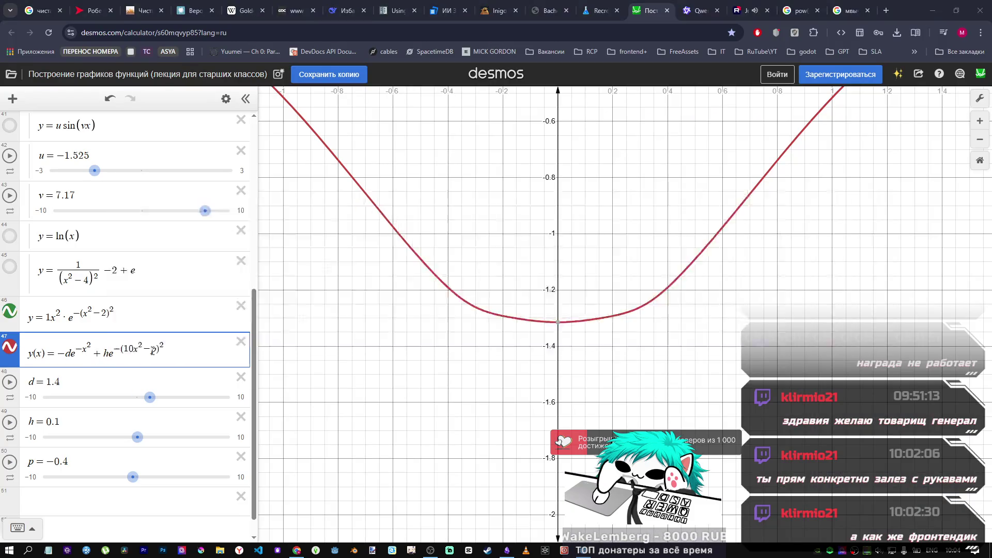
{"action": "key", "text": "alt+Tab"}
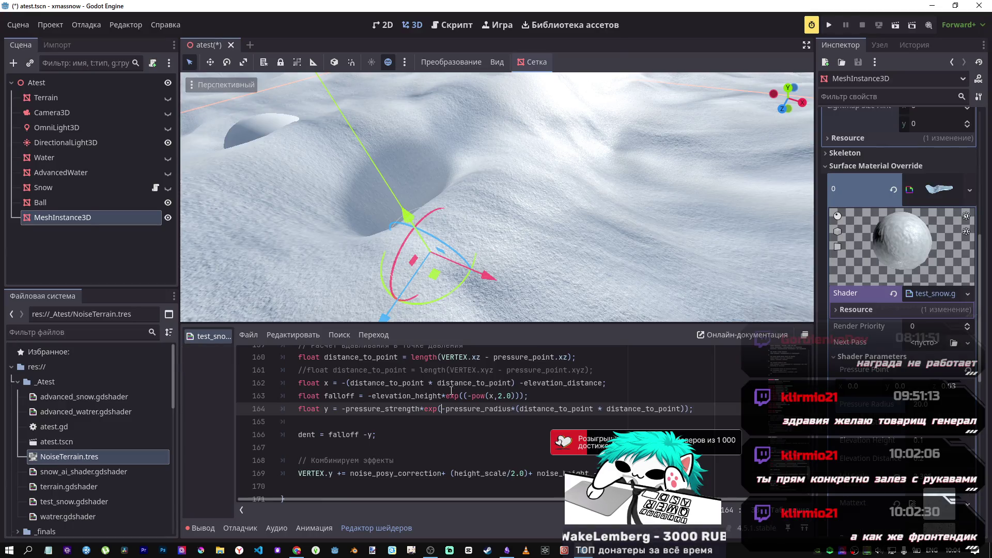
{"action": "key", "text": "alt+Tab"}
{"action": "key", "text": "alt+Tab"}
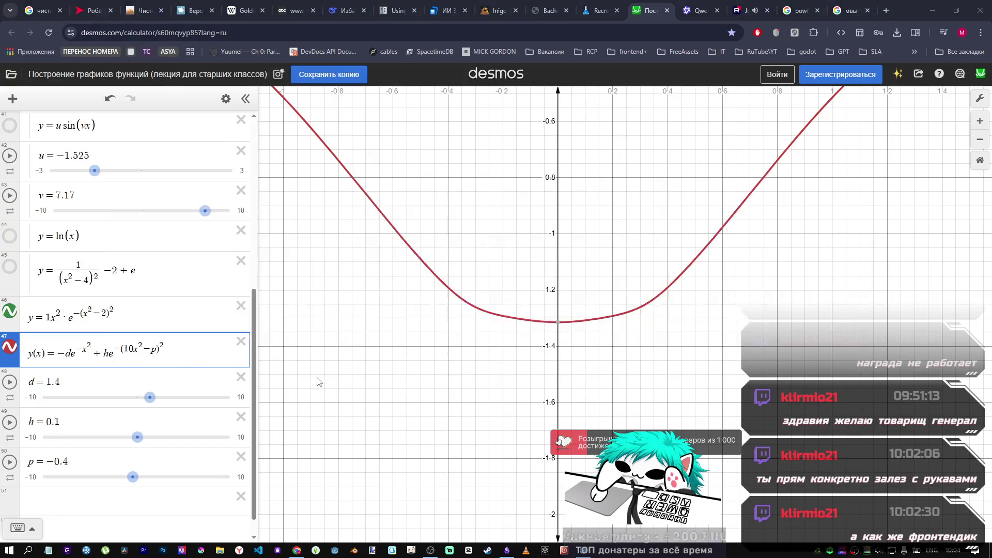
Step: Multiply line 162's squared distance by -10.0 and orbit to view the crater under the ball
{"action": "left_click", "coordinate": [346, 383]}
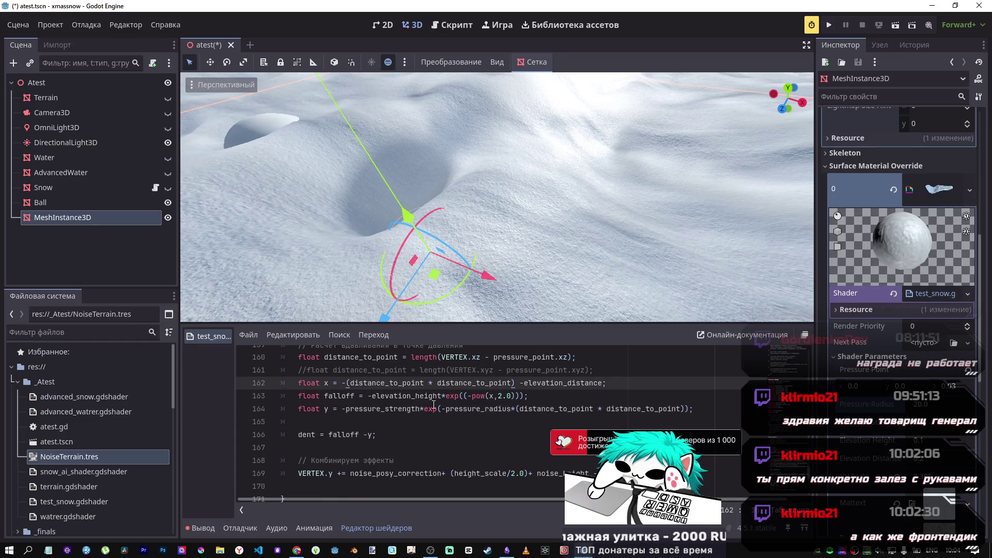
{"action": "type", "text": "18"}
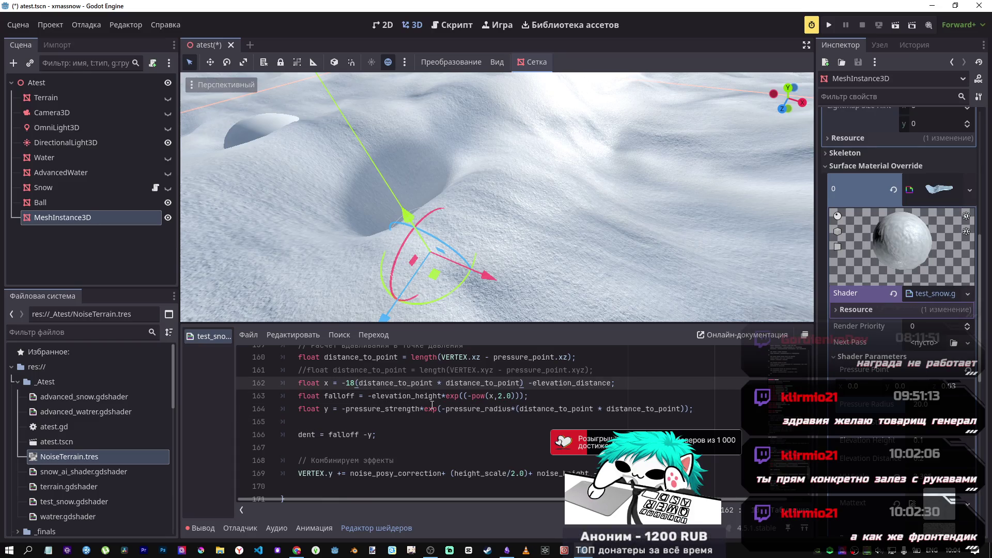
{"action": "key", "text": "BackSpace"}
{"action": "type", "text": "0*"}
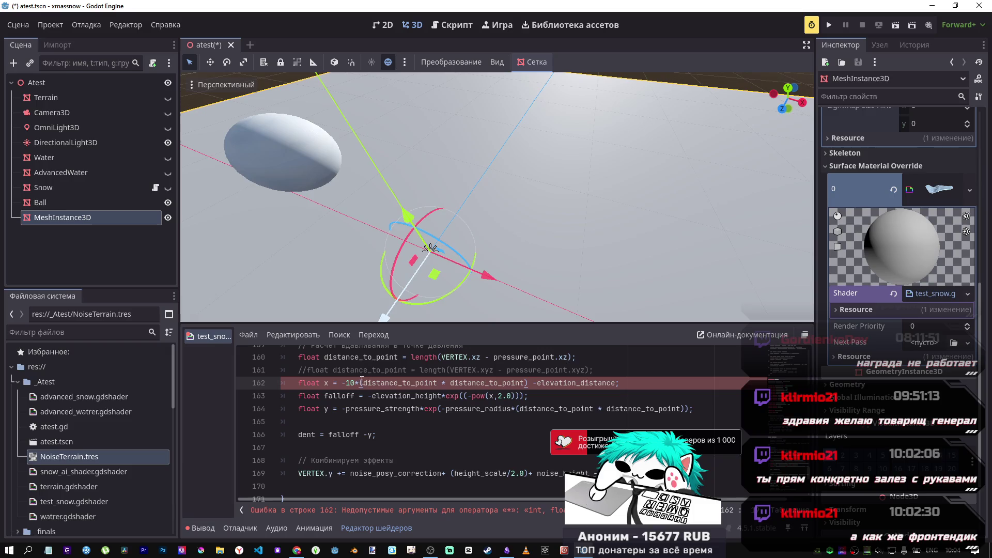
{"action": "type", "text": ".0"}
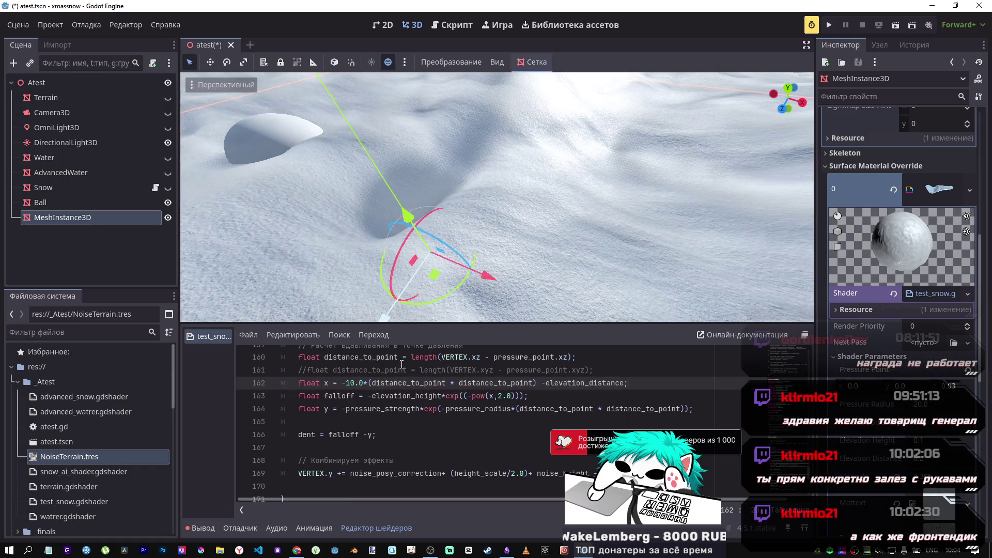
{"action": "mouse_move", "coordinate": [465, 207]}
{"action": "left_mouse_down"}
{"action": "mouse_move", "coordinate": [506, 196]}
{"action": "mouse_move", "coordinate": [576, 261]}
{"action": "left_mouse_up"}
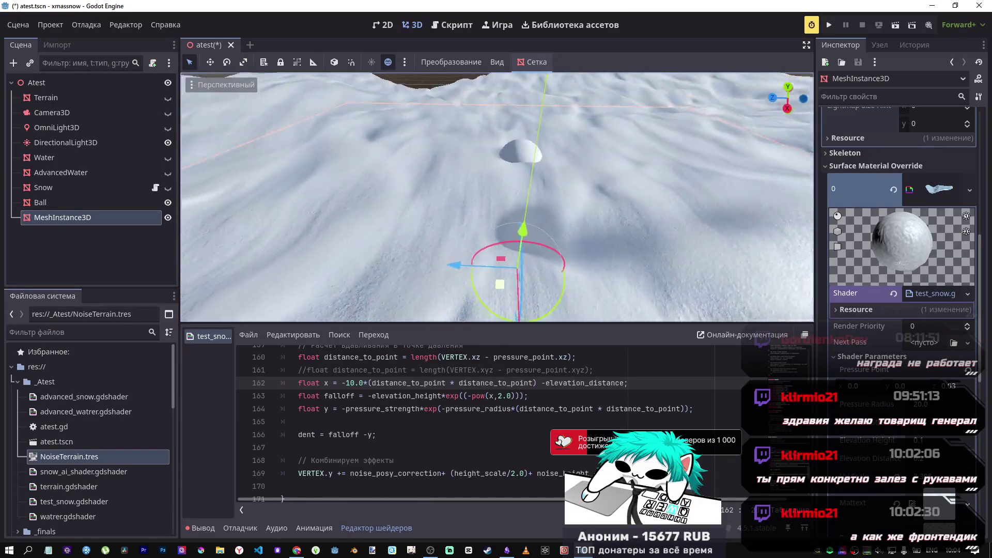
{"action": "key", "text": "alt+Tab"}
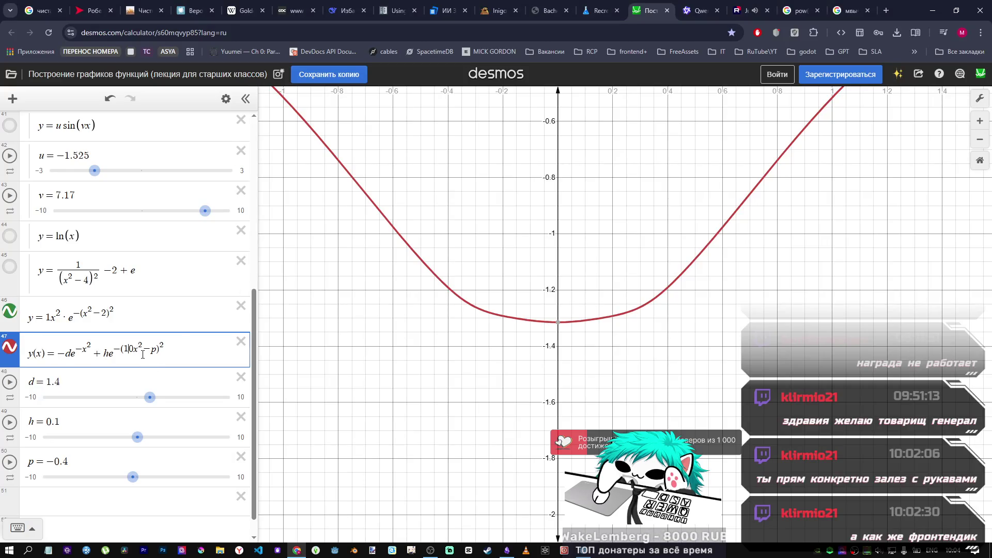
Step: Hide the green curve of expression 46 and retype the exponent's minus sign in expression 47
{"action": "scroll", "coordinate": [500, 291], "scroll_direction": "down", "scroll_amount": 5}
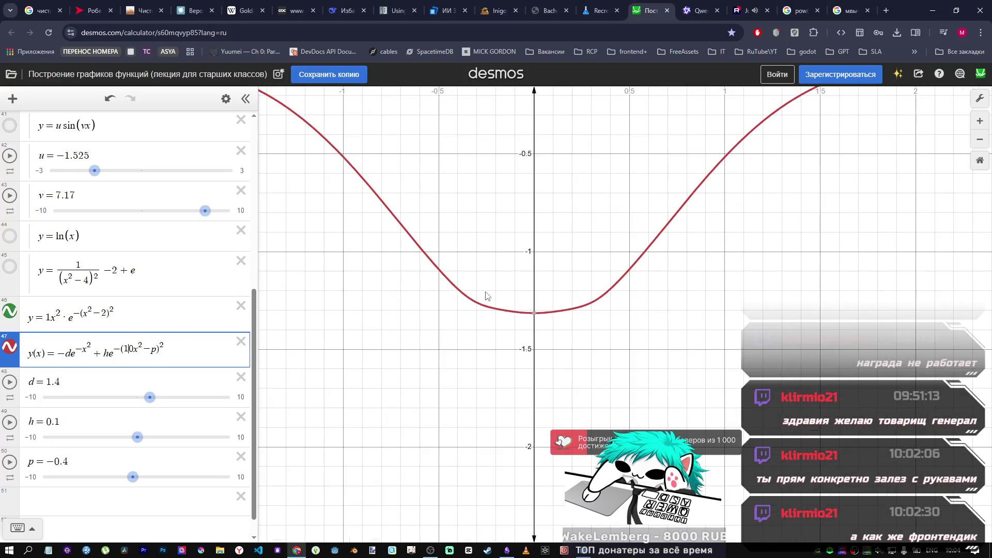
{"action": "scroll", "coordinate": [485, 291], "scroll_direction": "down", "scroll_amount": 5}
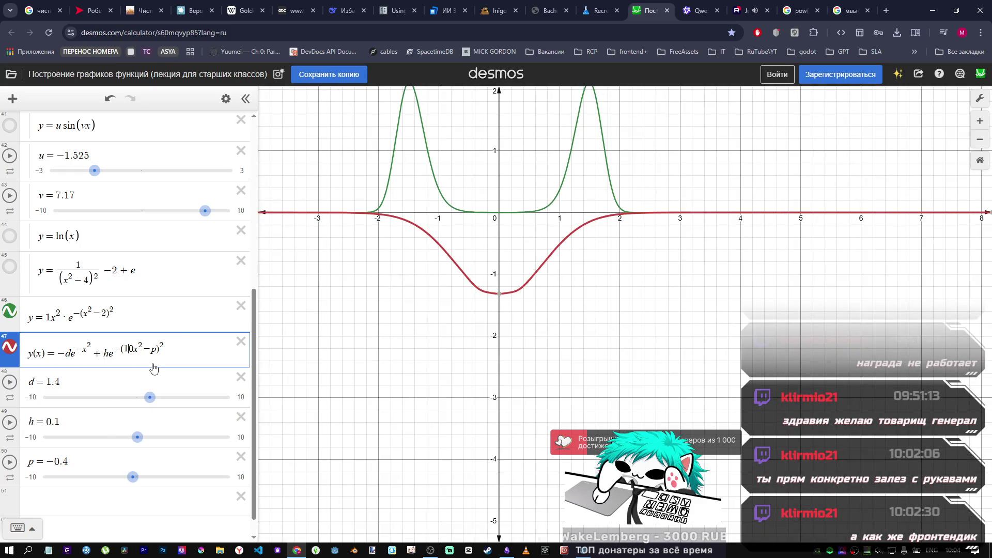
{"action": "left_click", "coordinate": [15, 313]}
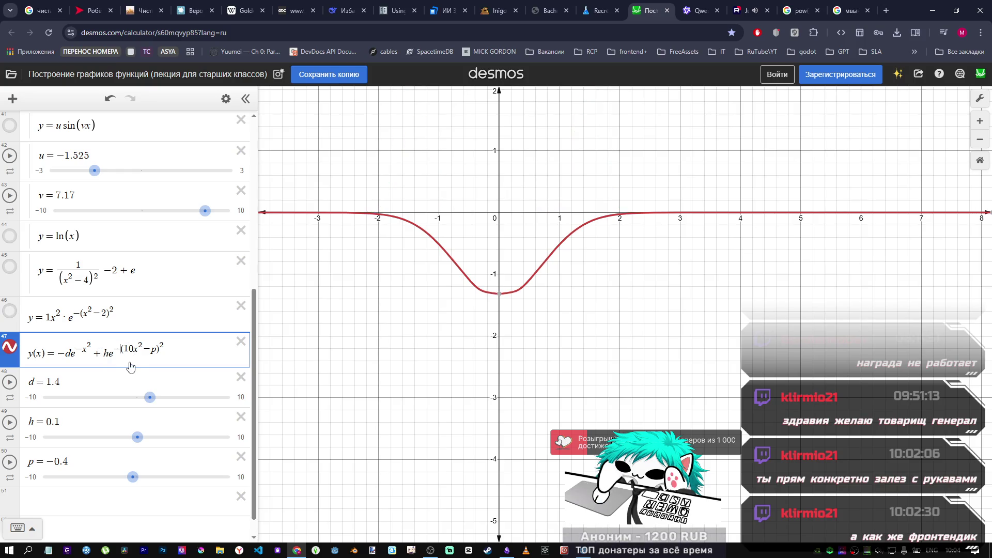
{"action": "key", "text": "BackSpace"}
{"action": "type", "text": "-"}
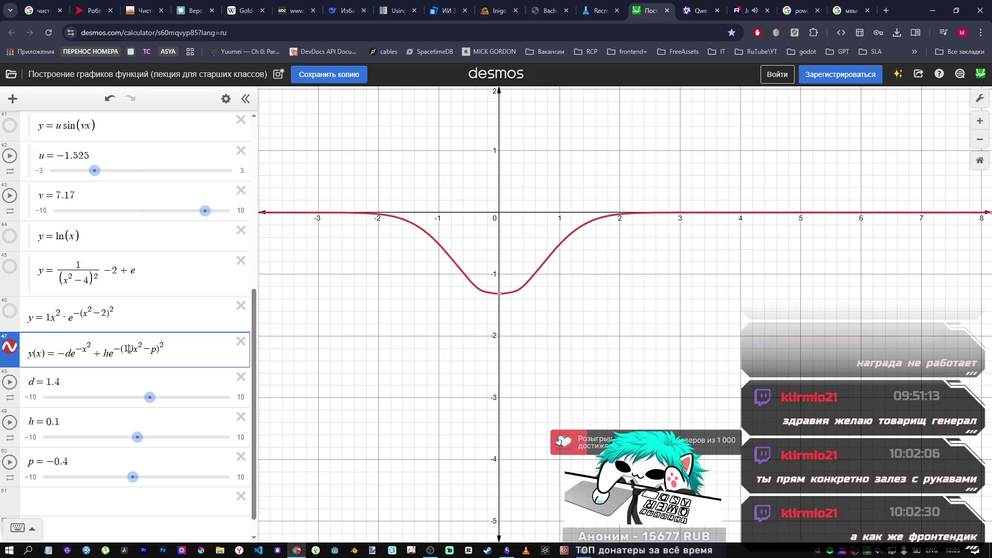
Step: Tune the sliders to d = 1, h = 1.5, p = 7.5 for two spikes, then return to Godot
{"action": "mouse_move", "coordinate": [151, 397]}
{"action": "left_mouse_down"}
{"action": "mouse_move", "coordinate": [161, 398]}
{"action": "mouse_move", "coordinate": [149, 398]}
{"action": "left_mouse_up"}
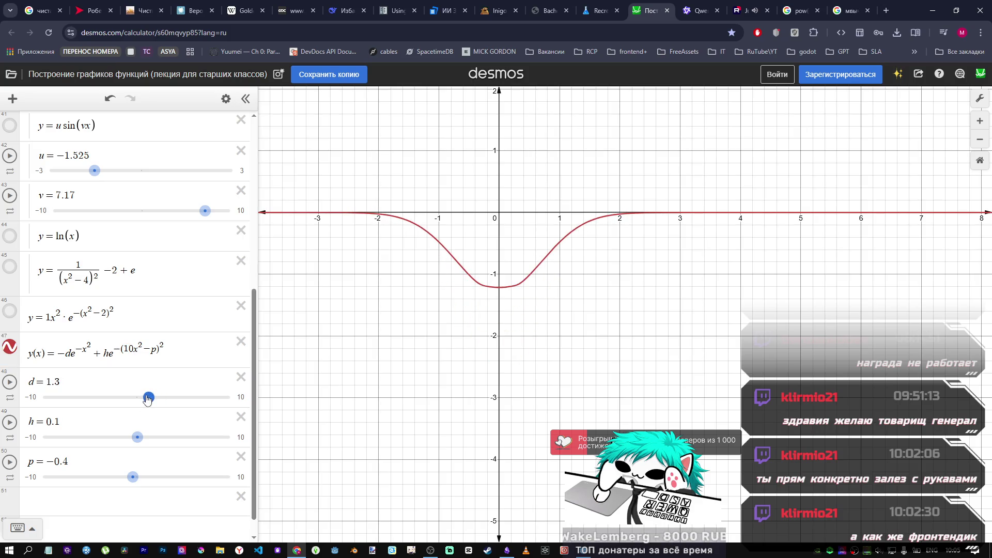
{"action": "mouse_move", "coordinate": [137, 437]}
{"action": "left_mouse_down"}
{"action": "mouse_move", "coordinate": [150, 436]}
{"action": "mouse_move", "coordinate": [121, 426]}
{"action": "left_mouse_up"}
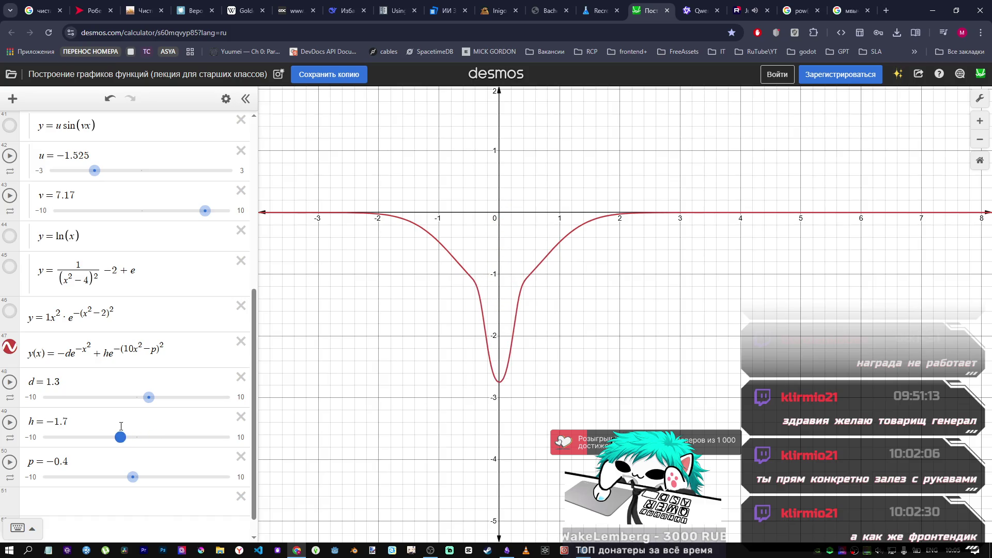
{"action": "mouse_move", "coordinate": [145, 477]}
{"action": "left_mouse_down"}
{"action": "mouse_move", "coordinate": [118, 475]}
{"action": "mouse_move", "coordinate": [217, 462]}
{"action": "left_mouse_up"}
{"action": "left_click_drag", "start_coordinate": [122, 437], "coordinate": [150, 438]}
{"action": "mouse_move", "coordinate": [149, 397]}
{"action": "left_mouse_down"}
{"action": "mouse_move", "coordinate": [132, 399]}
{"action": "mouse_move", "coordinate": [145, 410]}
{"action": "mouse_move", "coordinate": [127, 402]}
{"action": "mouse_move", "coordinate": [147, 401]}
{"action": "left_mouse_up"}
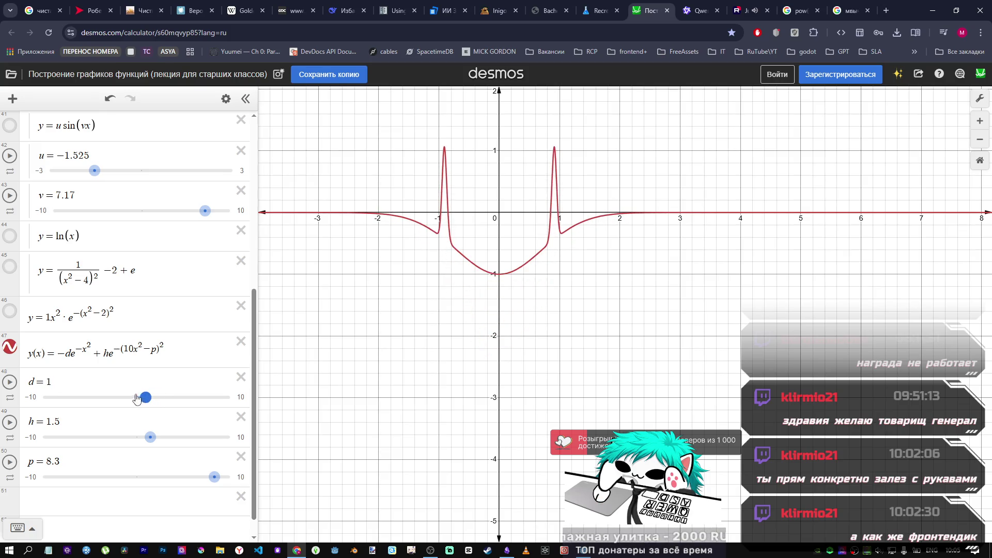
{"action": "left_click_drag", "start_coordinate": [149, 407], "coordinate": [149, 410]}
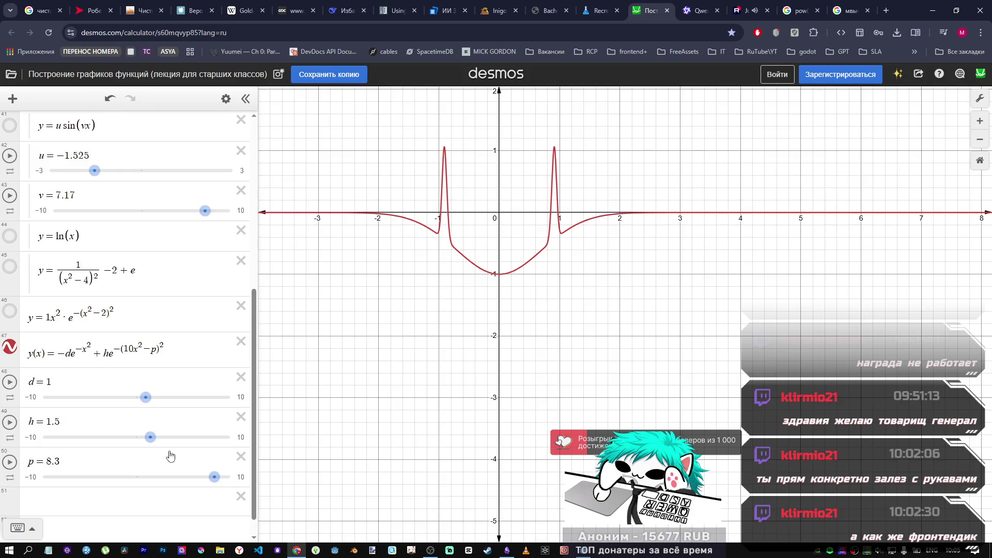
{"action": "mouse_move", "coordinate": [211, 483]}
{"action": "left_mouse_down"}
{"action": "mouse_move", "coordinate": [128, 481]}
{"action": "mouse_move", "coordinate": [154, 466]}
{"action": "mouse_move", "coordinate": [243, 462]}
{"action": "mouse_move", "coordinate": [88, 463]}
{"action": "mouse_move", "coordinate": [219, 472]}
{"action": "mouse_move", "coordinate": [204, 475]}
{"action": "left_mouse_up"}
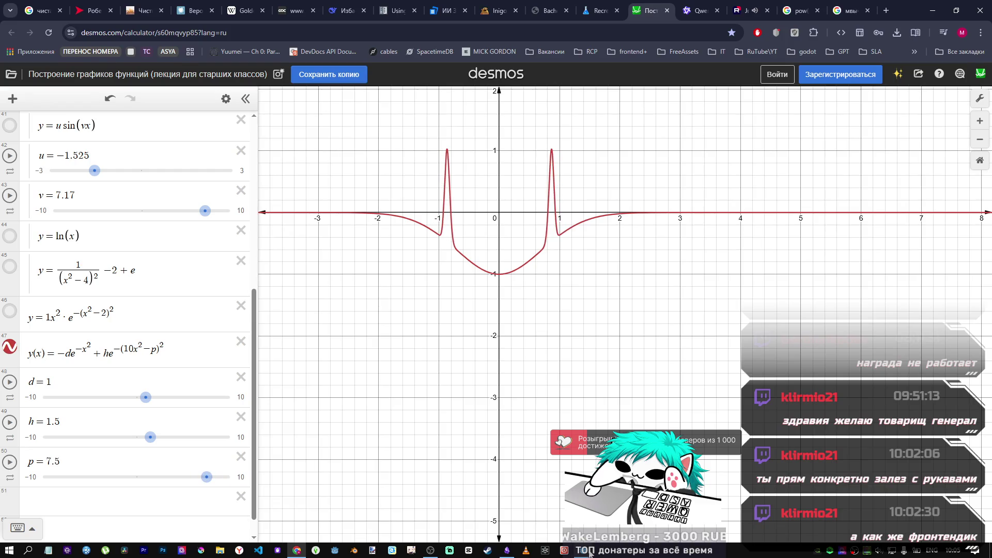
{"action": "left_click", "coordinate": [589, 553]}
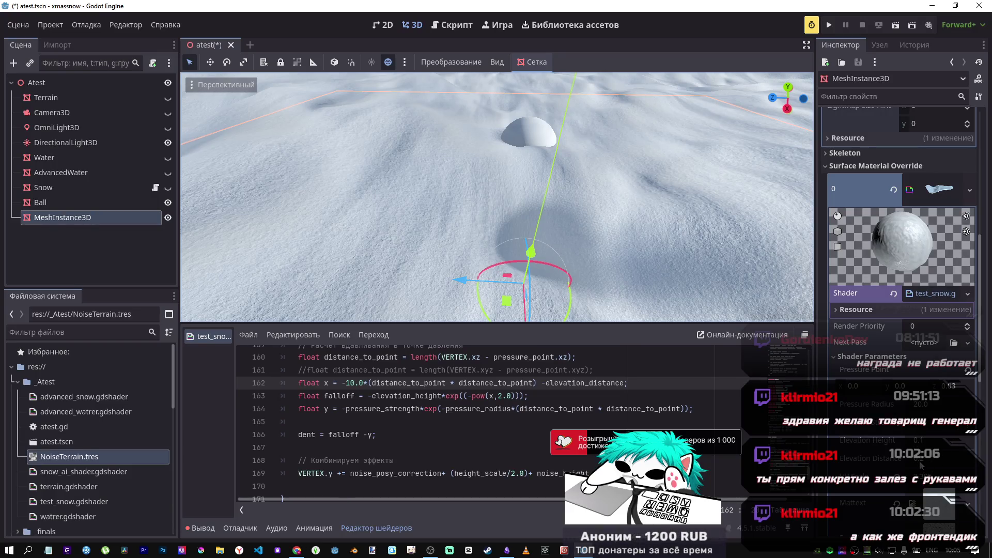
Step: Increase Elevation Distance to enlarge the dent and compare line 162 against the Desmos formula
{"action": "left_click_drag", "start_coordinate": [919, 462], "coordinate": [945, 462]}
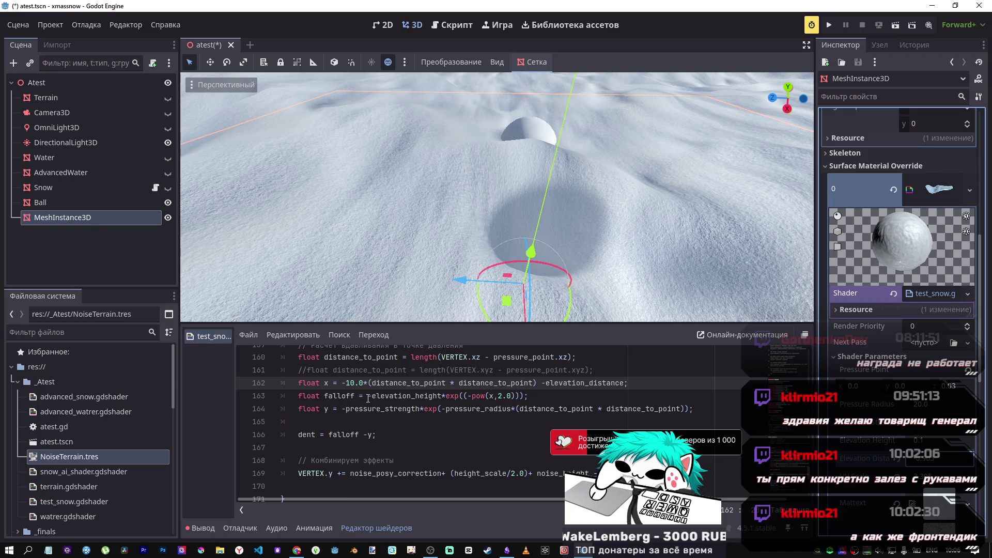
{"action": "key", "text": "alt+Tab"}
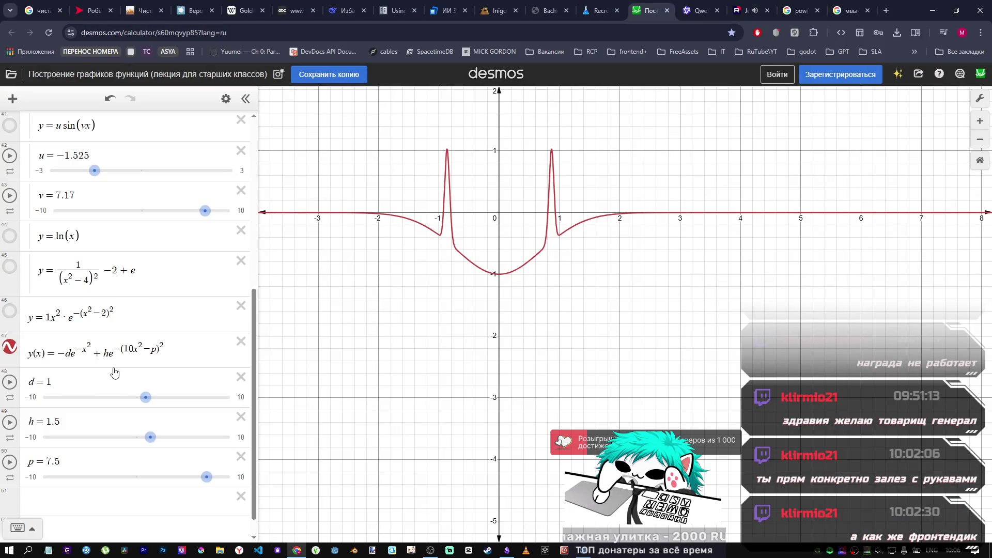
{"action": "key", "text": "alt+Tab"}
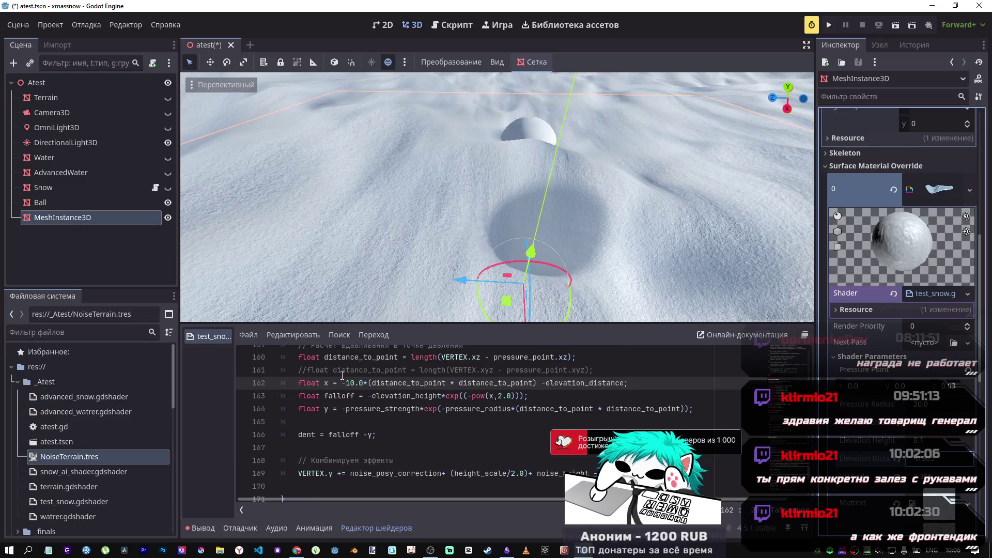
{"action": "key", "text": "alt+Tab"}
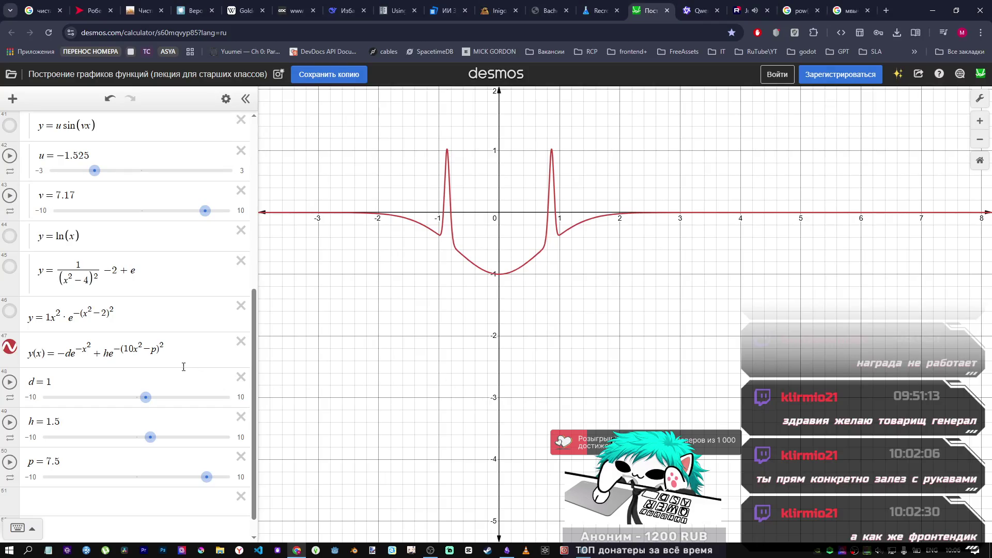
{"action": "key", "text": "alt+Tab"}
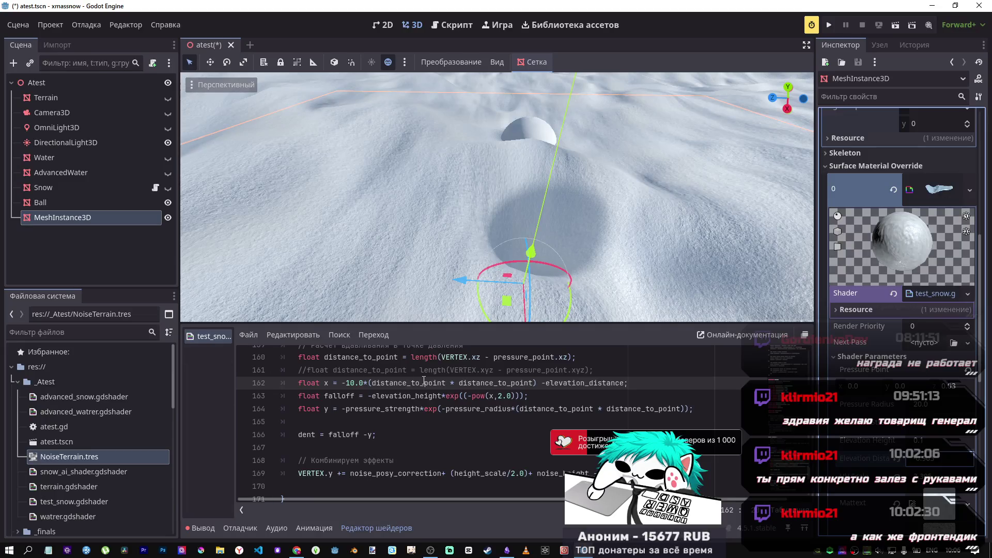
{"action": "key", "text": "alt+Tab"}
{"action": "key", "text": "alt+Tab"}
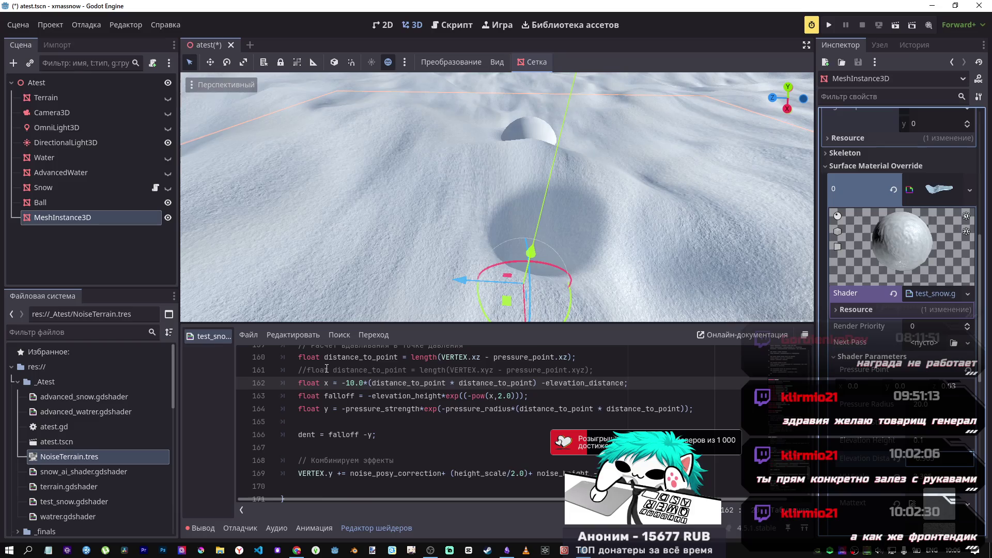
{"action": "left_click", "coordinate": [366, 383]}
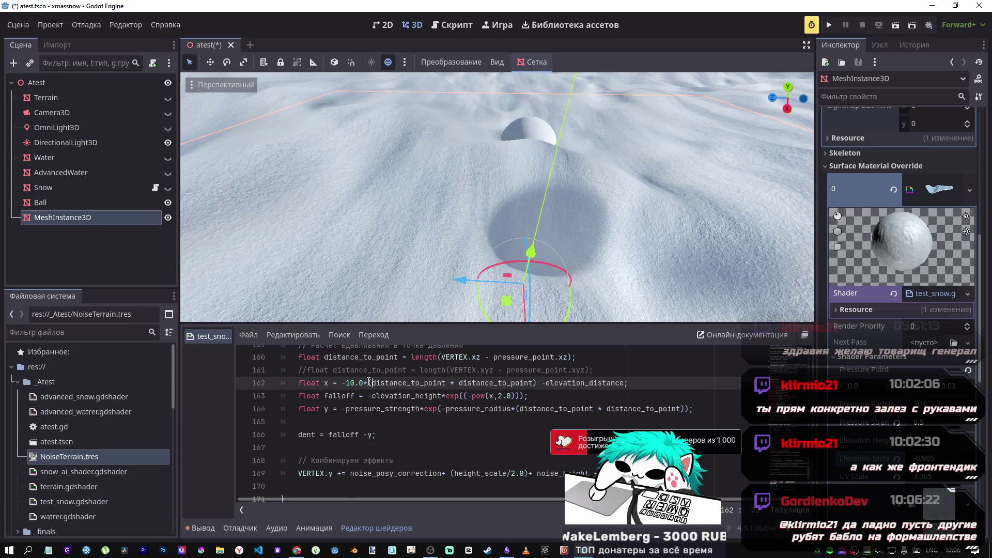
Step: Retype the 10 coefficient in expression 47's exponent in Desmos
{"action": "key", "text": "alt+Tab"}
{"action": "left_click", "coordinate": [127, 347]}
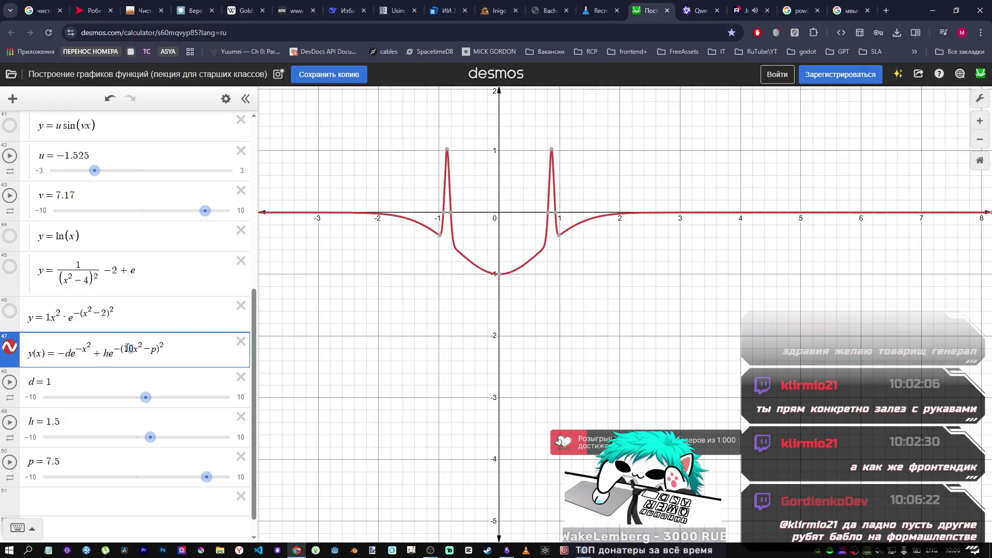
{"action": "key", "text": "BackSpace"}
{"action": "key", "text": "BackSpace"}
{"action": "type", "text": "10"}
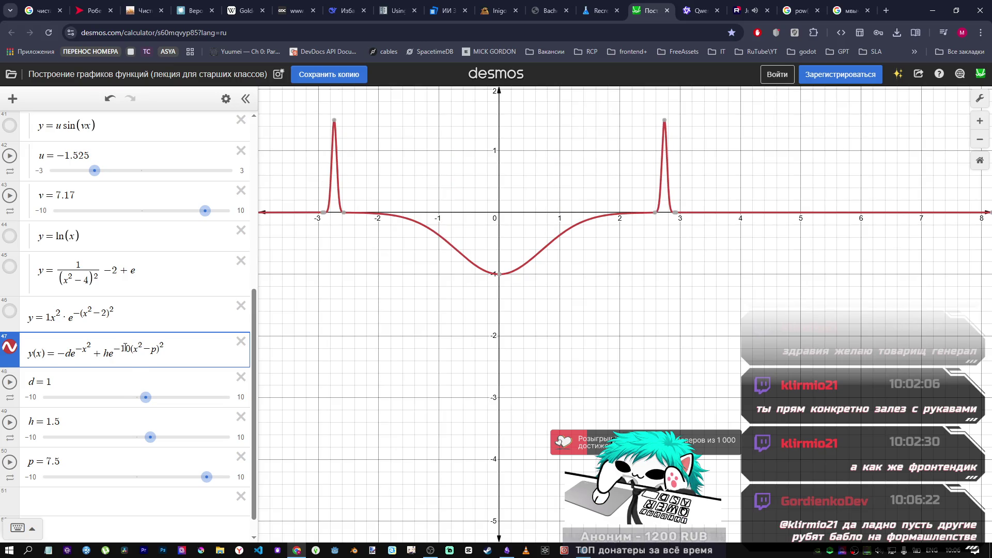
{"action": "key", "text": "alt+Tab"}
{"action": "key", "text": "alt+Tab"}
{"action": "key", "text": "alt+Tab"}
Step: Place 10.0* inside the parentheses on line 162 and set Elevation Distance to -1.05
{"action": "double_click", "coordinate": [365, 383]}
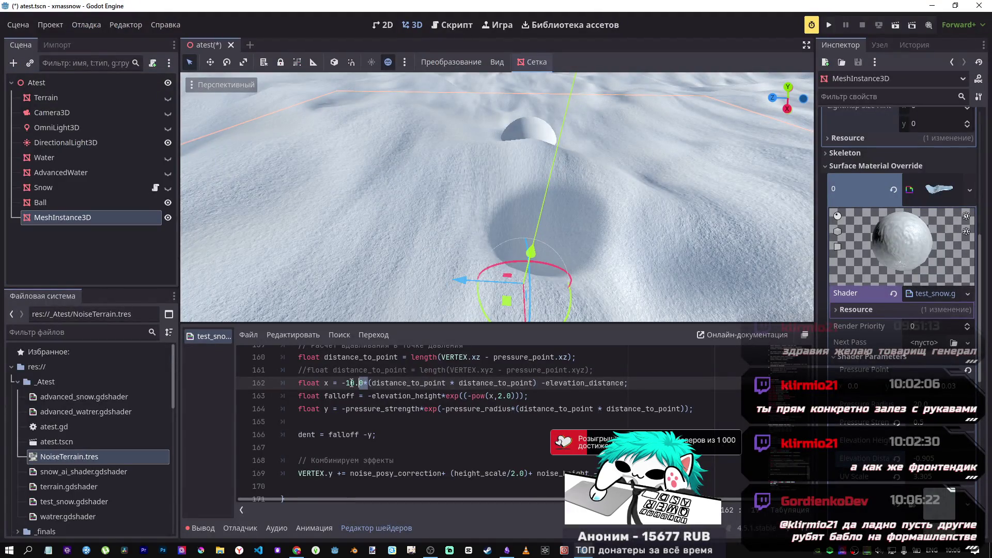
{"action": "key", "text": "BackSpace"}
{"action": "key", "text": "ctrl+z"}
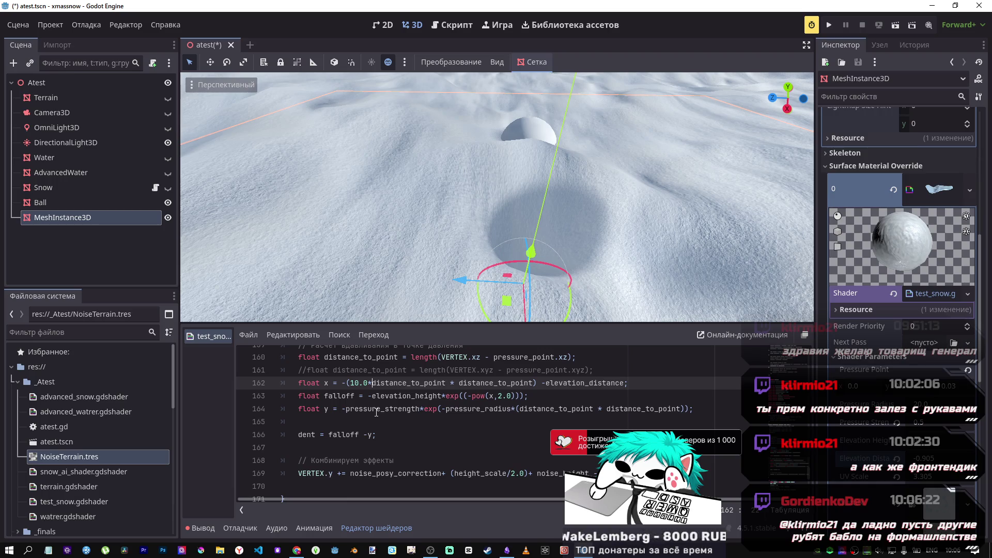
{"action": "left_click_drag", "start_coordinate": [930, 458], "coordinate": [920, 458]}
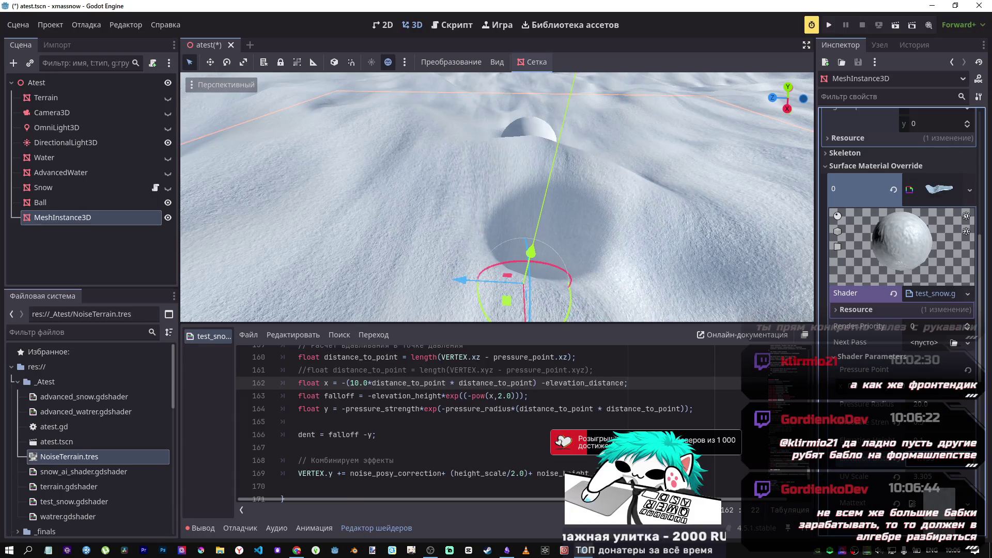
Step: Re-enter the 0 of the exponent's 10 in Desmos and return to Godot
{"action": "key", "text": "alt+Tab"}
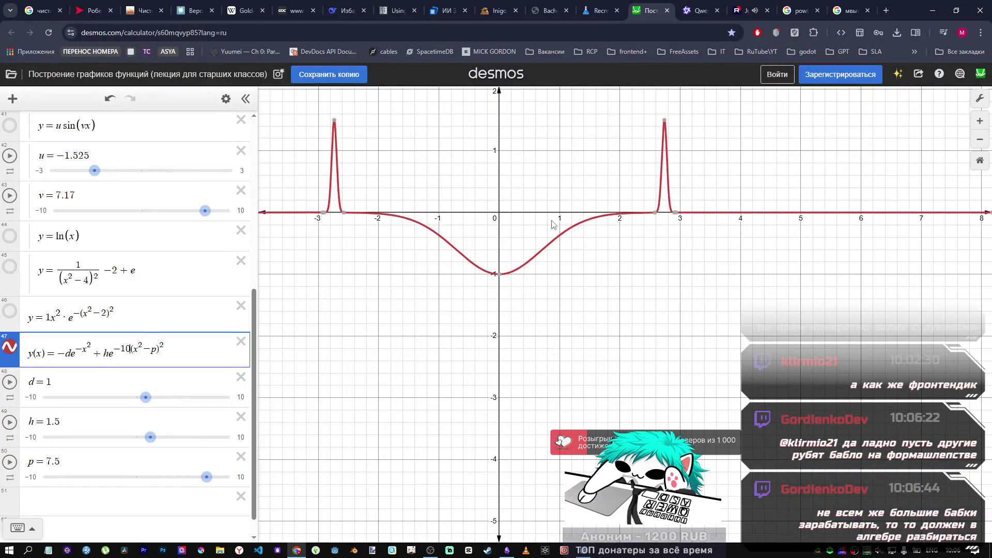
{"action": "key", "text": "BackSpace"}
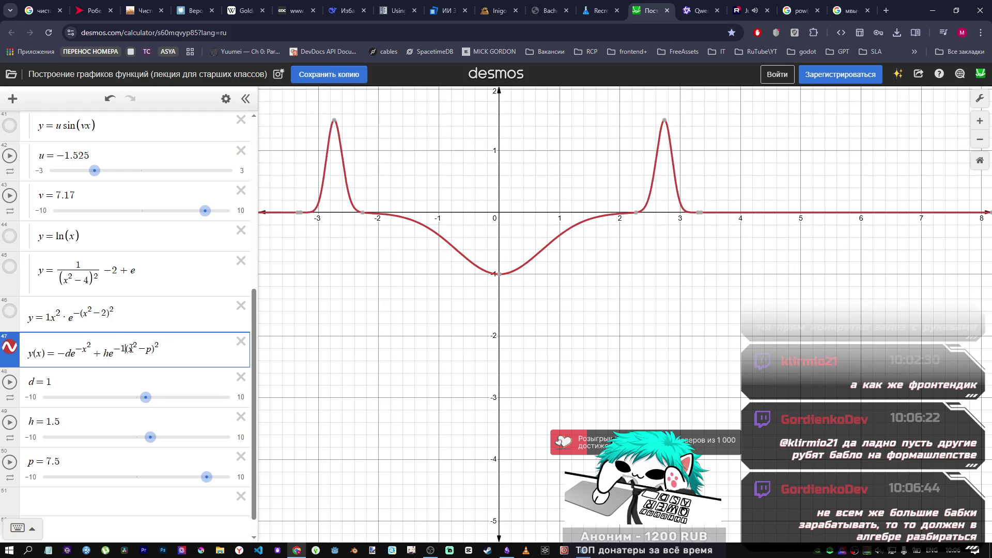
{"action": "type", "text": "0"}
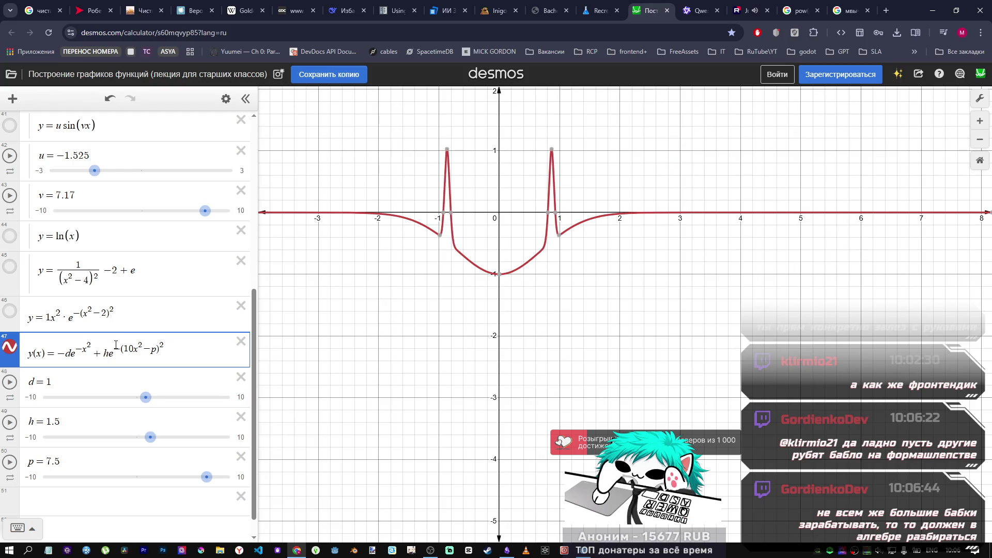
{"action": "key", "text": "alt+Tab"}
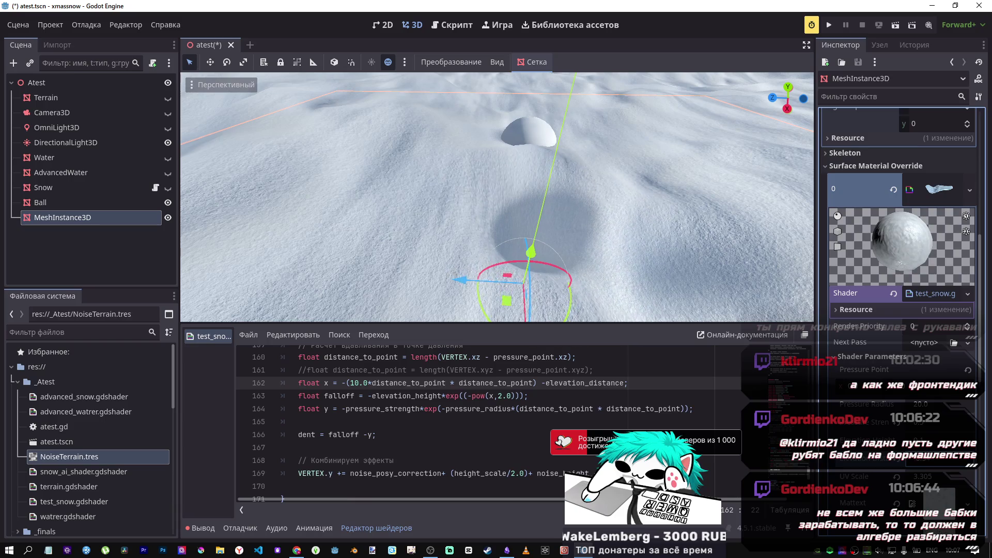
Step: Drag Pressure Strength up to about 1.8 and revert Pressure Radius to 20.0
{"action": "mouse_move", "coordinate": [921, 426]}
{"action": "left_mouse_down"}
{"action": "mouse_move", "coordinate": [955, 425]}
{"action": "mouse_move", "coordinate": [920, 404]}
{"action": "left_mouse_up"}
{"action": "left_click", "coordinate": [896, 404]}
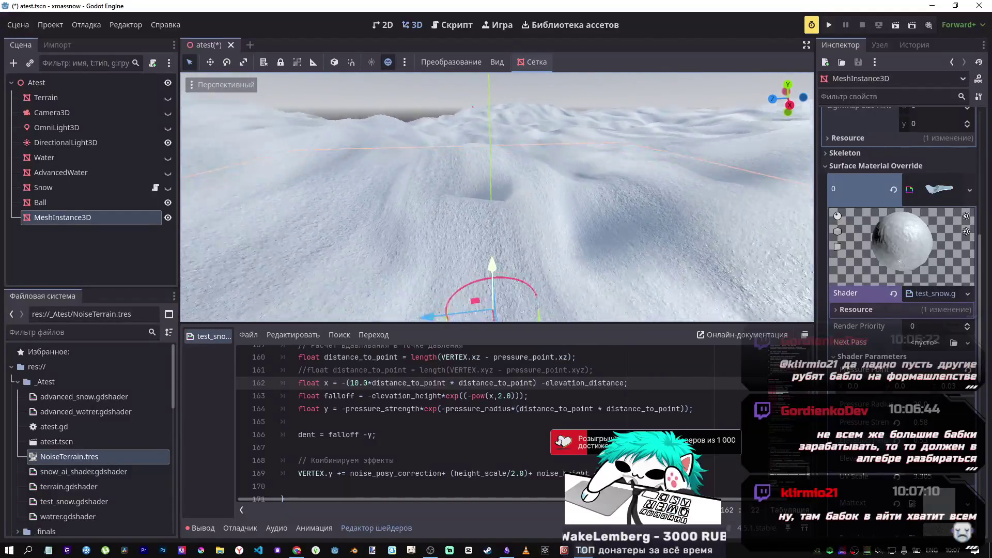
Step: Change the sign before p in expression 47's exponent to plus
{"action": "key", "text": "alt+Tab"}
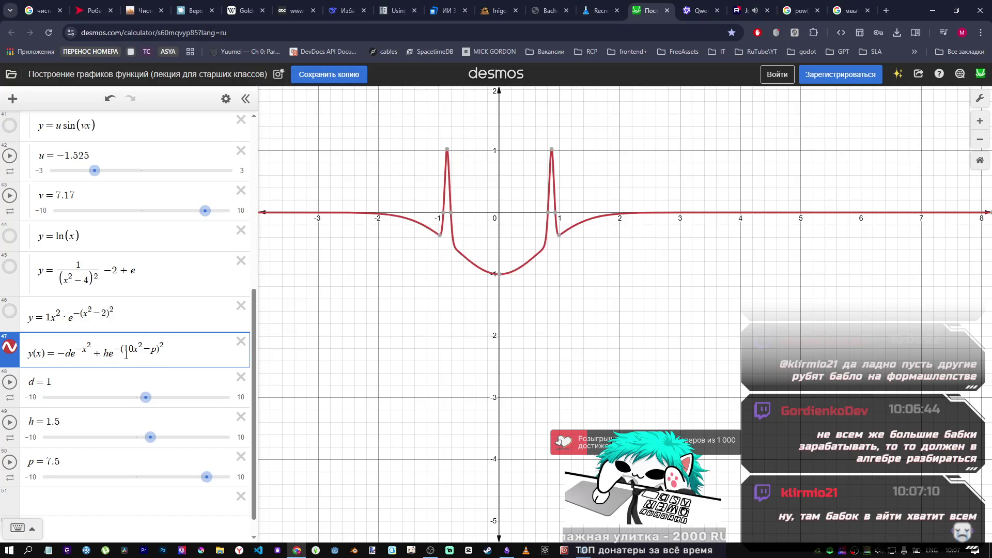
{"action": "key", "text": "alt+Tab"}
{"action": "key", "text": "alt+Tab"}
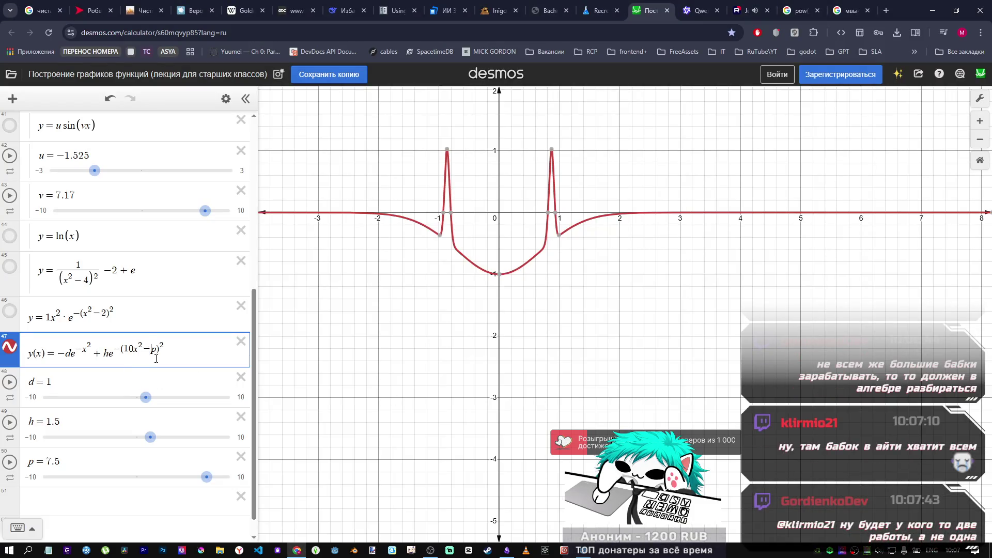
{"action": "left_click", "coordinate": [151, 355]}
{"action": "key", "text": "BackSpace"}
{"action": "type", "text": "+"}
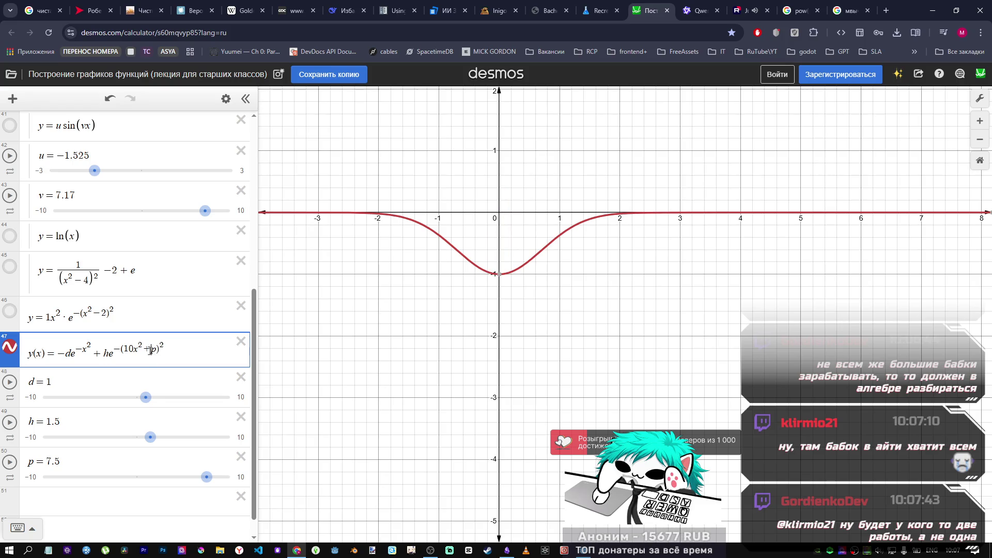
Step: Tune the sliders to d = 1.2, h = 1.1, p = −5.3, then view the terrain from below in Godot
{"action": "mouse_move", "coordinate": [145, 402]}
{"action": "left_mouse_down"}
{"action": "mouse_move", "coordinate": [126, 401]}
{"action": "mouse_move", "coordinate": [148, 402]}
{"action": "left_mouse_up"}
{"action": "left_click", "coordinate": [155, 434]}
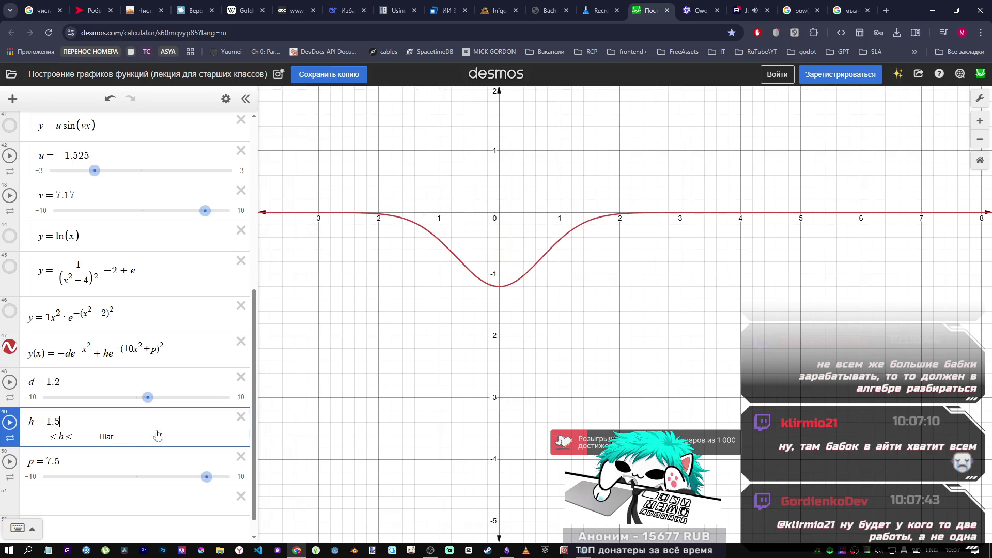
{"action": "left_click_drag", "start_coordinate": [201, 476], "coordinate": [87, 476]}
{"action": "mouse_move", "coordinate": [149, 439]}
{"action": "left_mouse_down"}
{"action": "mouse_move", "coordinate": [182, 439]}
{"action": "mouse_move", "coordinate": [135, 439]}
{"action": "mouse_move", "coordinate": [146, 438]}
{"action": "left_mouse_up"}
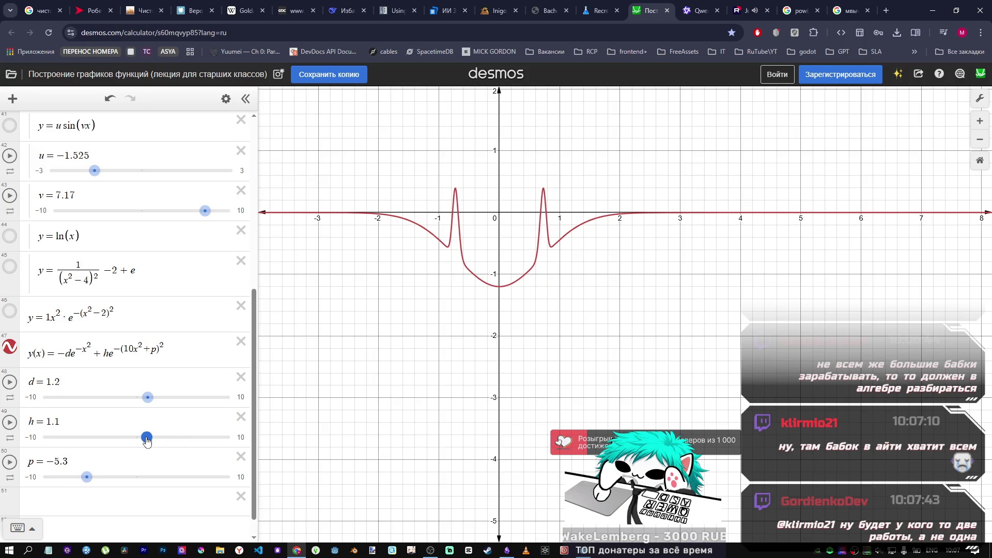
{"action": "key", "text": "alt+Tab"}
{"action": "mouse_move", "coordinate": [470, 312]}
{"action": "left_mouse_down"}
{"action": "mouse_move", "coordinate": [571, 301]}
{"action": "mouse_move", "coordinate": [471, 253]}
{"action": "left_mouse_up"}
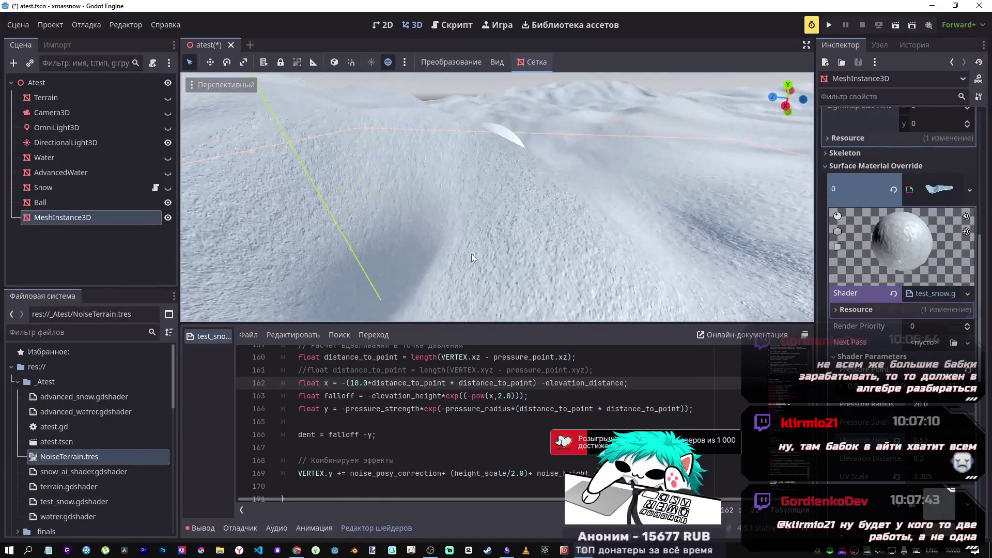
Step: Save atest.tscn and examine the crater around the ball from pulled-back, close and low horizon views
{"action": "key", "text": "ctrl+s"}
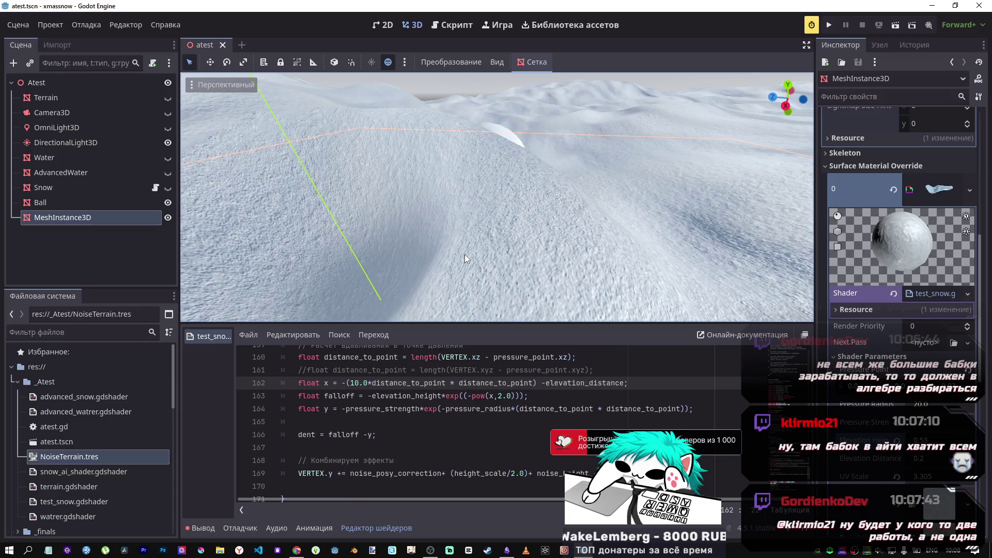
{"action": "mouse_move", "coordinate": [447, 250]}
{"action": "left_mouse_down"}
{"action": "mouse_move", "coordinate": [447, 145]}
{"action": "mouse_move", "coordinate": [448, 257]}
{"action": "left_mouse_up"}
{"action": "left_click", "coordinate": [957, 551]}
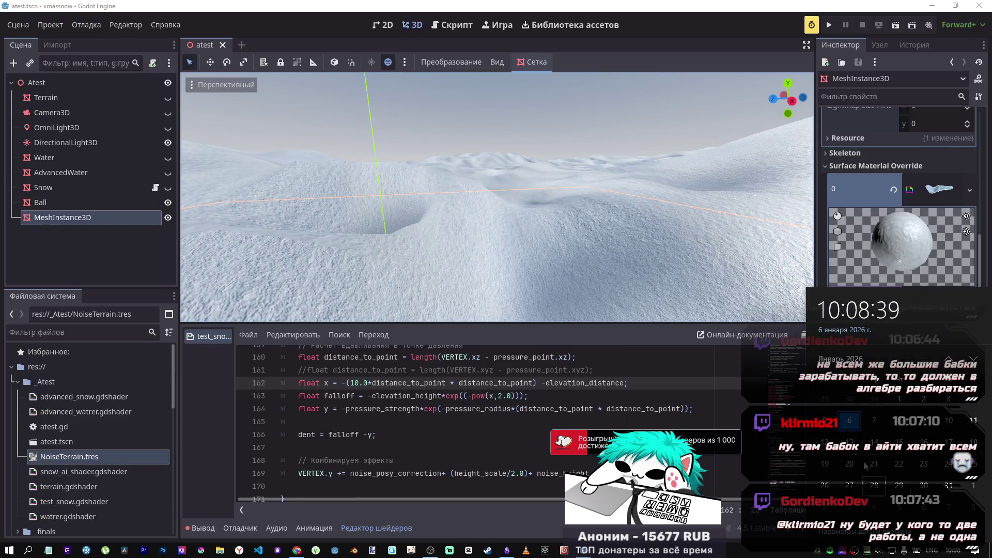
{"action": "left_click", "coordinate": [534, 435]}
{"action": "left_click", "coordinate": [534, 434]}
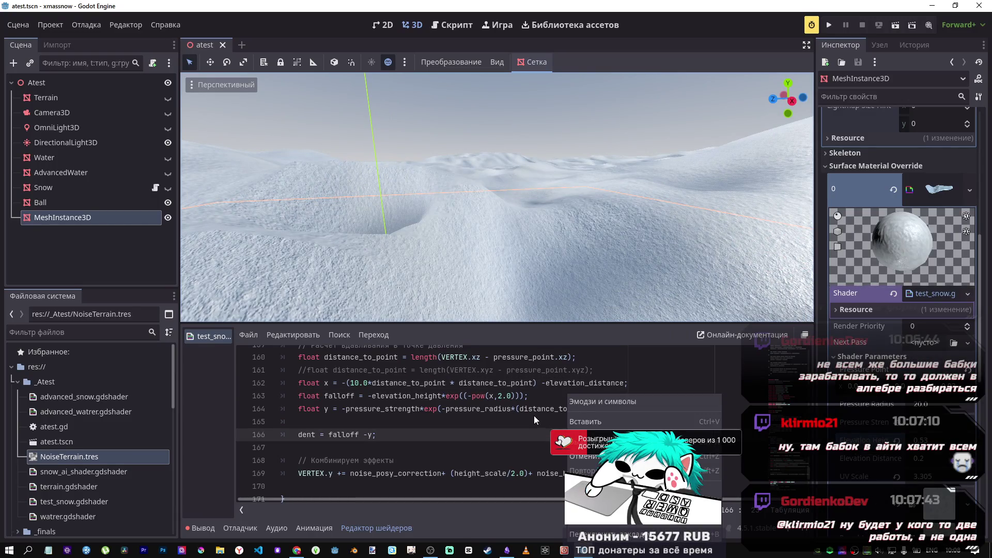
{"action": "left_click_drag", "start_coordinate": [470, 273], "coordinate": [470, 273]}
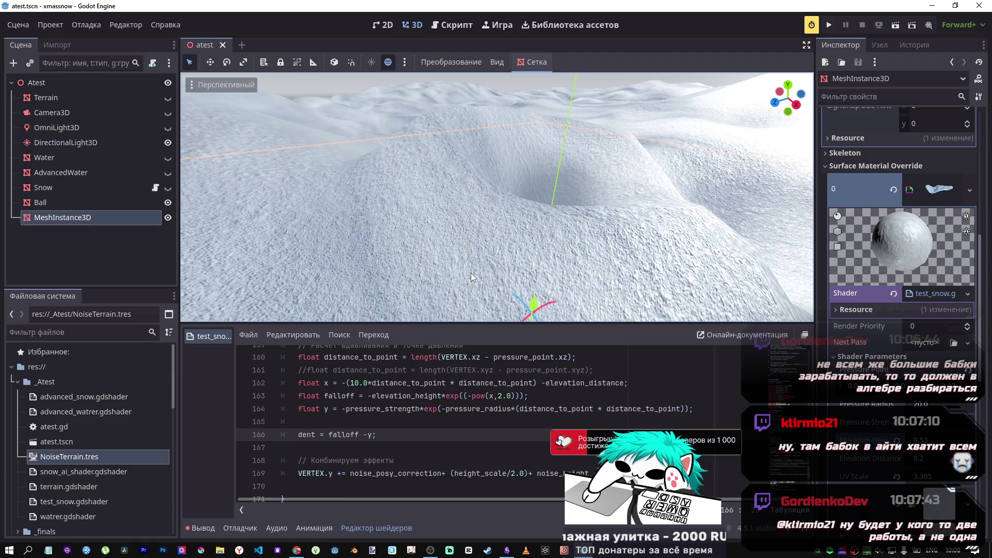
{"action": "left_click_drag", "start_coordinate": [433, 241], "coordinate": [433, 241]}
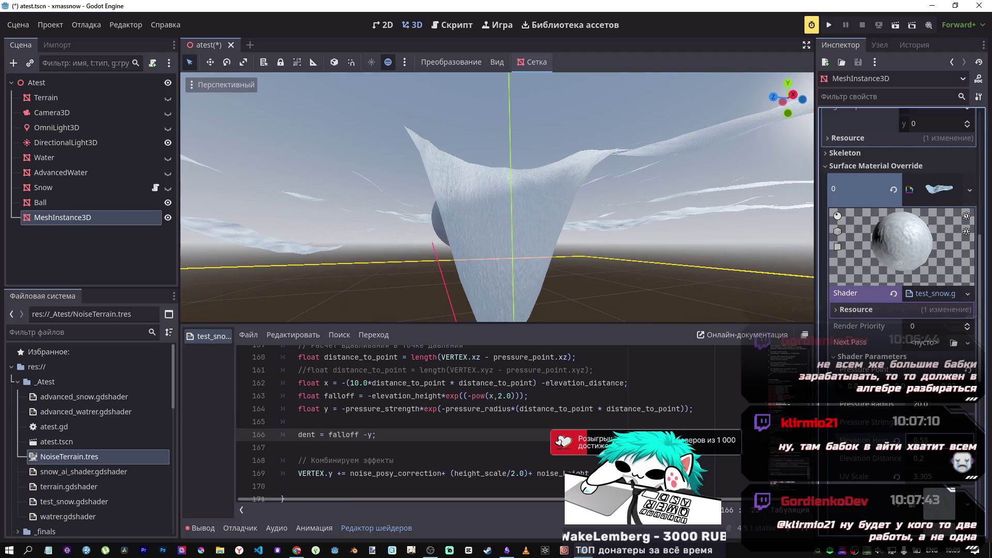
Step: Raise the snow shader's Elevation Height from about 0.53 to about 1.08
{"action": "left_click_drag", "start_coordinate": [930, 440], "coordinate": [961, 440]}
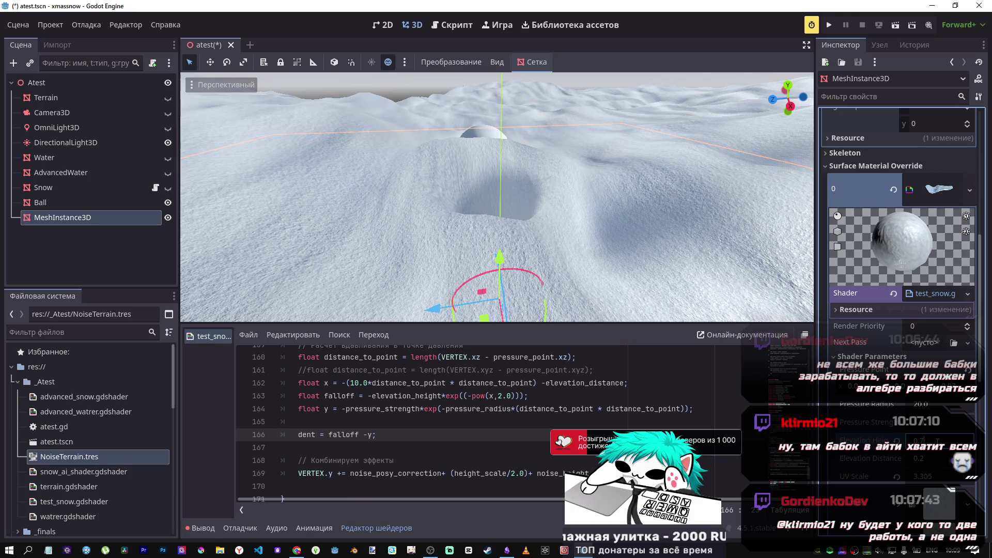
{"action": "scroll", "coordinate": [482, 451], "scroll_direction": "up", "scroll_amount": 10}
Step: Edit line 115 so elevation_height defaults to 0.7, then switch over to Desmos
{"action": "scroll", "coordinate": [464, 439], "scroll_direction": "up", "scroll_amount": 5}
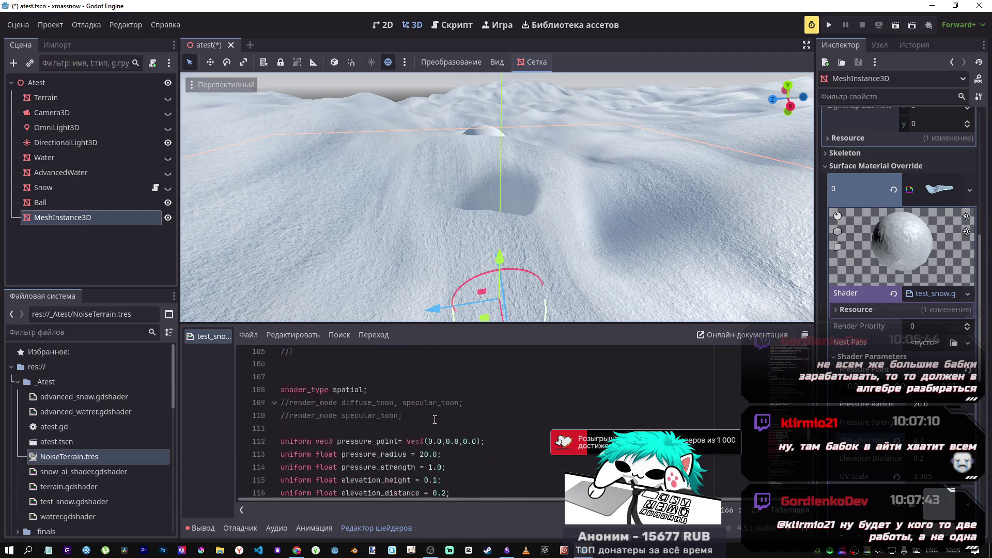
{"action": "scroll", "coordinate": [437, 413], "scroll_direction": "down", "scroll_amount": 2}
{"action": "left_click", "coordinate": [434, 395]}
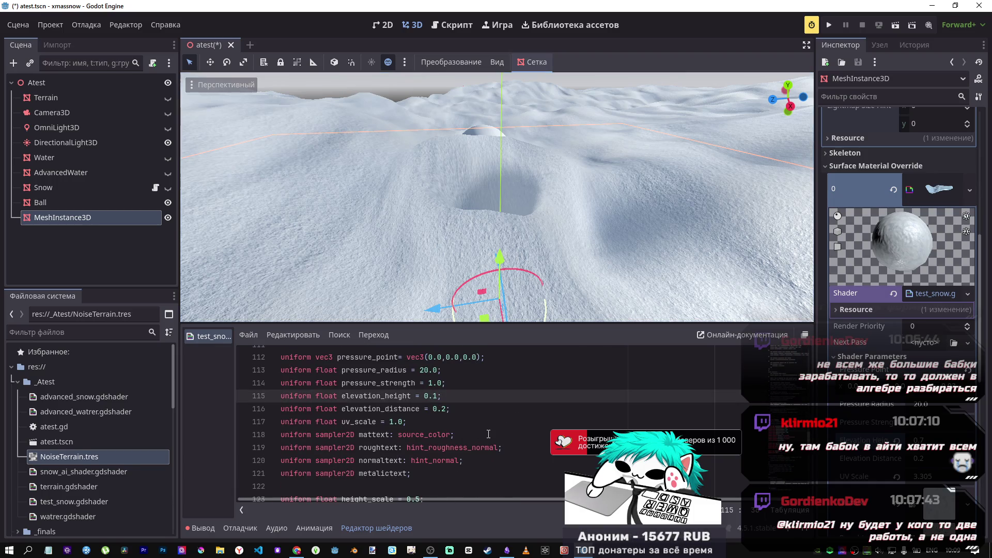
{"action": "type", "text": "7"}
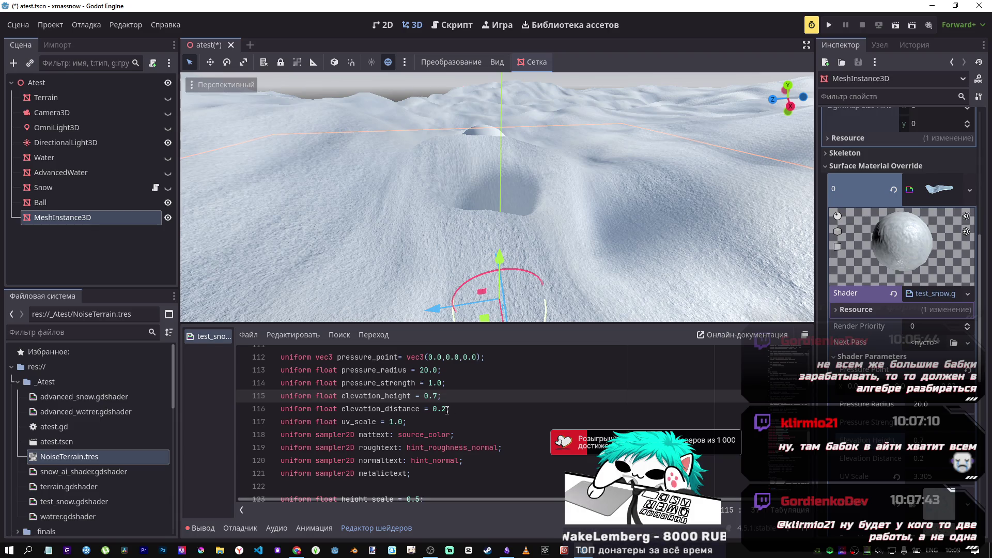
{"action": "left_click", "coordinate": [434, 382]}
{"action": "left_click", "coordinate": [429, 369]}
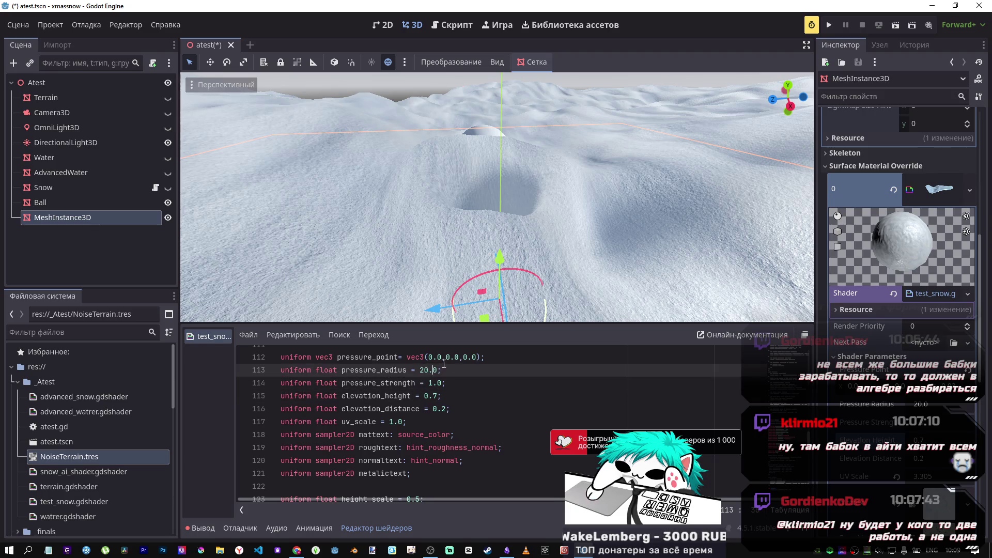
{"action": "key", "text": "alt+Tab"}
{"action": "key", "text": "alt+Tab"}
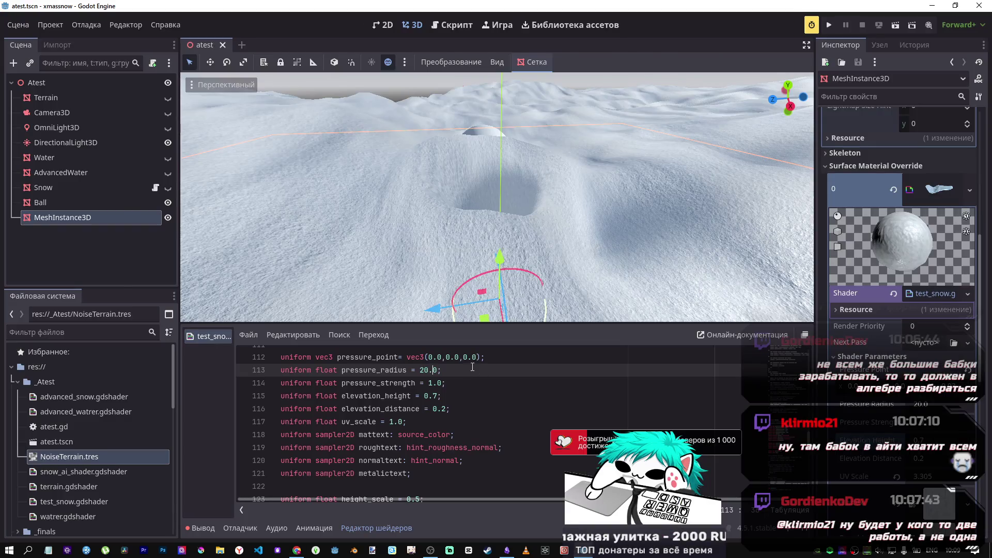
{"action": "key", "text": "alt+Tab"}
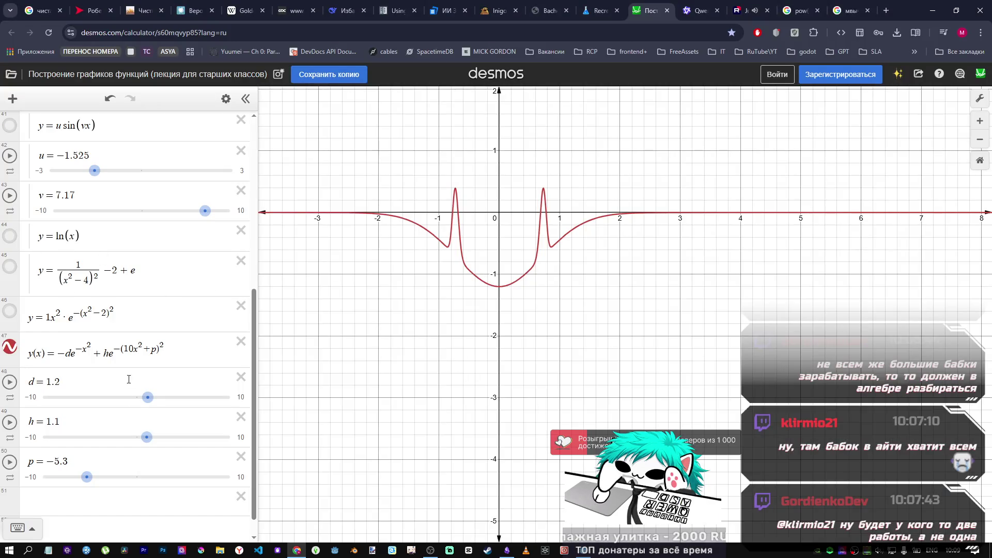
Step: Set Desmos sliders to d = 0.8, h = 1, p = −2.3, select '+p)' in expression 47, and return to Godot
{"action": "mouse_move", "coordinate": [145, 403]}
{"action": "left_mouse_down"}
{"action": "mouse_move", "coordinate": [136, 401]}
{"action": "mouse_move", "coordinate": [144, 402]}
{"action": "left_mouse_up"}
{"action": "mouse_move", "coordinate": [146, 437]}
{"action": "left_mouse_down"}
{"action": "mouse_move", "coordinate": [156, 439]}
{"action": "mouse_move", "coordinate": [147, 439]}
{"action": "left_mouse_up"}
{"action": "mouse_move", "coordinate": [88, 477]}
{"action": "left_mouse_down"}
{"action": "mouse_move", "coordinate": [130, 482]}
{"action": "mouse_move", "coordinate": [118, 480]}
{"action": "left_mouse_up"}
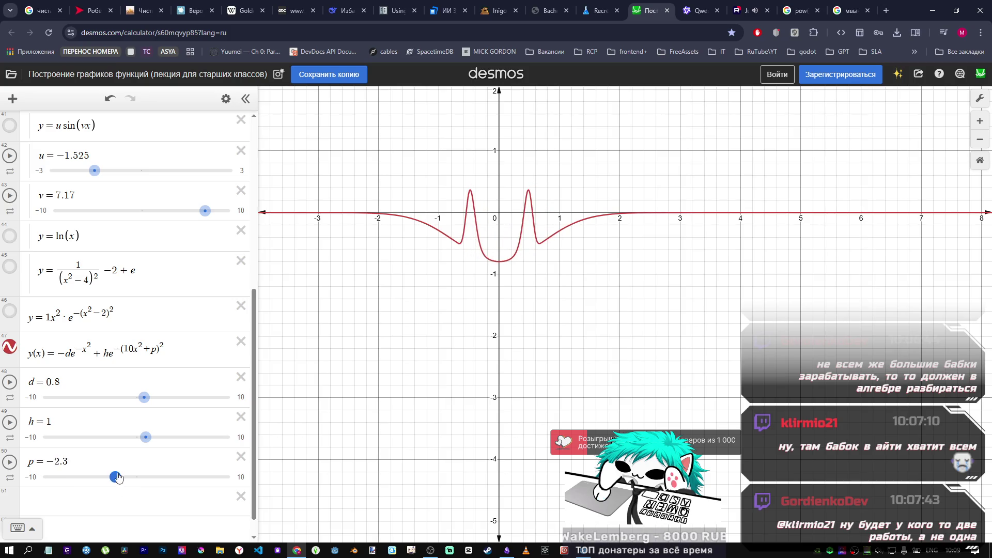
{"action": "left_click_drag", "start_coordinate": [144, 356], "coordinate": [157, 351]}
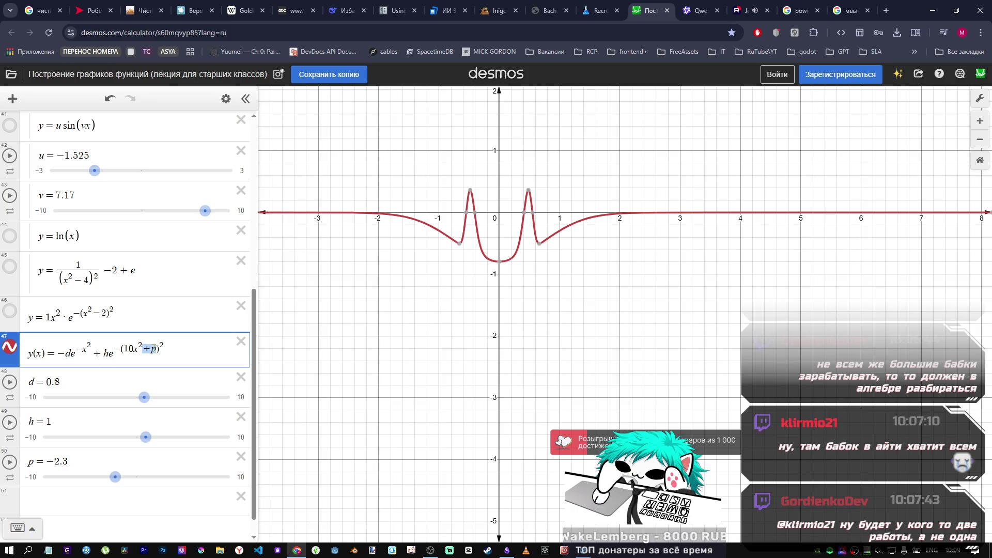
{"action": "key", "text": "alt+Tab"}
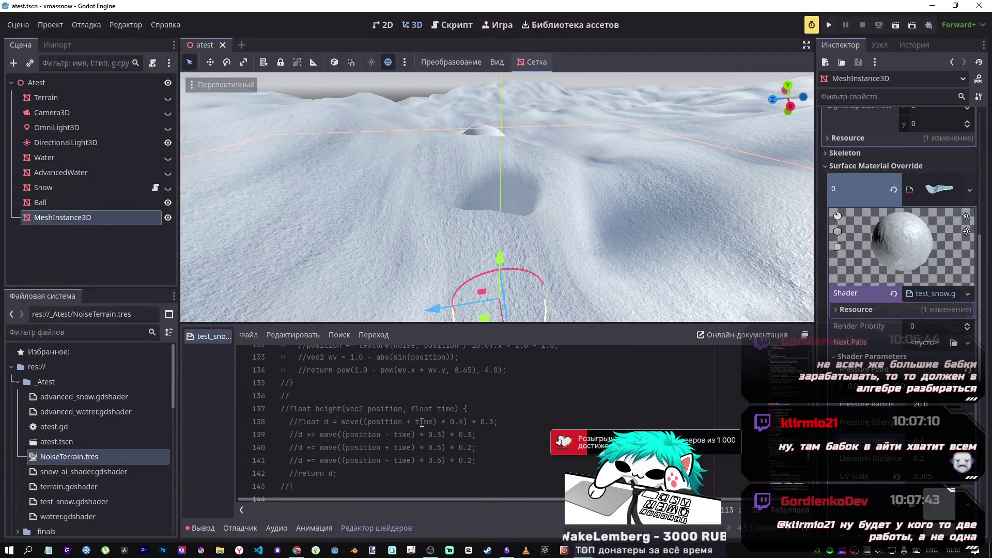
Step: Compare shader lines 160–163 (pressure and falloff) with the tall-walled crater, then return to Desmos
{"action": "scroll", "coordinate": [421, 422], "scroll_direction": "up", "scroll_amount": 3}
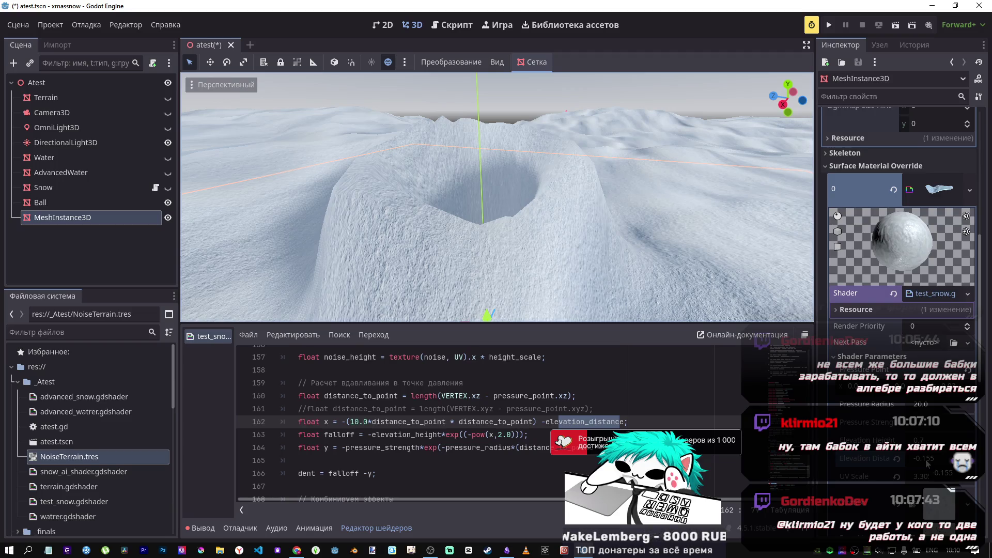
{"action": "key", "text": "alt+Tab"}
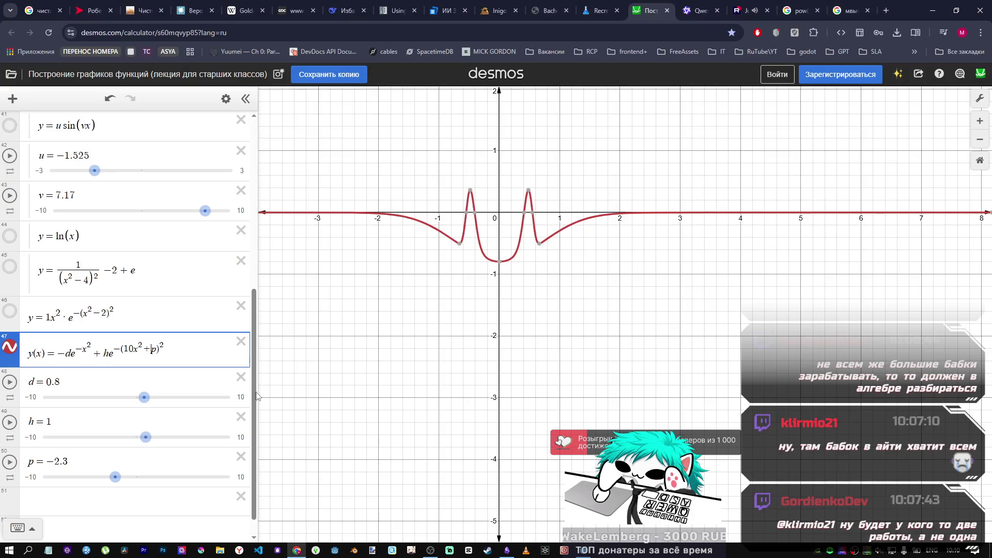
Step: Set slider p to −1.7 and try doubling d in expression 47, then undo it
{"action": "mouse_move", "coordinate": [118, 481]}
{"action": "left_mouse_down"}
{"action": "mouse_move", "coordinate": [109, 480]}
{"action": "mouse_move", "coordinate": [128, 481]}
{"action": "mouse_move", "coordinate": [113, 474]}
{"action": "mouse_move", "coordinate": [141, 474]}
{"action": "mouse_move", "coordinate": [123, 476]}
{"action": "left_mouse_up"}
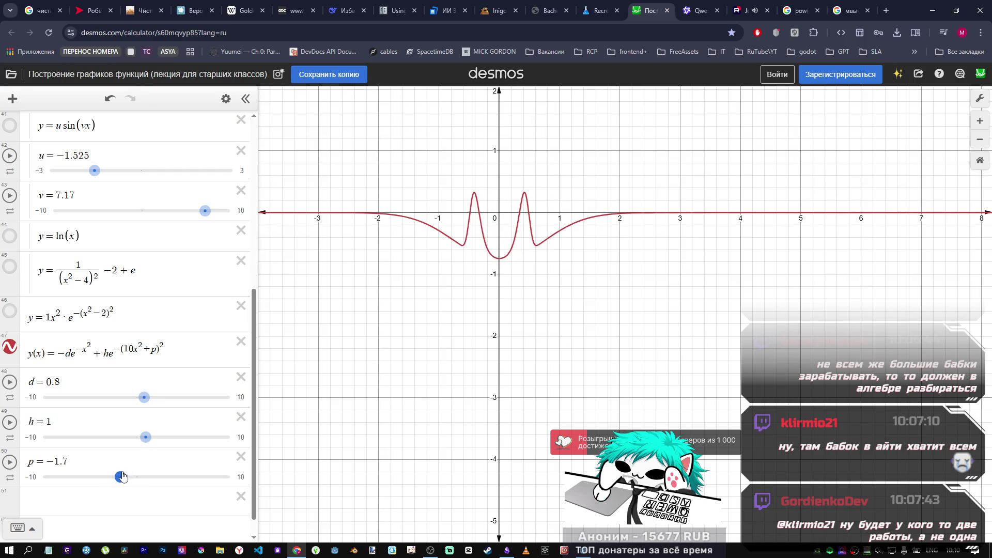
{"action": "left_click", "coordinate": [67, 354]}
{"action": "type", "text": "2"}
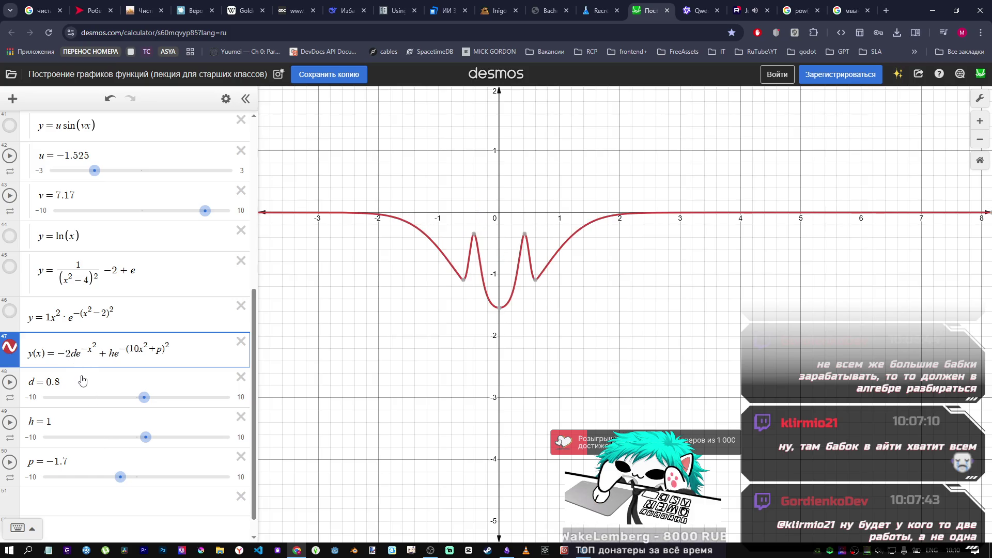
{"action": "key", "text": "ctrl+z"}
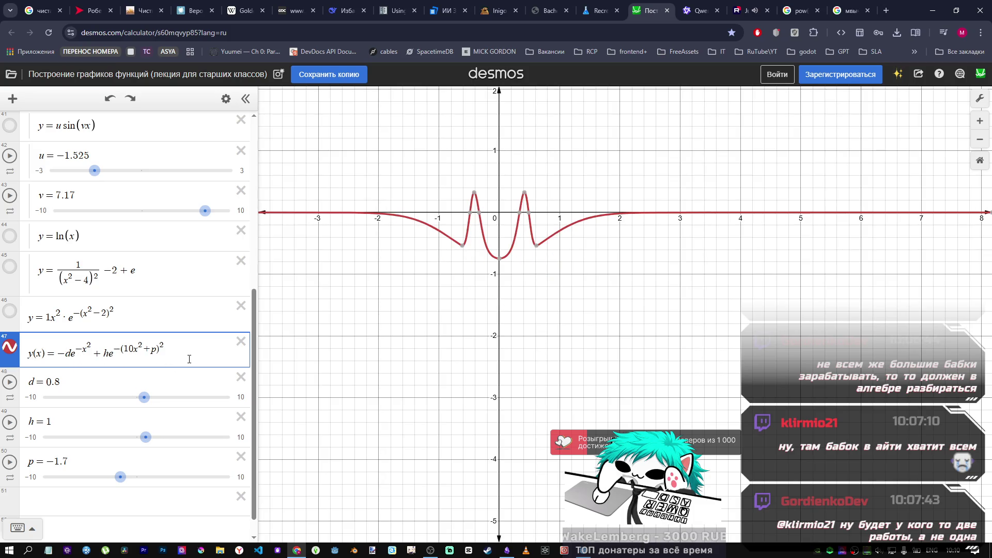
Step: Try adding +x, a constant and a 1/x term to expression 47, remove each, then return to Godot
{"action": "type", "text": "+x"}
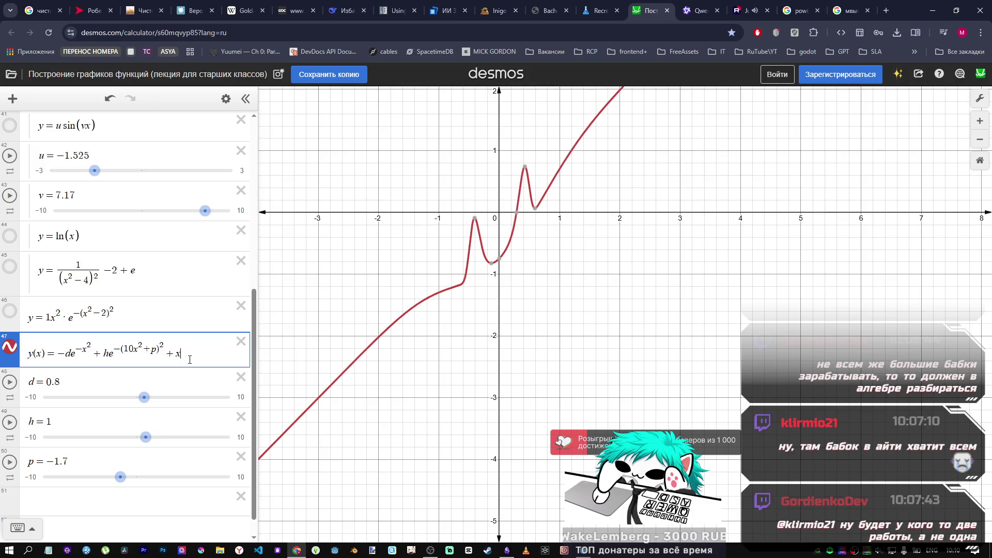
{"action": "key", "text": "BackSpace"}
{"action": "type", "text": "2"}
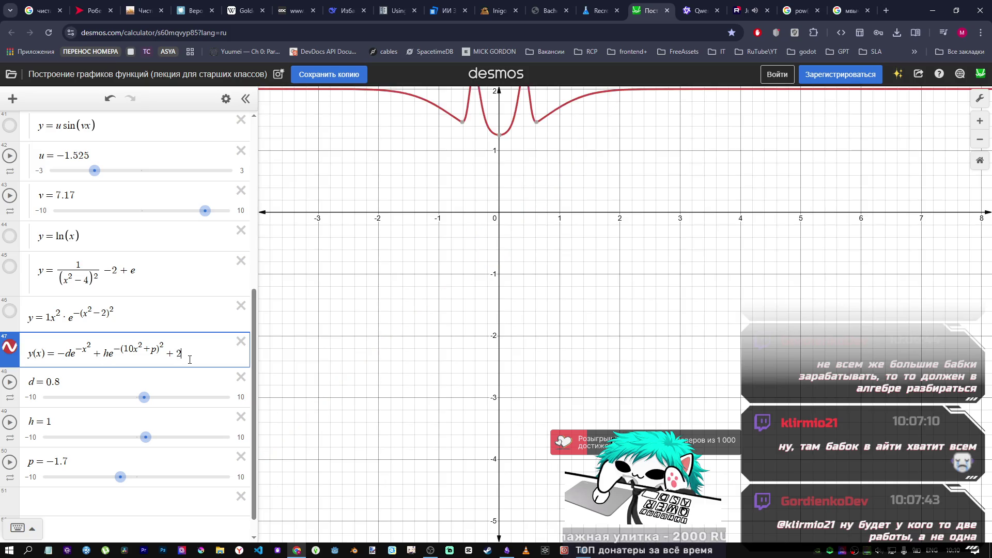
{"action": "key", "text": "BackSpace"}
{"action": "type", "text": "3"}
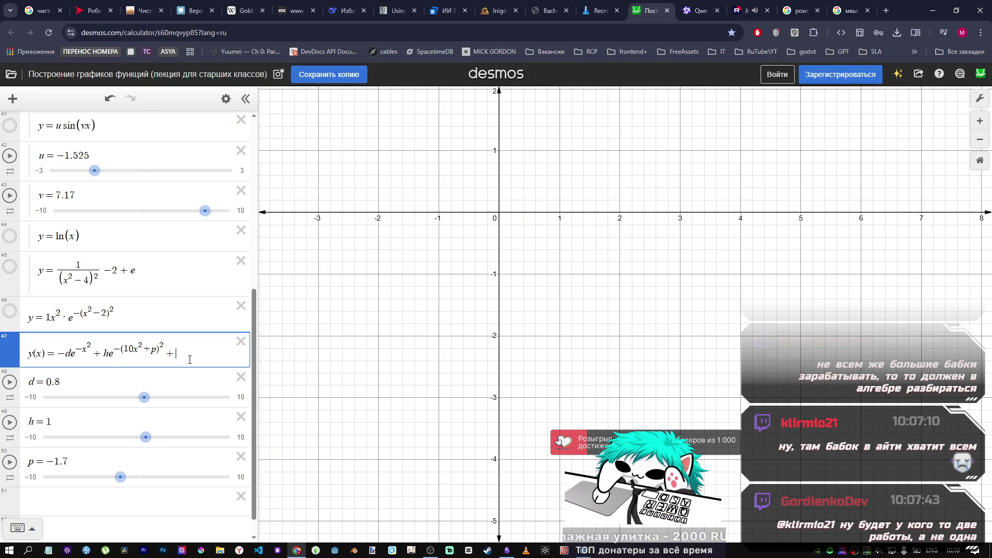
{"action": "type", "text": "1"}
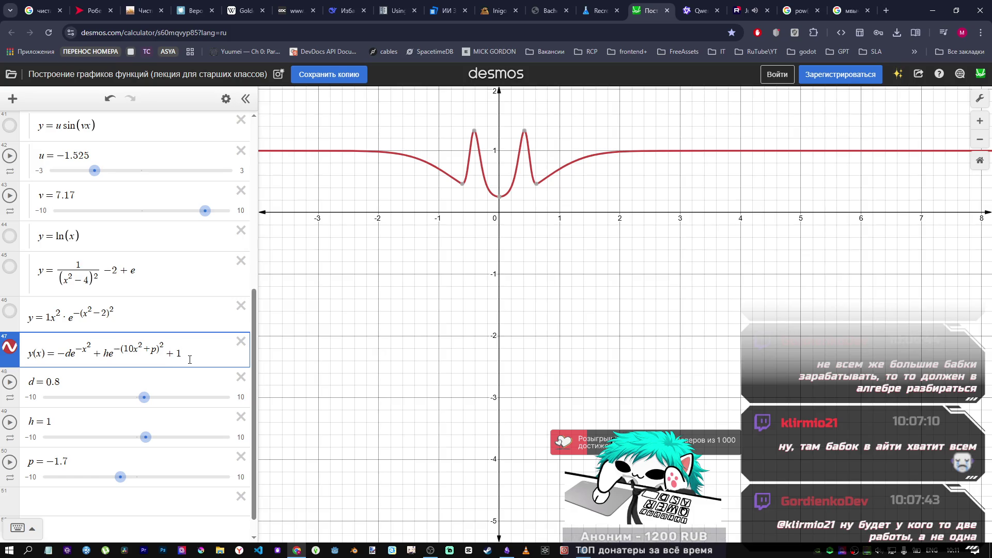
{"action": "type", "text": "/"}
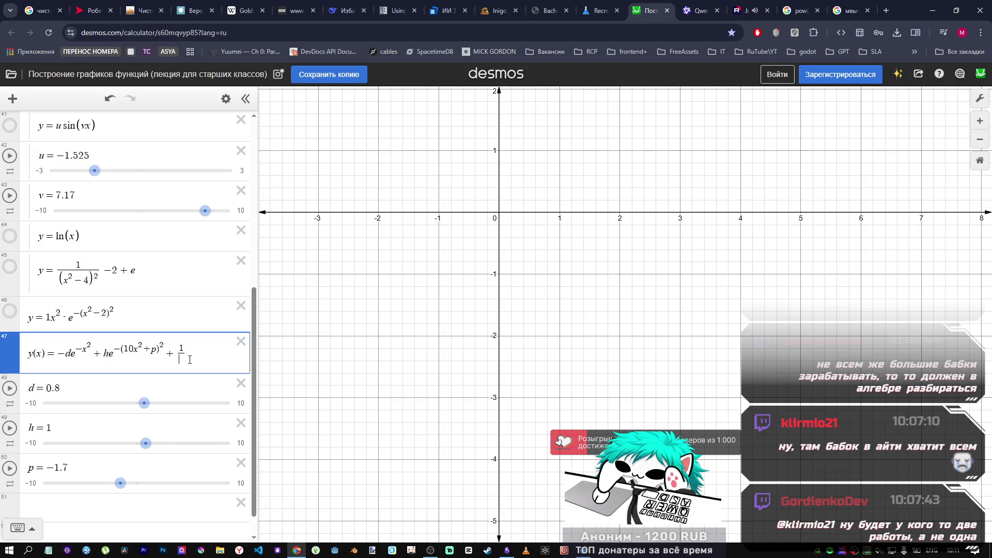
{"action": "type", "text": "x"}
{"action": "key", "text": "BackSpace"}
{"action": "key", "text": "BackSpace"}
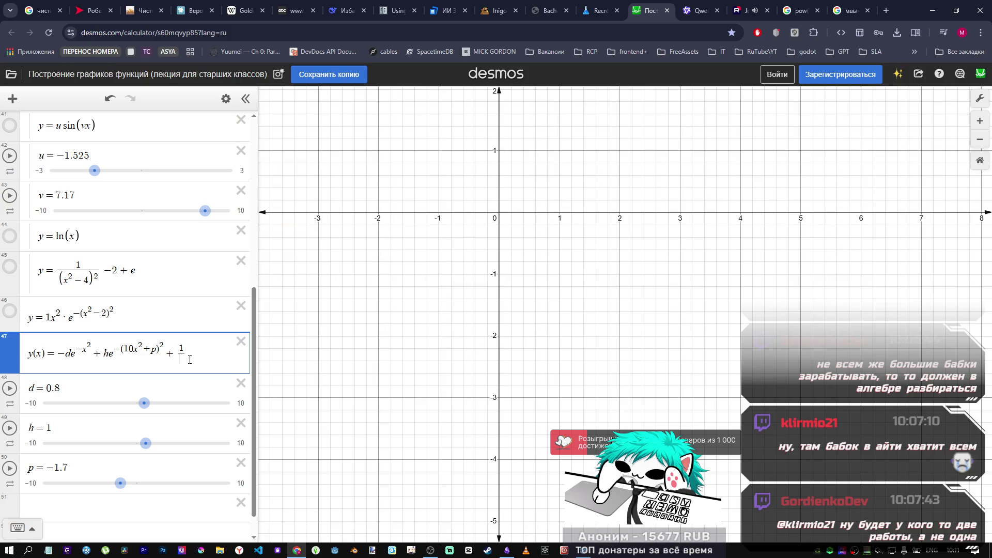
{"action": "key", "text": "BackSpace"}
{"action": "key", "text": "BackSpace"}
{"action": "key", "text": "alt+Tab"}
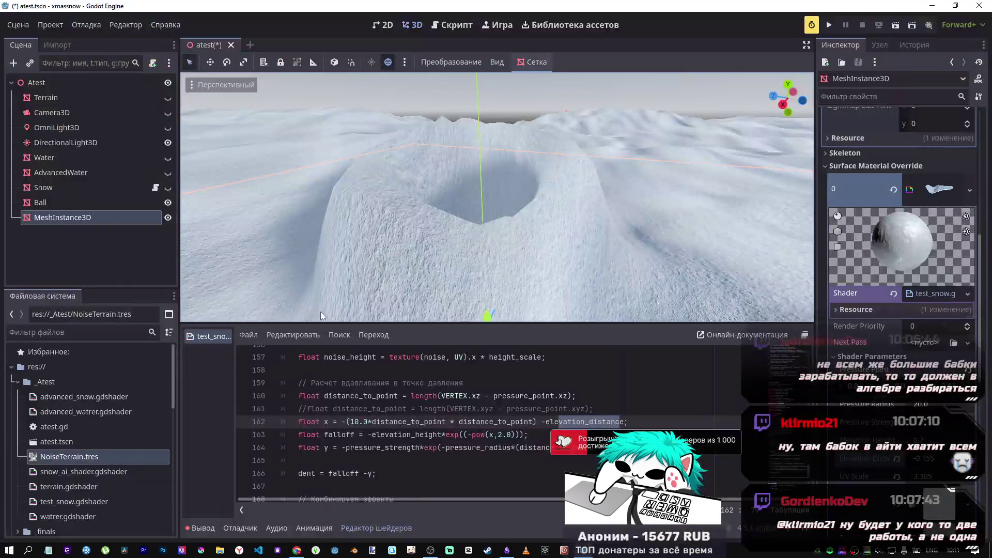
Step: Tune Elevation Distance from 0.2 to 0.25 in the Inspector and place the caret on the elevation_distance uniform
{"action": "key", "text": "Down"}
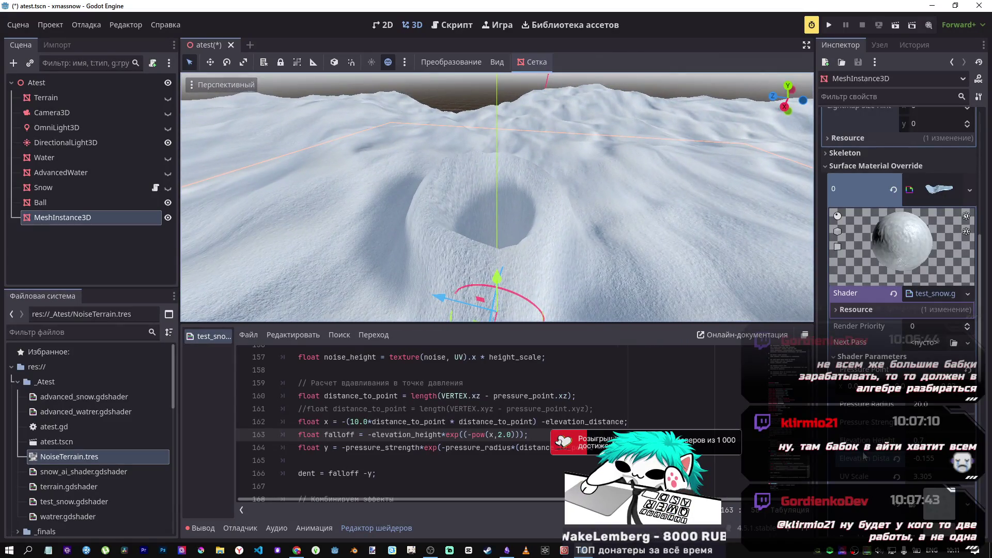
{"action": "left_click", "coordinate": [897, 459]}
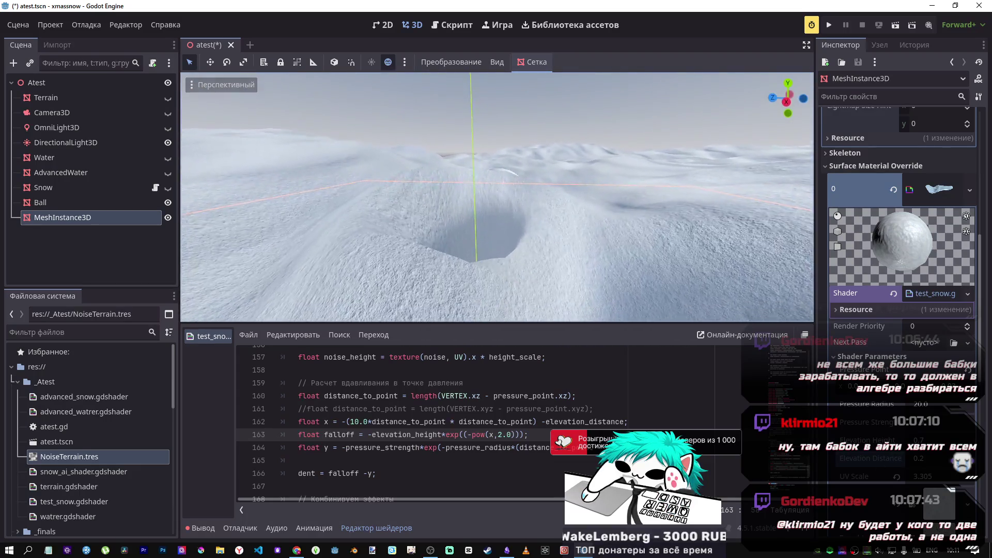
{"action": "left_click_drag", "start_coordinate": [900, 461], "coordinate": [917, 460]}
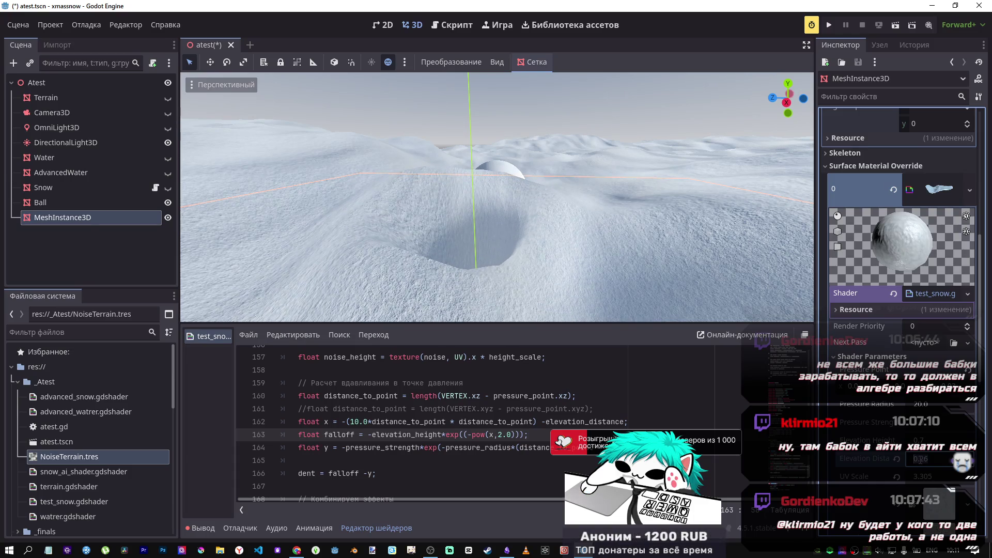
{"action": "key", "text": "Down"}
{"action": "scroll", "coordinate": [428, 399], "scroll_direction": "up", "scroll_amount": 15}
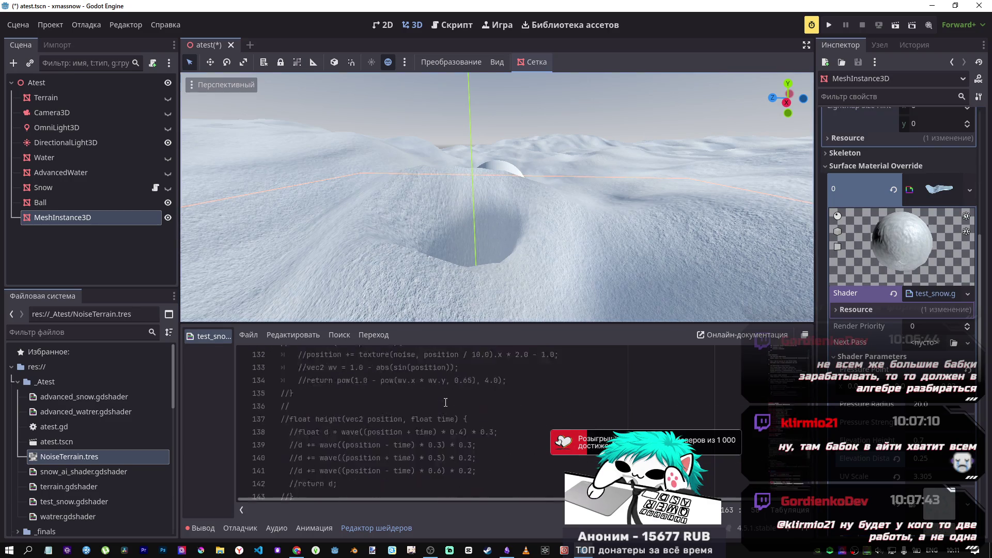
{"action": "left_click", "coordinate": [445, 408]}
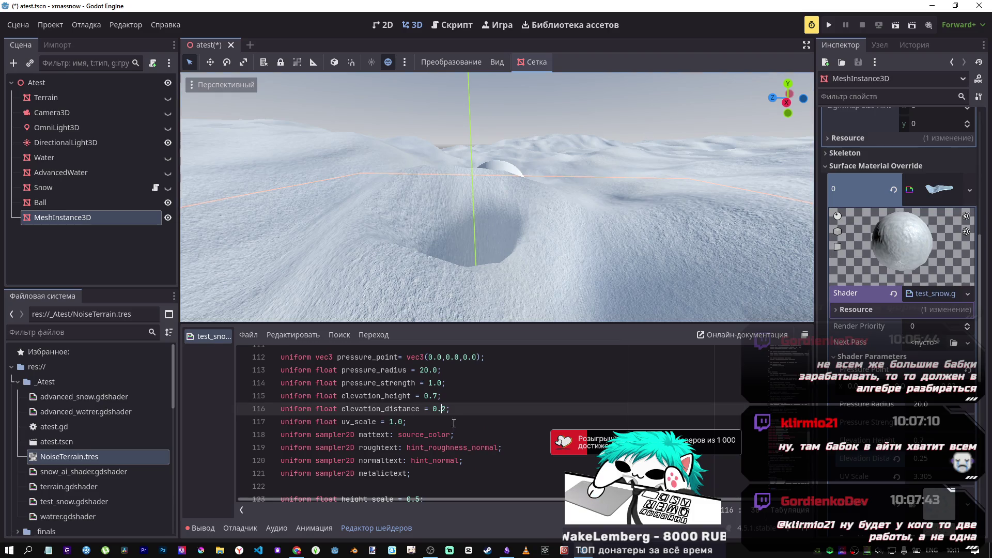
Step: Change the elevation_distance default to 0.25 and save
{"action": "type", "text": "5"}
{"action": "key", "text": "ctrl+s"}
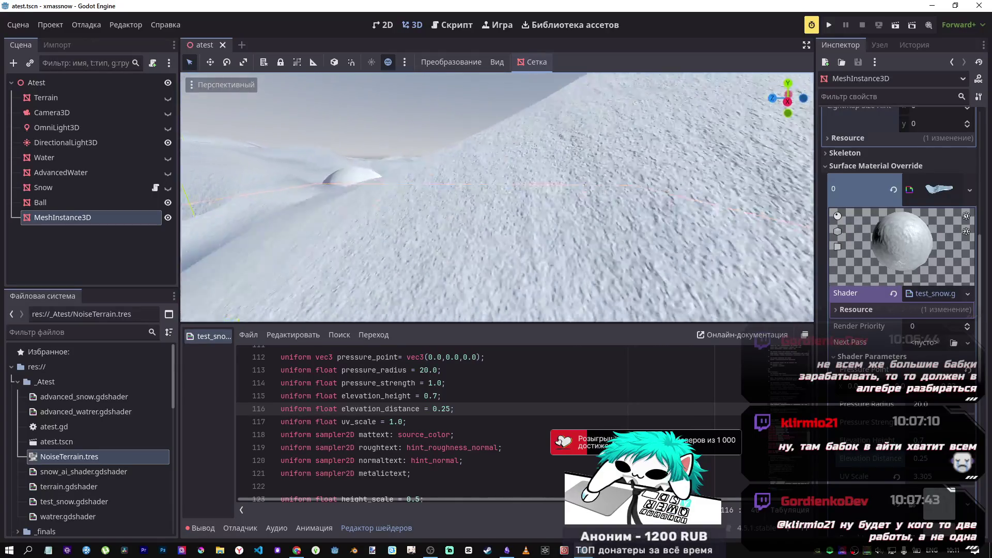
{"action": "scroll", "coordinate": [497, 196], "scroll_direction": "down", "scroll_amount": 2}
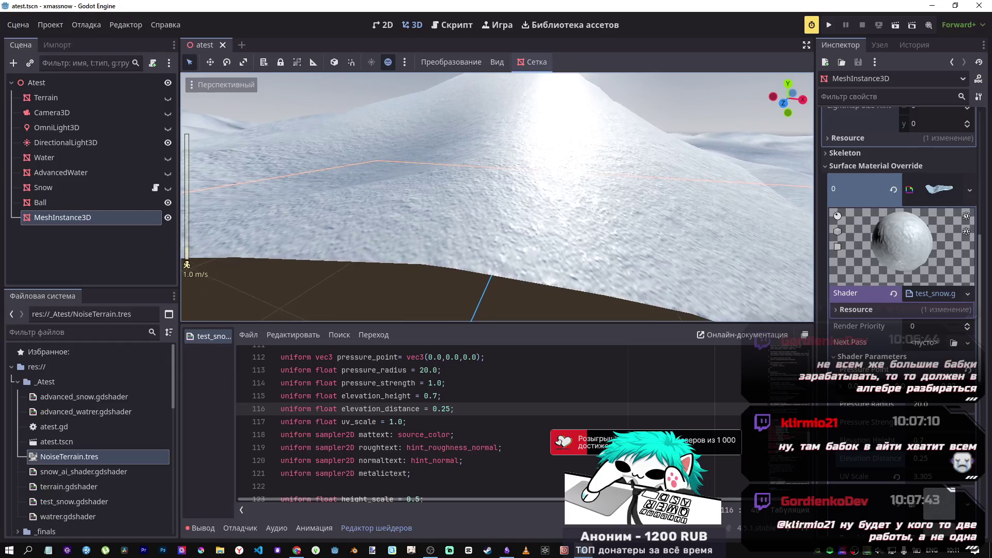
{"action": "scroll", "coordinate": [497, 196], "scroll_direction": "down", "scroll_amount": 3}
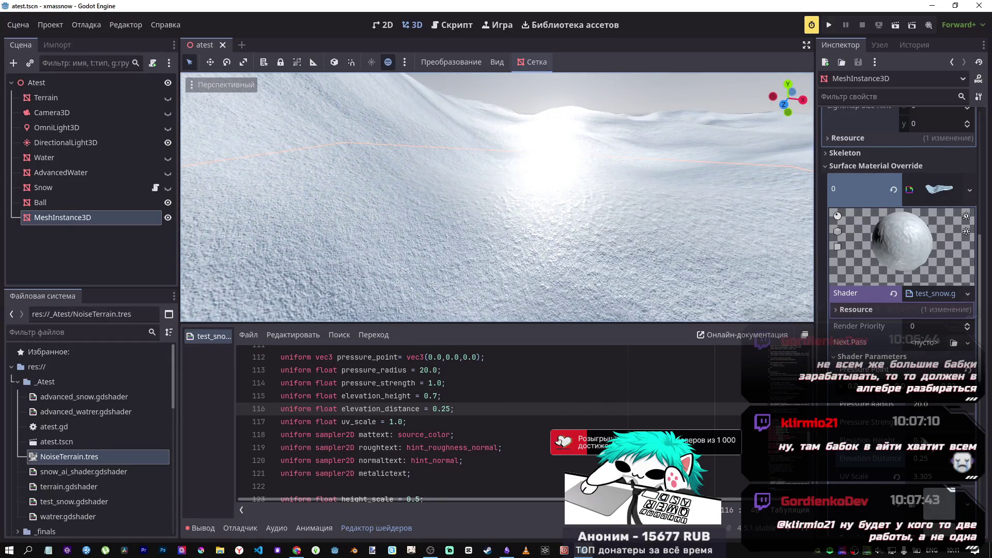
Step: Enlarge the snow texture's UV Scale, entering the value directly in the Inspector
{"action": "mouse_move", "coordinate": [927, 481]}
{"action": "left_mouse_down"}
{"action": "mouse_move", "coordinate": [958, 480]}
{"action": "mouse_move", "coordinate": [943, 480]}
{"action": "left_mouse_up"}
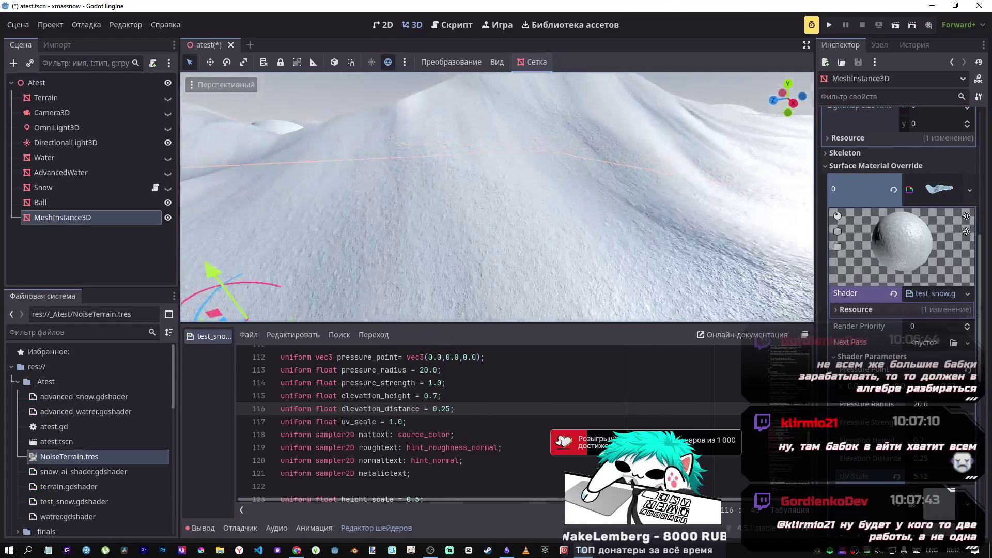
{"action": "key", "text": "w"}
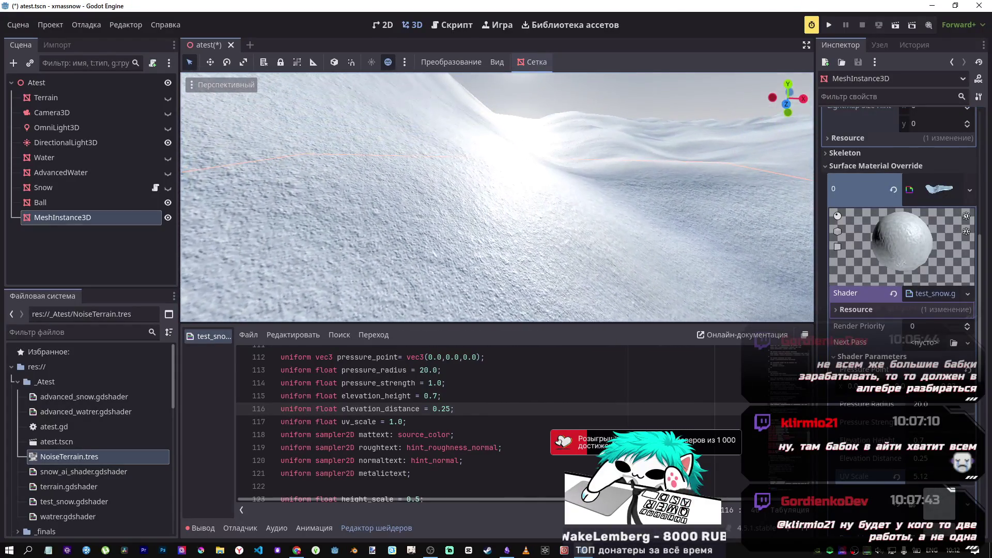
{"action": "left_click", "coordinate": [932, 475]}
{"action": "type", "text": "10.0"}
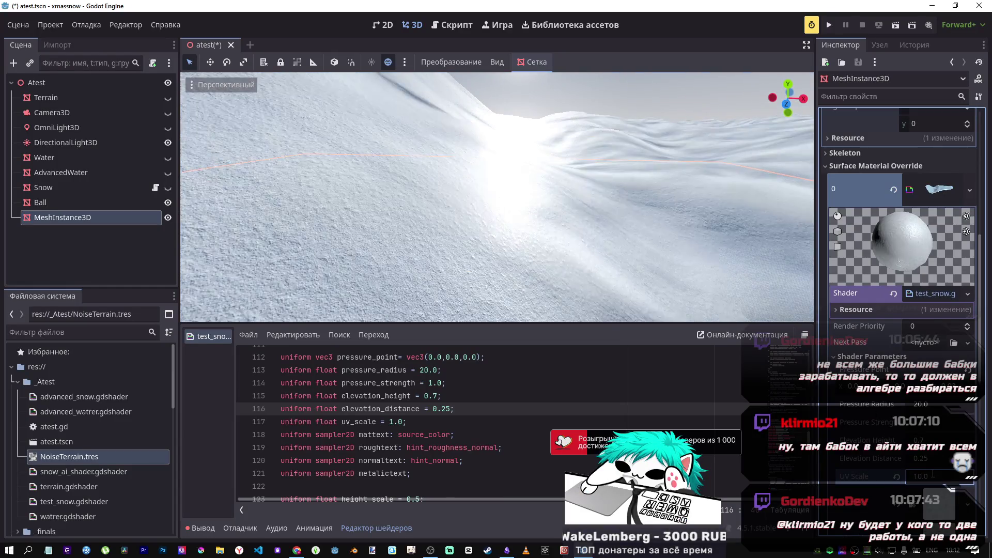
Step: Fly over the snow terrain and set Pressure Radius to 20.0
{"action": "left_click_drag", "start_coordinate": [534, 317], "coordinate": [534, 317]}
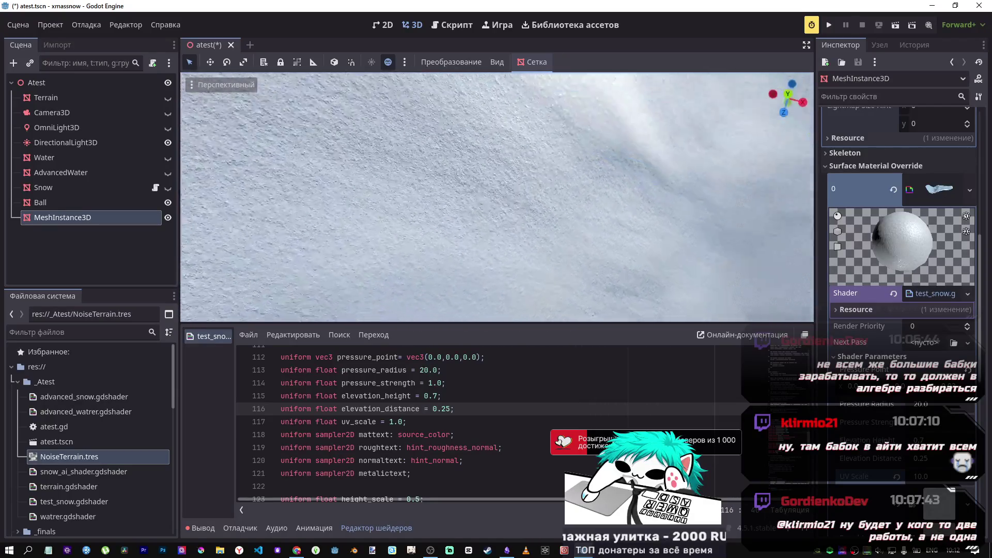
{"action": "key", "text": "w"}
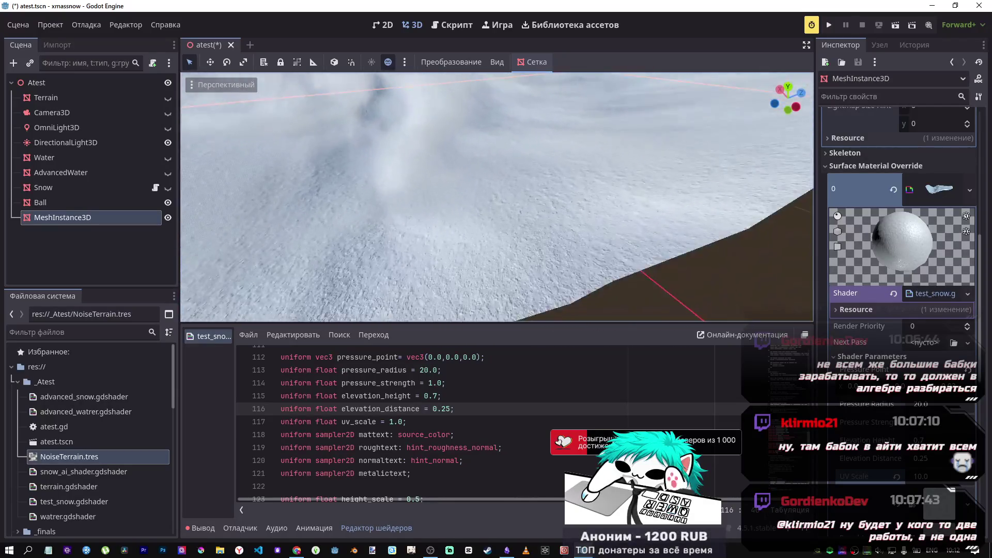
{"action": "left_click_drag", "start_coordinate": [533, 317], "coordinate": [534, 317]}
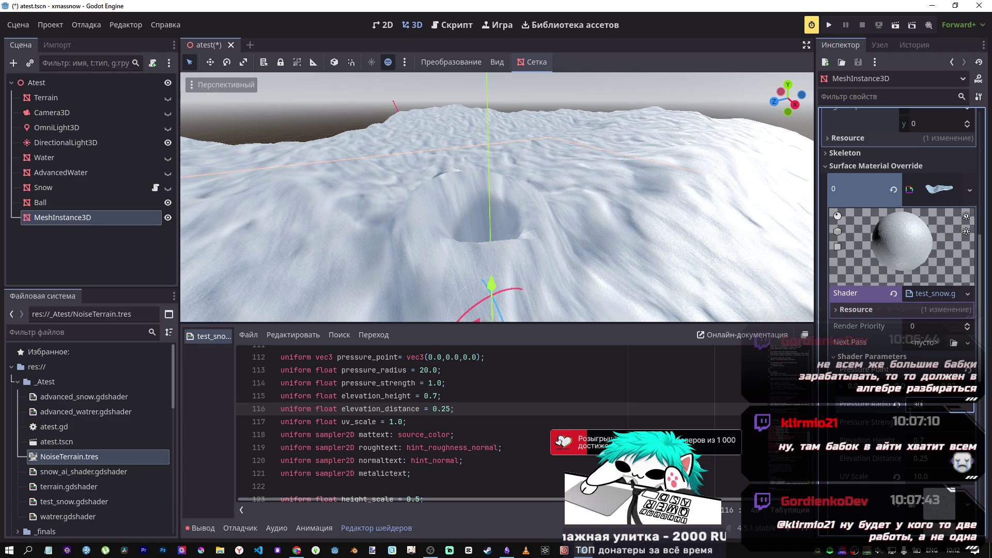
{"action": "key", "text": "Return"}
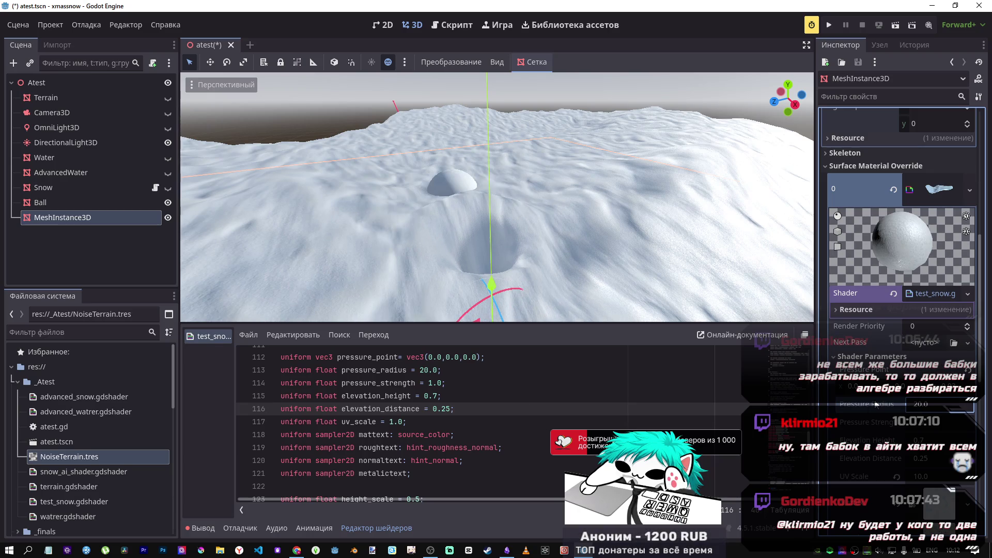
{"action": "mouse_move", "coordinate": [496, 196]}
{"action": "left_mouse_down"}
{"action": "mouse_move", "coordinate": [418, 163]}
{"action": "mouse_move", "coordinate": [418, 179]}
{"action": "mouse_move", "coordinate": [418, 171]}
{"action": "mouse_move", "coordinate": [566, 269]}
{"action": "left_mouse_up"}
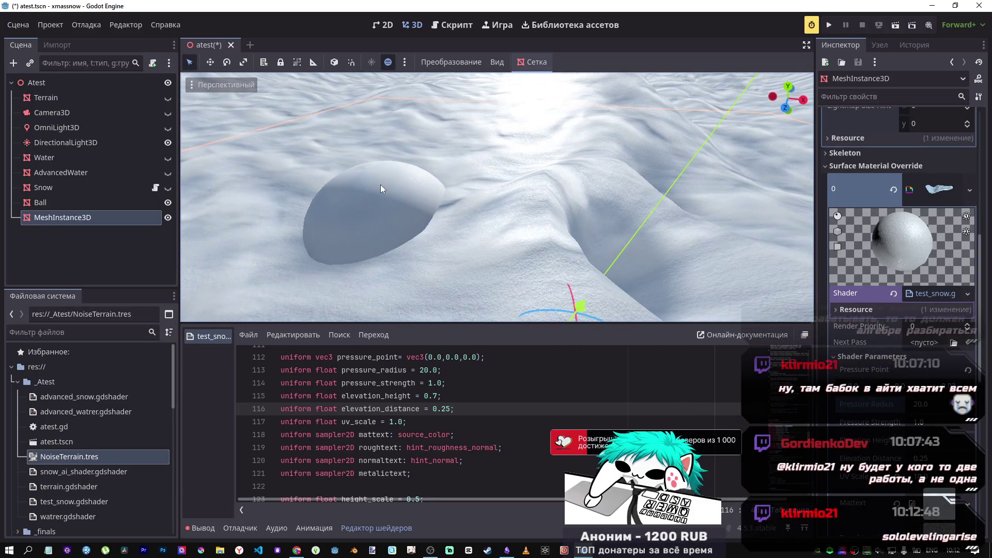
Step: Move the Ball along X into the slope, view it from low, then switch to Desmos
{"action": "left_click", "coordinate": [380, 184]}
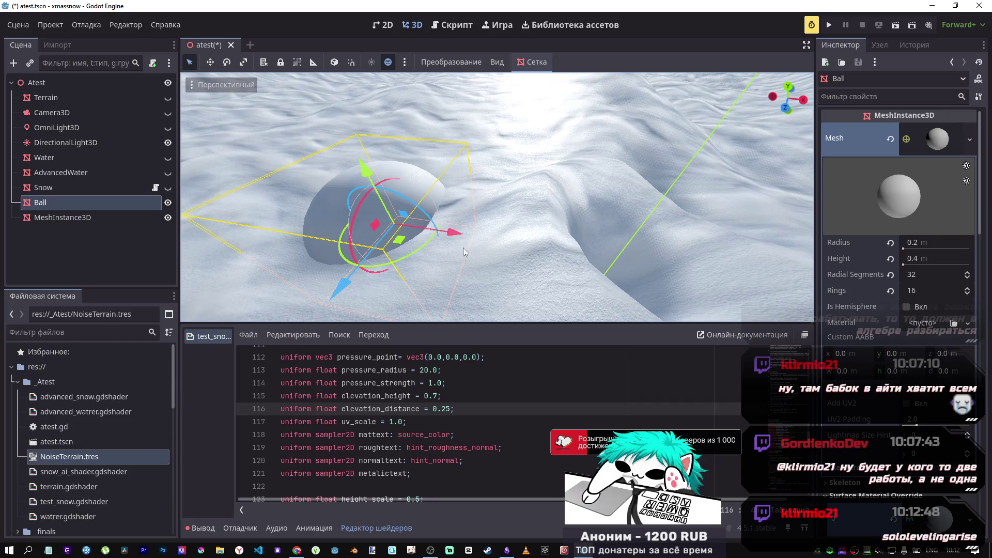
{"action": "left_click_drag", "start_coordinate": [446, 234], "coordinate": [685, 296]}
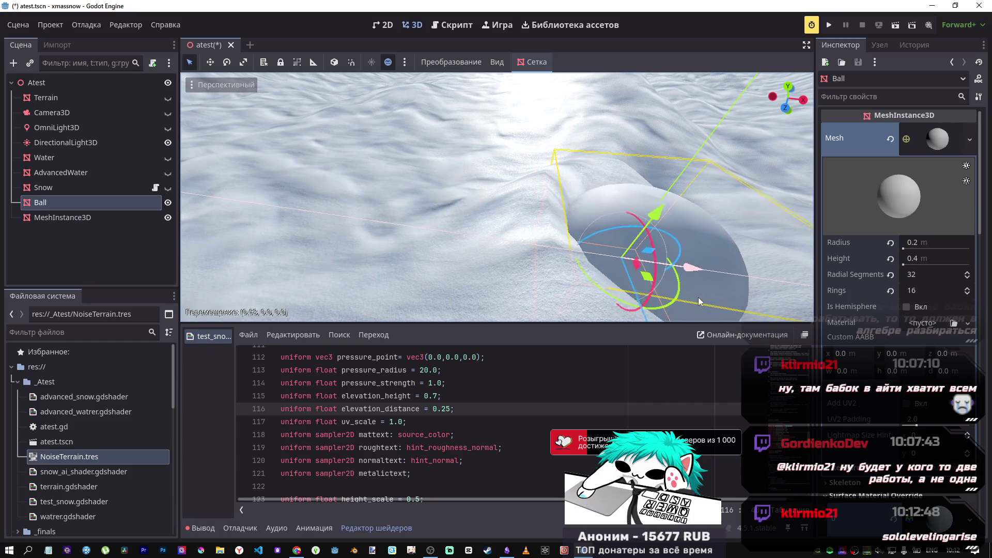
{"action": "key", "text": "f"}
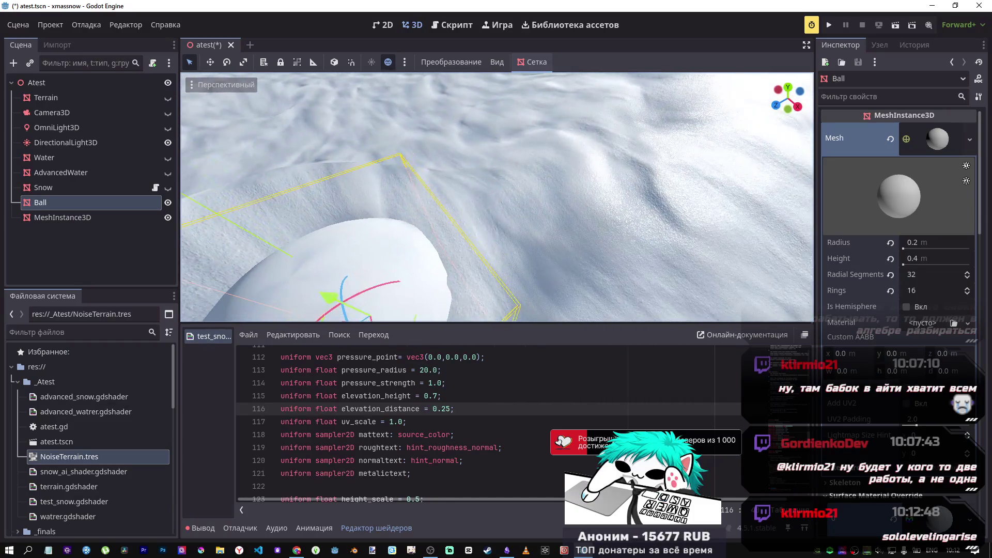
{"action": "left_click_drag", "start_coordinate": [439, 310], "coordinate": [437, 258]}
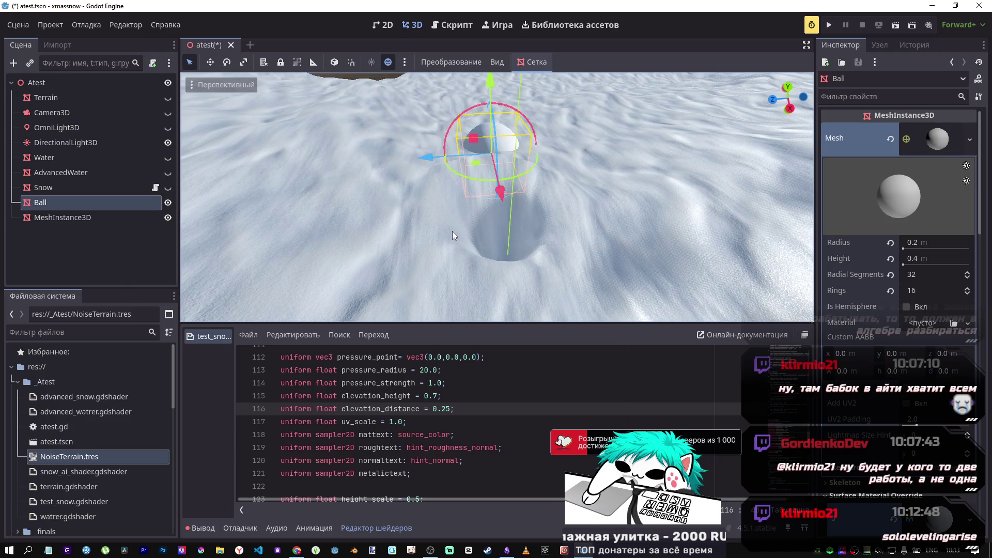
{"action": "key", "text": "alt+Tab"}
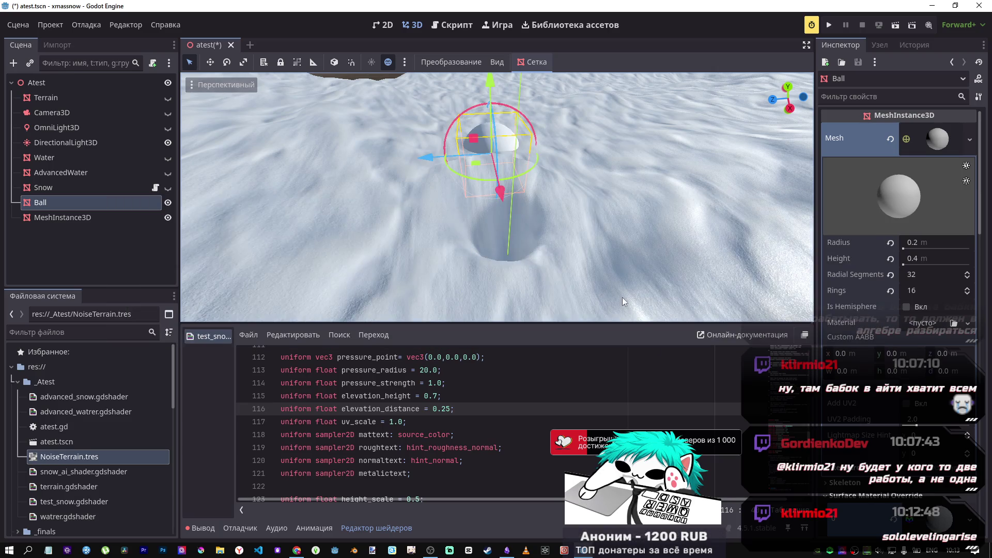
{"action": "left_click", "coordinate": [592, 545]}
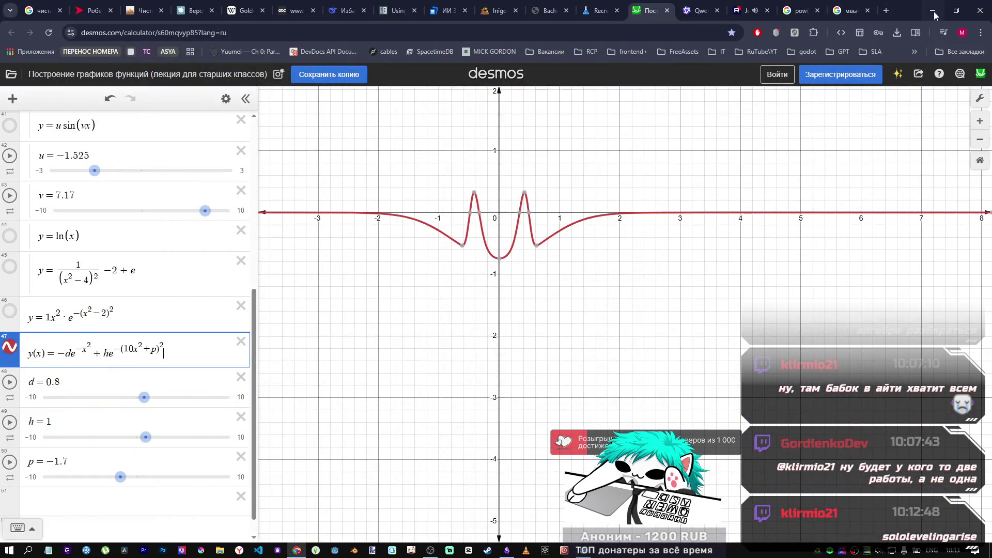
{"action": "left_click", "coordinate": [934, 13]}
{"action": "key", "text": "Return"}
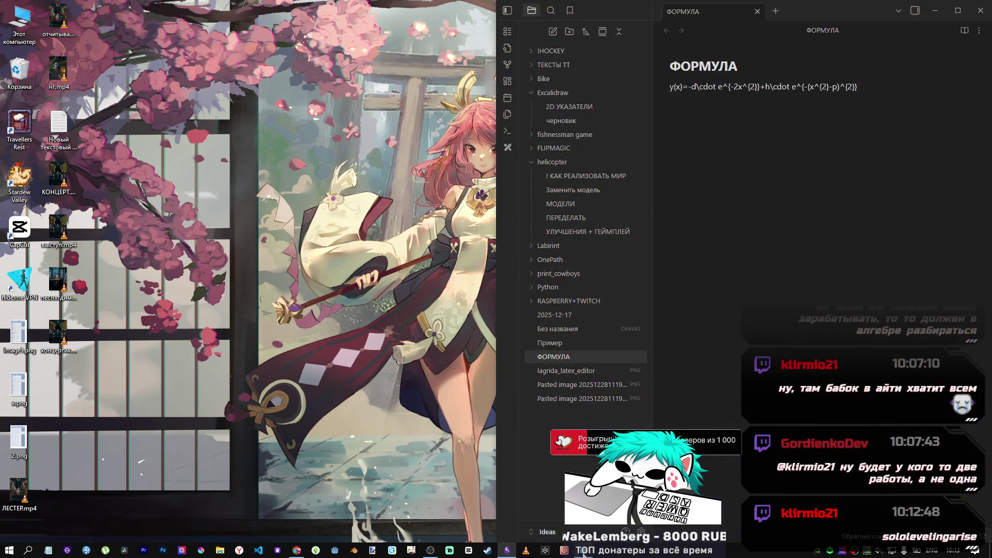
{"action": "left_click", "coordinate": [429, 550]}
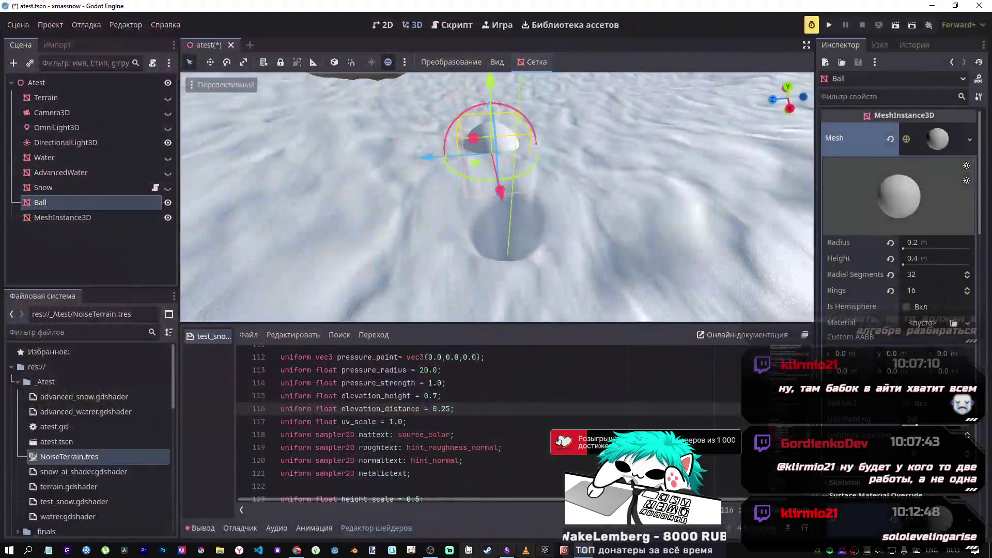
{"action": "left_click", "coordinate": [297, 550]}
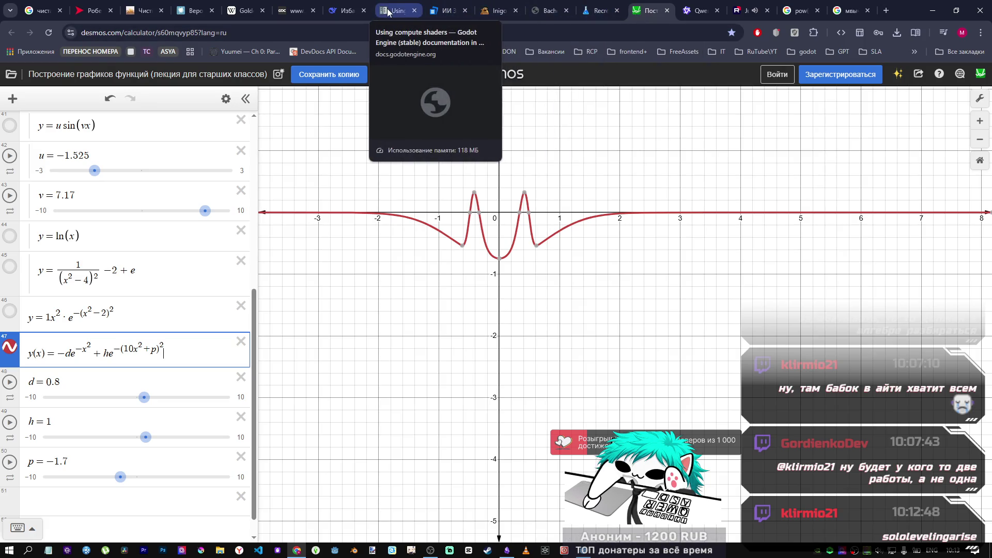
Step: Close the pow and modulo Google search tabs
{"action": "left_click", "coordinate": [801, 11]}
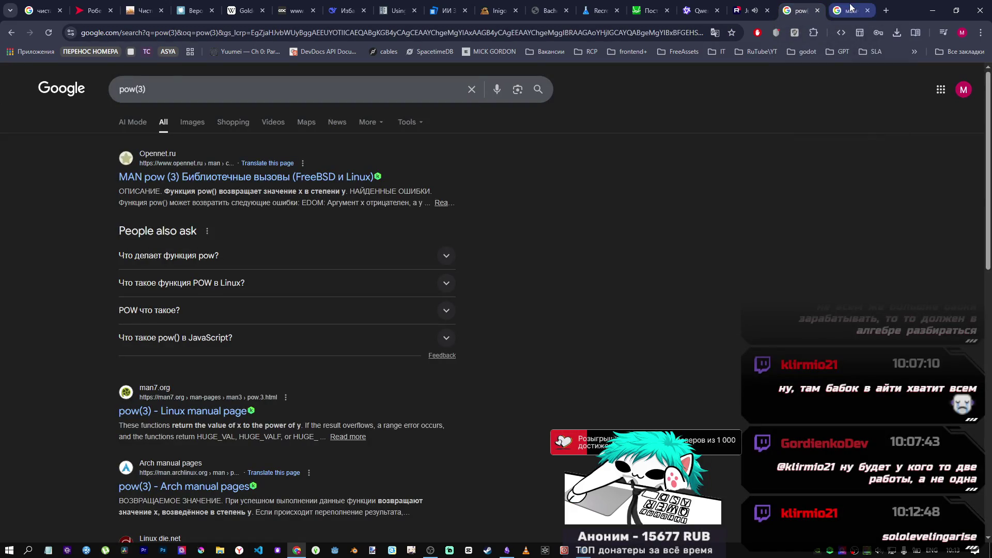
{"action": "left_click", "coordinate": [849, 7]}
{"action": "left_click", "coordinate": [817, 10]}
{"action": "left_click", "coordinate": [817, 10]}
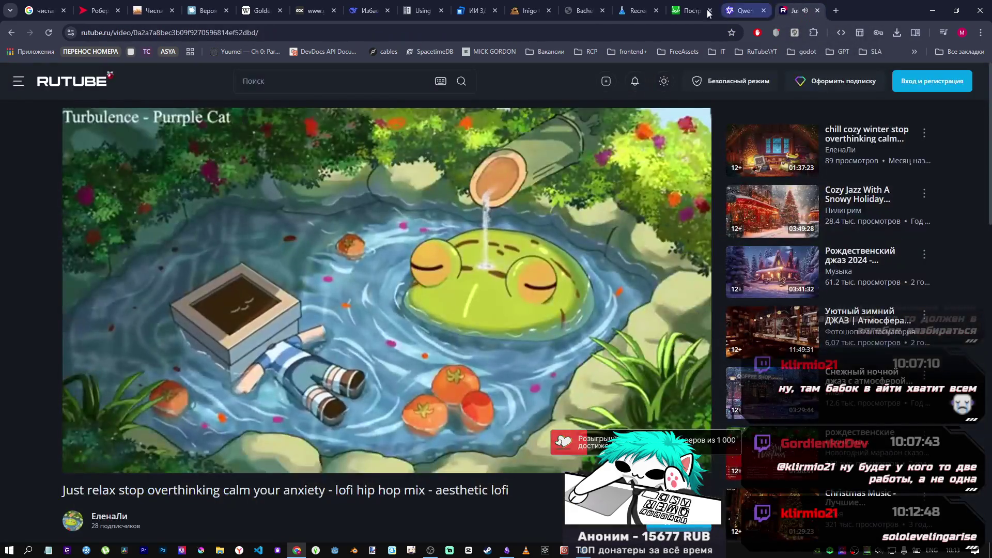
Step: Review the DeepSeek quadratic crater formula answer, then return to the Godot snow crater view
{"action": "left_click", "coordinate": [392, 5]}
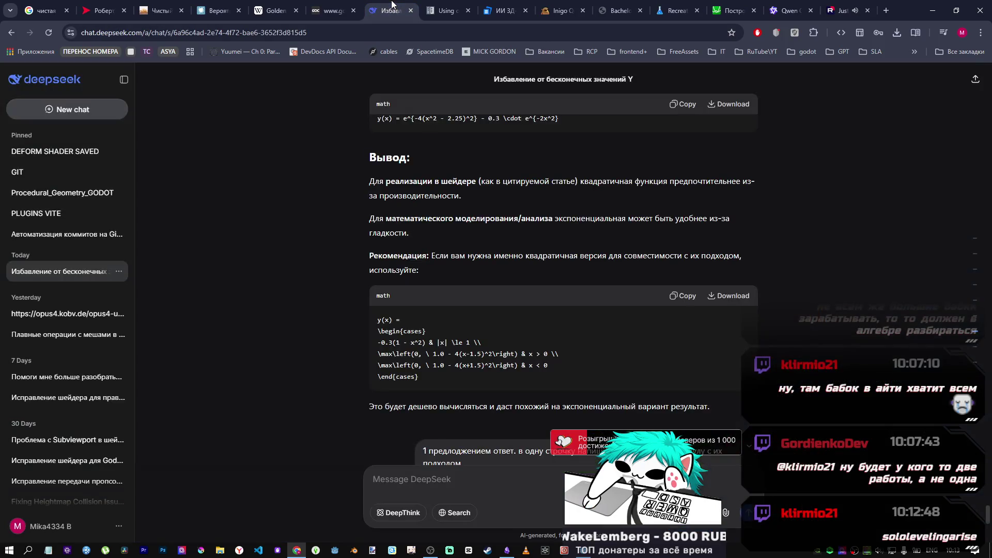
{"action": "left_click", "coordinate": [583, 550]}
{"action": "mouse_move", "coordinate": [587, 289]}
{"action": "left_mouse_down"}
{"action": "mouse_move", "coordinate": [568, 269]}
{"action": "mouse_move", "coordinate": [558, 299]}
{"action": "mouse_move", "coordinate": [527, 284]}
{"action": "mouse_move", "coordinate": [491, 242]}
{"action": "mouse_move", "coordinate": [510, 240]}
{"action": "left_mouse_up"}
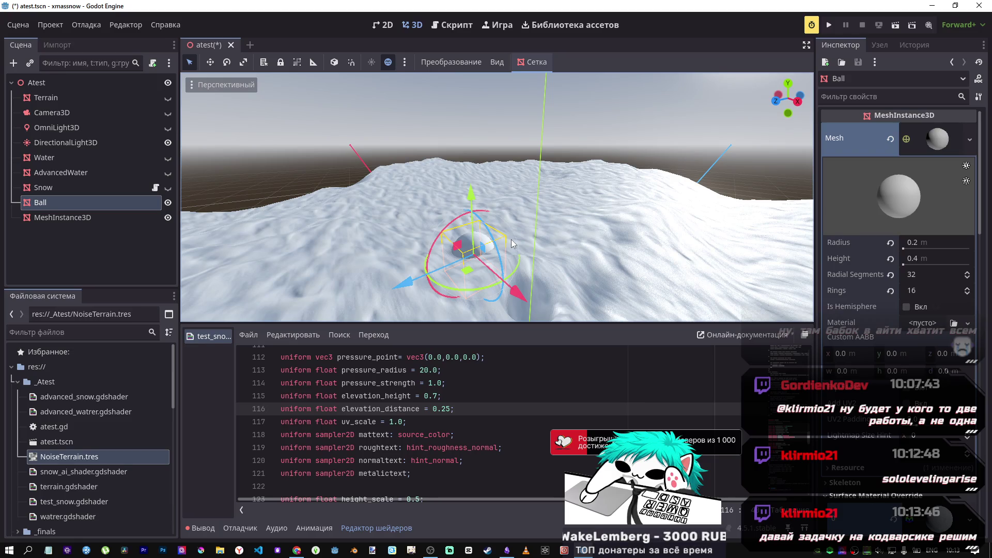
Step: Save the snow scene with Ctrl+S, glance at the DeepSeek chat, then switch to Visual Studio Code
{"action": "key", "text": "ctrl+s"}
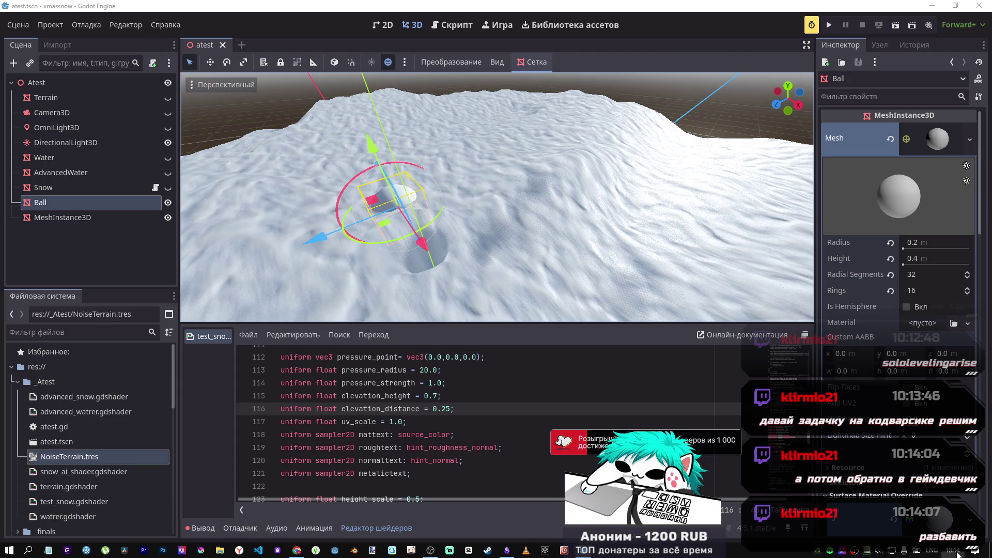
{"action": "left_click", "coordinate": [297, 551]}
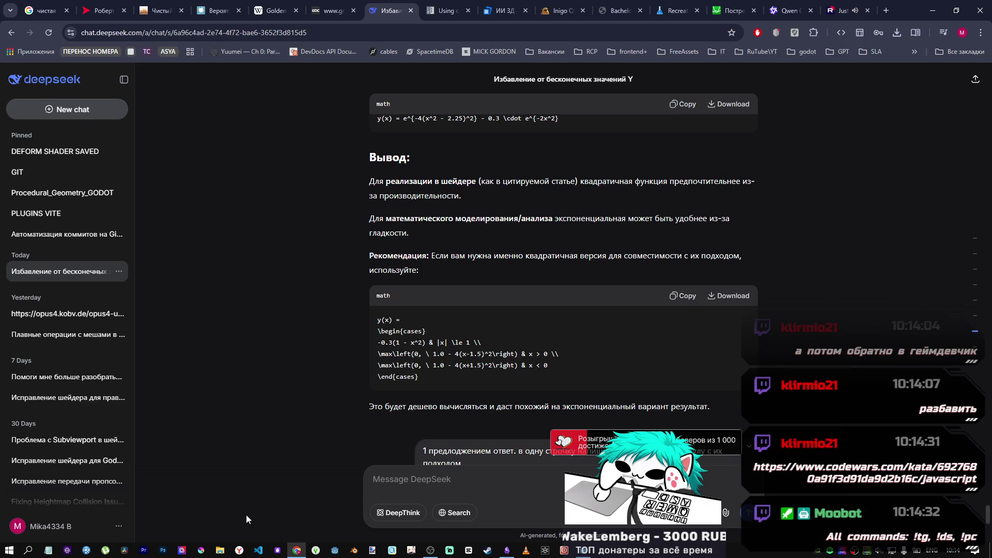
{"action": "left_click", "coordinate": [258, 551]}
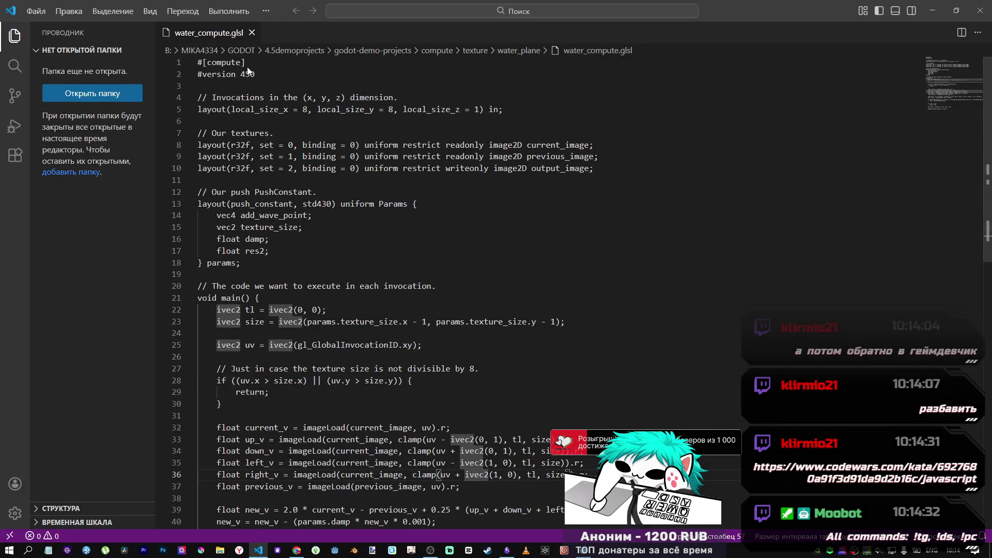
Step: Open the VERSTKA folder as the Visual Studio Code workspace
{"action": "left_click", "coordinate": [85, 96]}
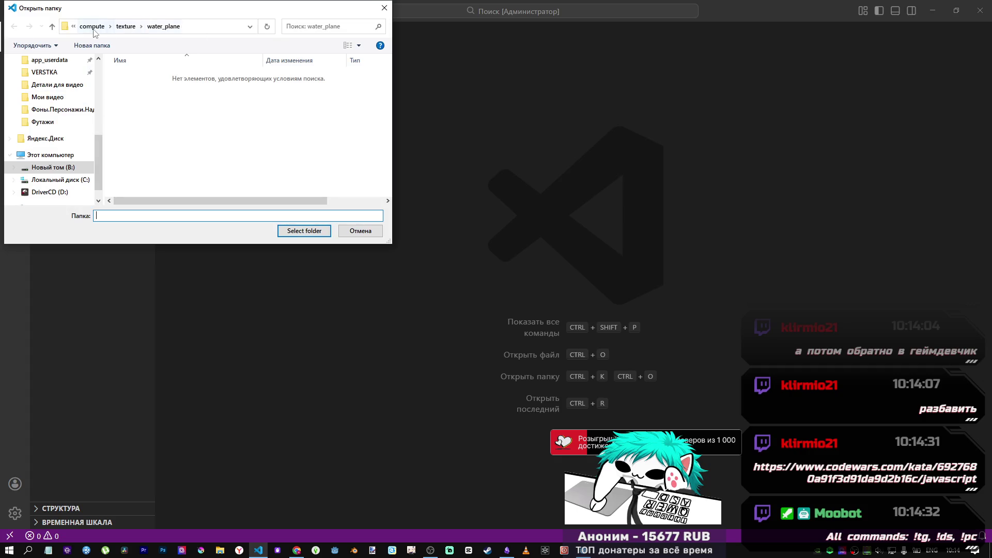
{"action": "left_click", "coordinate": [51, 74]}
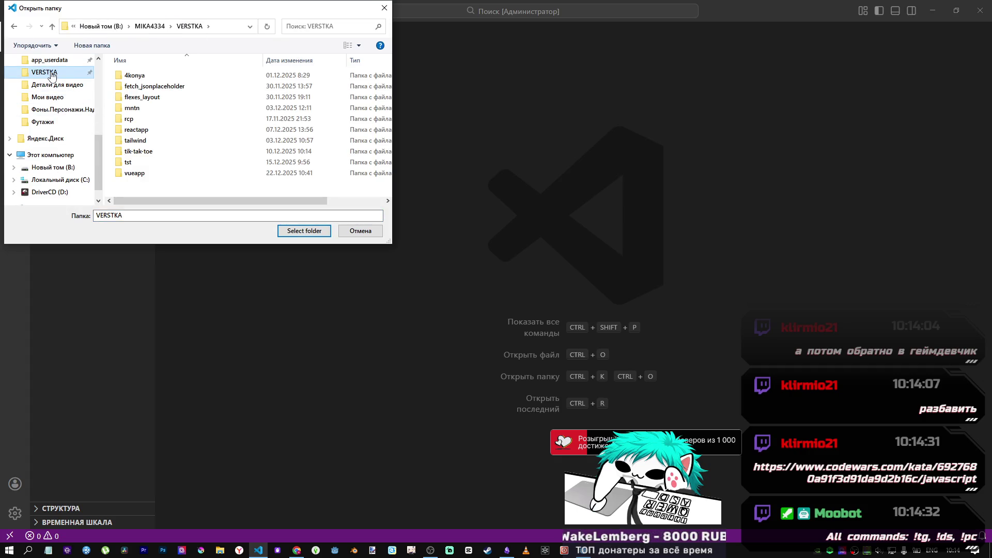
{"action": "left_click", "coordinate": [304, 230]}
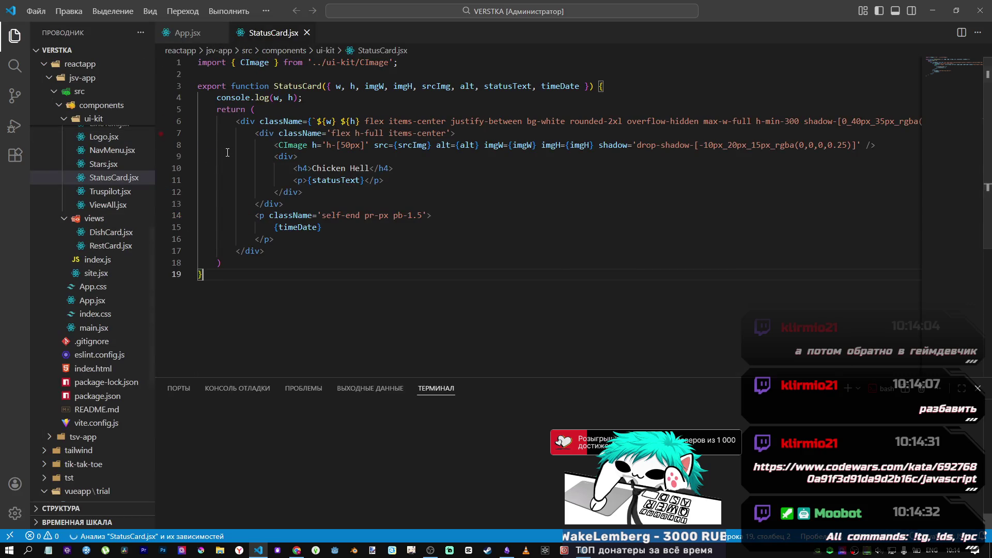
Step: Collapse the reactapp and vueapp\trial folders, expand tst and open i.js in the editor
{"action": "scroll", "coordinate": [83, 140], "scroll_direction": "up", "scroll_amount": 10}
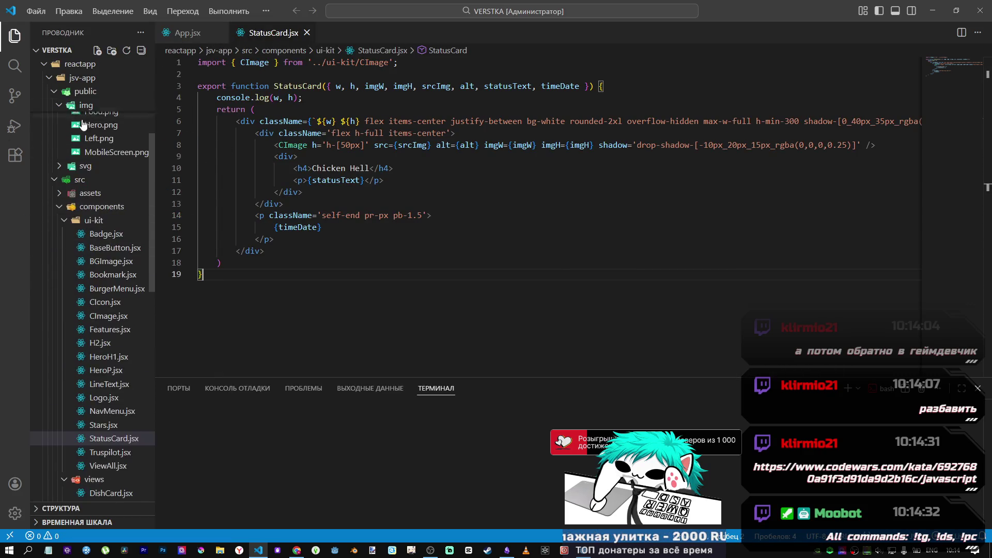
{"action": "scroll", "coordinate": [75, 141], "scroll_direction": "up", "scroll_amount": 2}
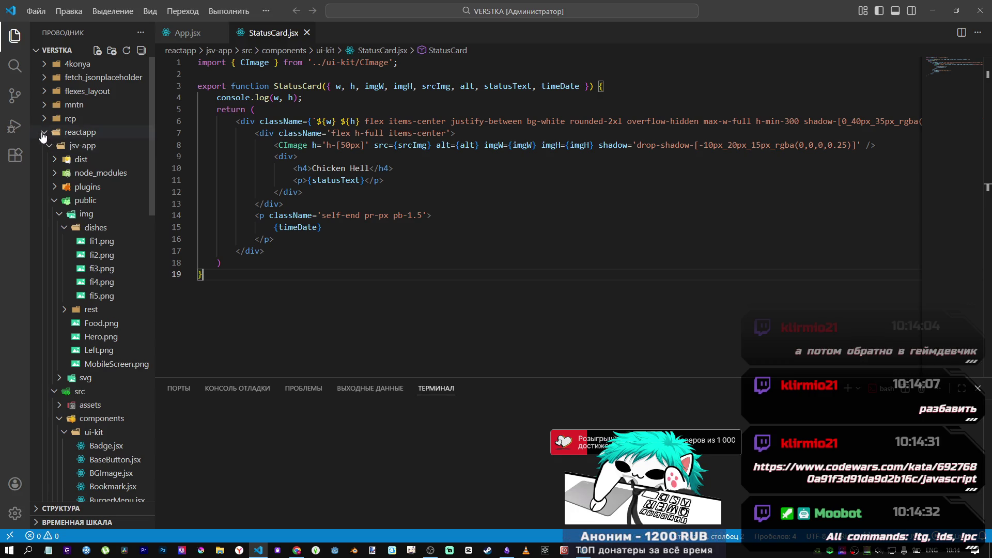
{"action": "left_click", "coordinate": [47, 133]}
{"action": "left_click", "coordinate": [75, 241]}
{"action": "scroll", "coordinate": [77, 233], "scroll_direction": "down", "scroll_amount": 1}
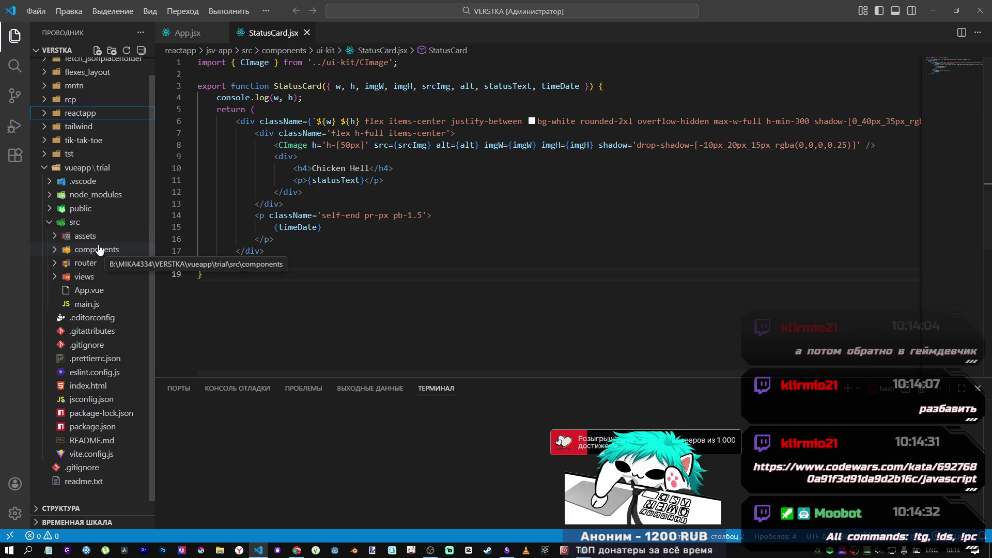
{"action": "left_click", "coordinate": [45, 169]}
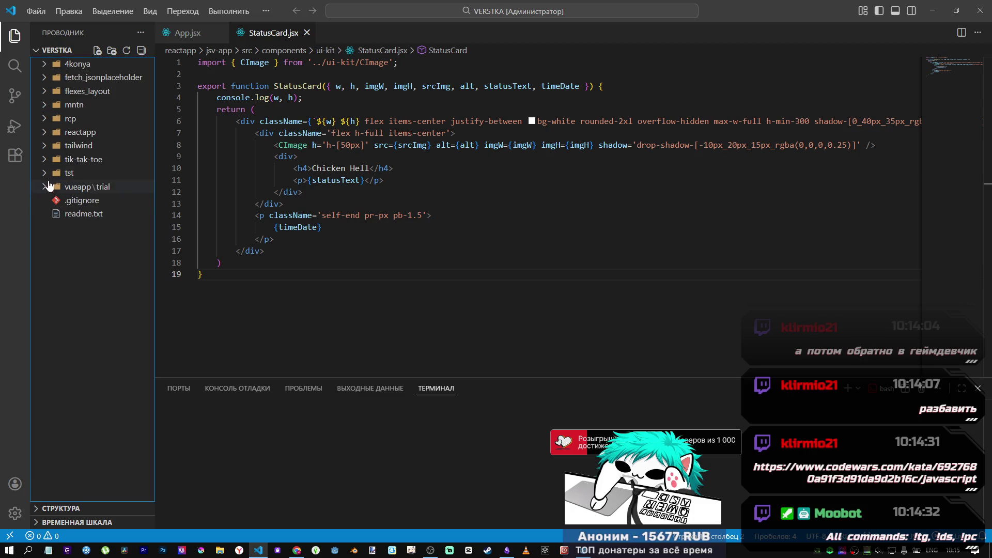
{"action": "left_click", "coordinate": [51, 174]}
{"action": "left_click", "coordinate": [78, 187]}
{"action": "left_click", "coordinate": [414, 208]}
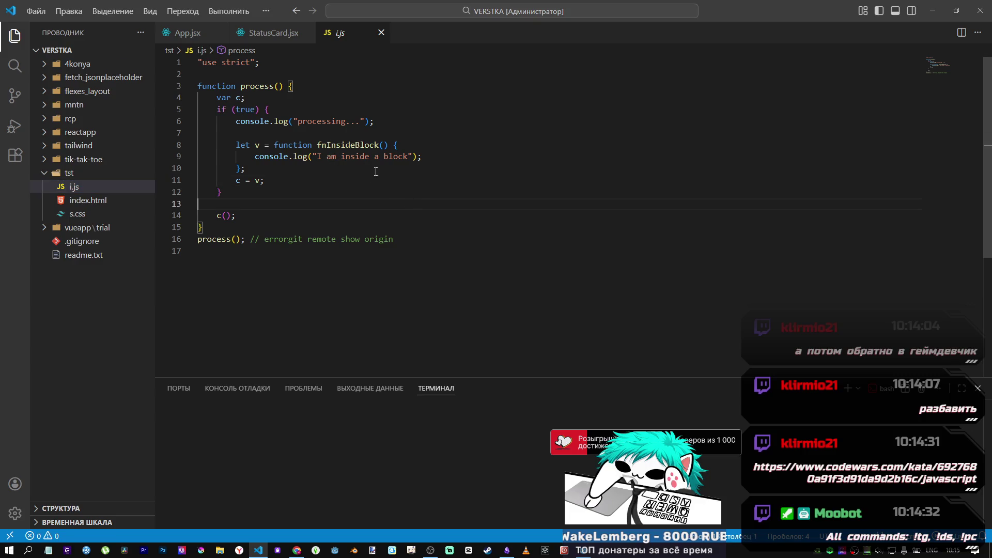
Step: Kill the existing terminal session in Visual Studio Code
{"action": "key", "text": "alt+Tab"}
{"action": "key", "text": "alt+Tab"}
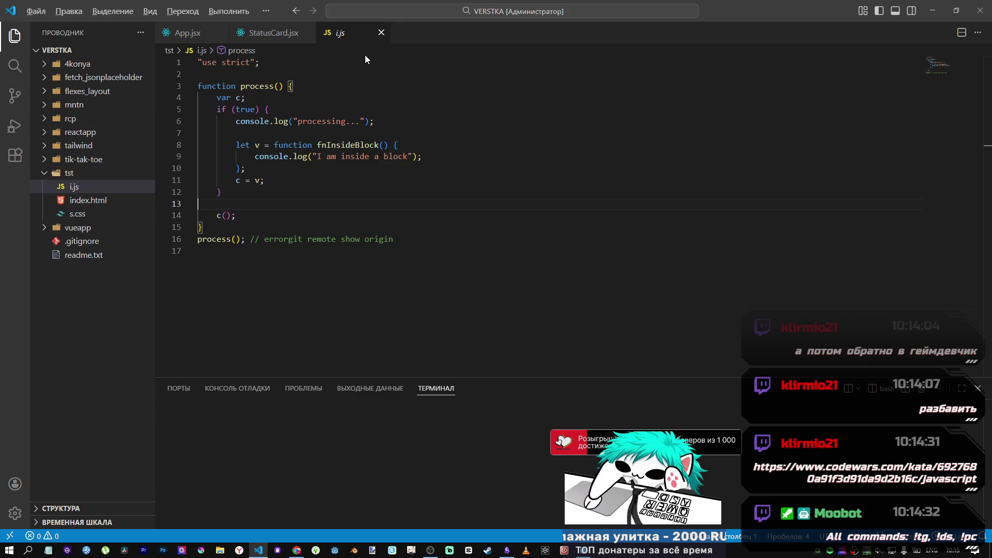
{"action": "key", "text": "alt+Tab"}
{"action": "key", "text": "alt+Tab"}
{"action": "key", "text": "alt+Tab"}
{"action": "key", "text": "alt+Tab"}
{"action": "key", "text": "alt+Tab"}
{"action": "key", "text": "alt+Tab"}
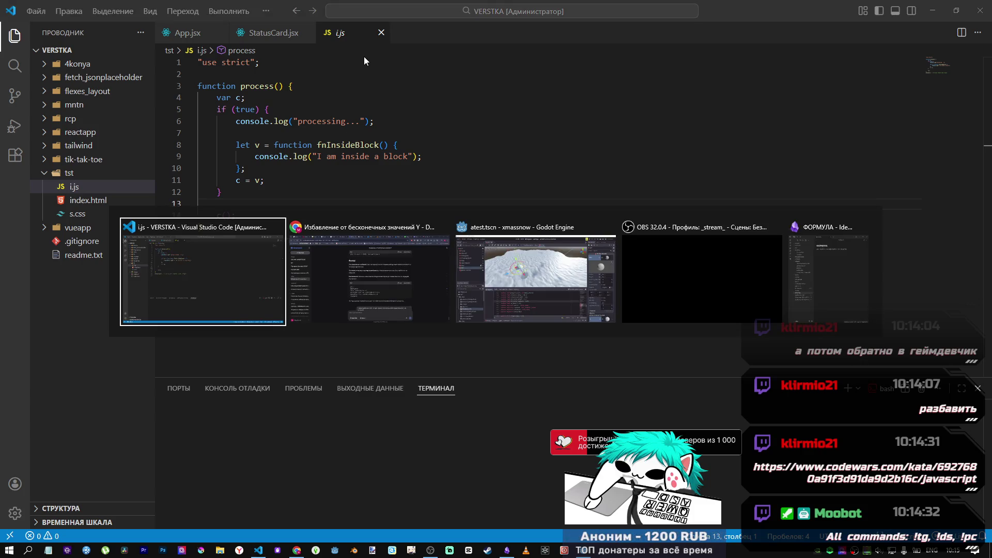
{"action": "key", "text": "alt+Tab"}
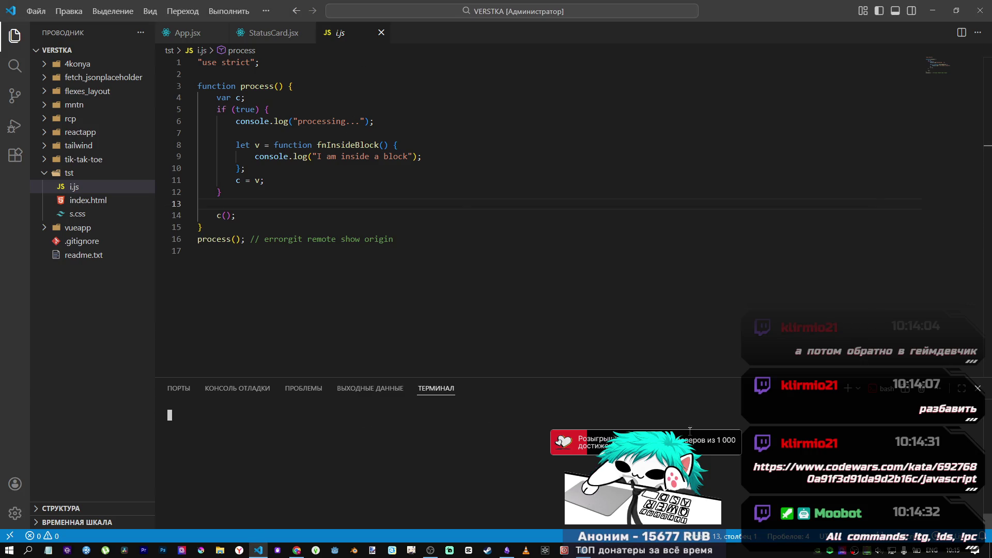
{"action": "left_click", "coordinate": [923, 394]}
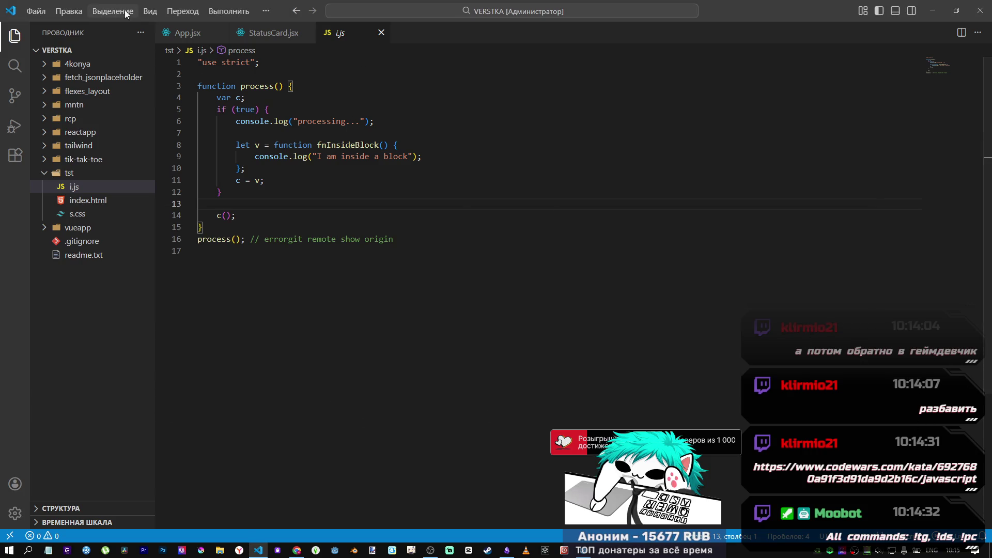
Step: Browse the Run menu, check the browser's lofi video tab, and return to i.js
{"action": "left_click", "coordinate": [227, 12]}
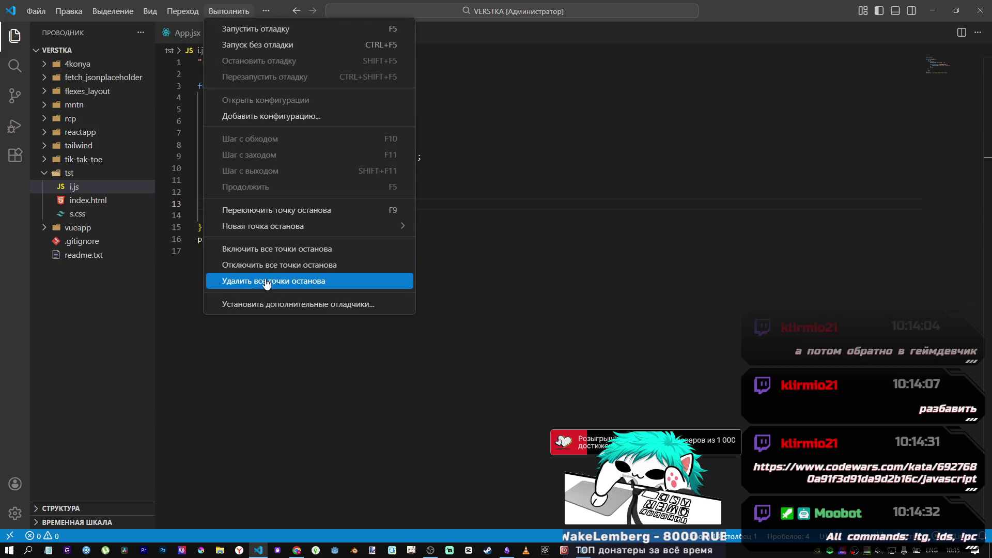
{"action": "mouse_move", "coordinate": [90, 10]}
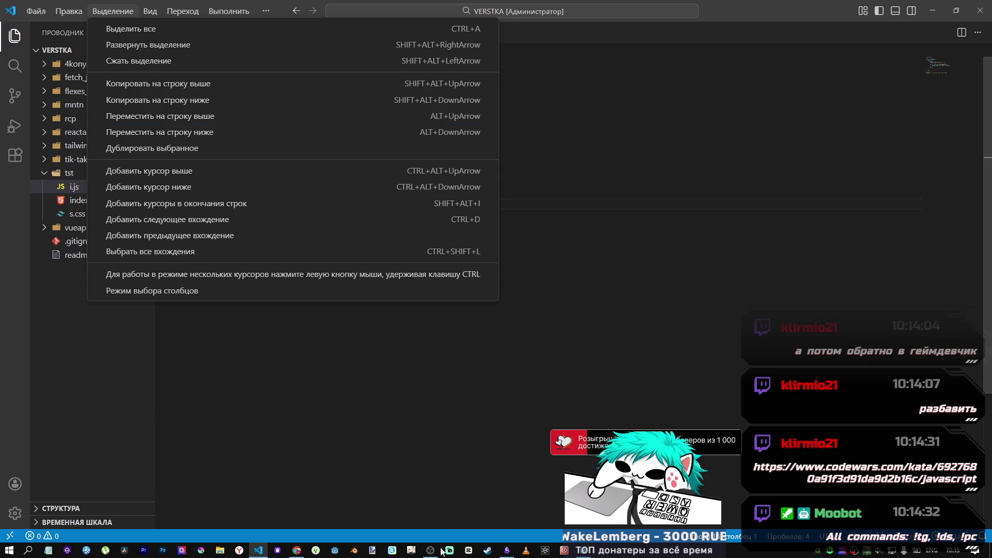
{"action": "key", "text": "Escape"}
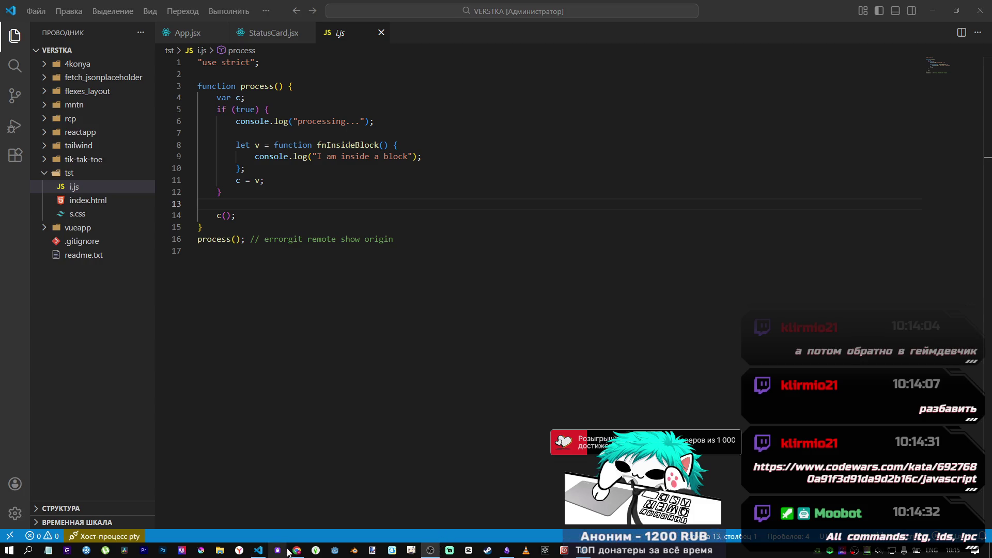
{"action": "left_click", "coordinate": [295, 534]}
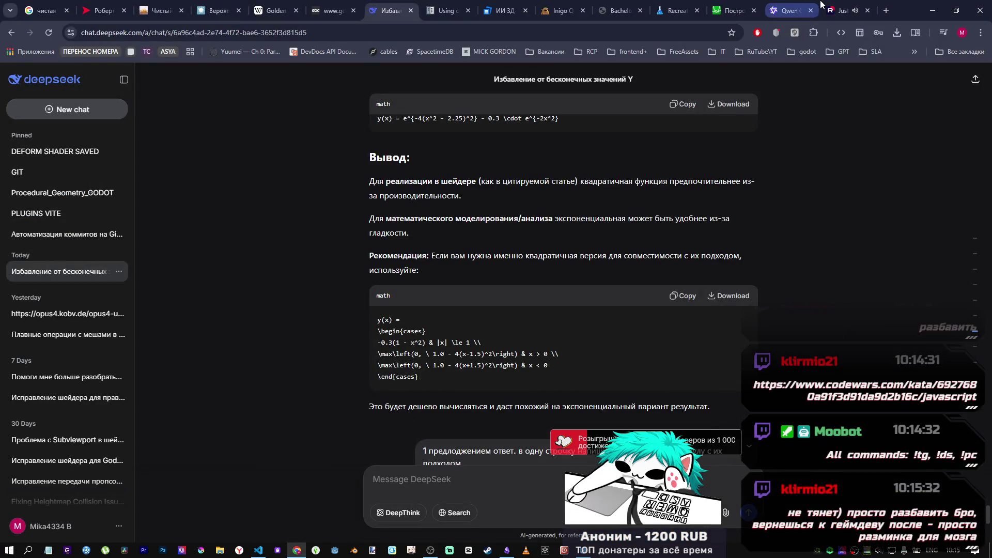
{"action": "key", "text": "ctrl+9"}
{"action": "mouse_move", "coordinate": [179, 462]}
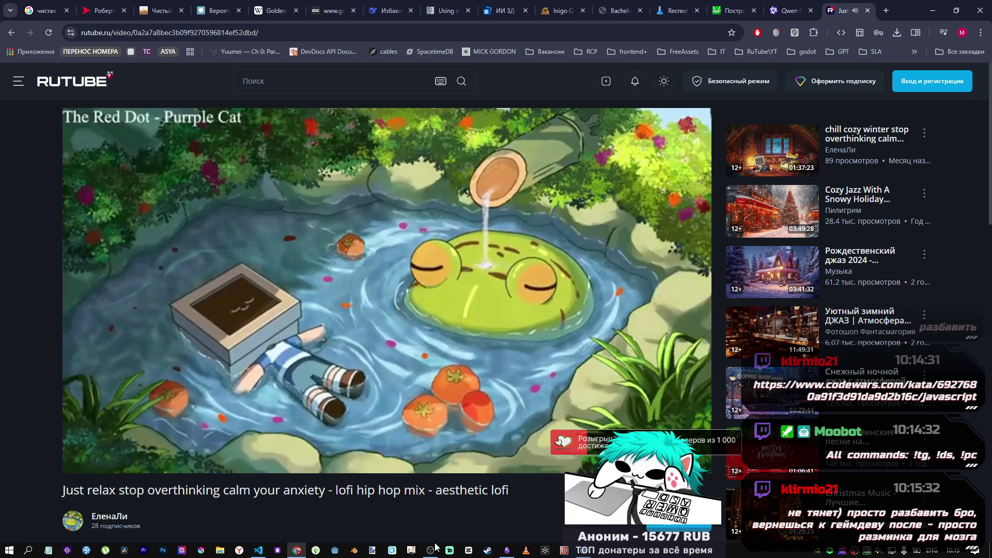
{"action": "mouse_move", "coordinate": [427, 542]}
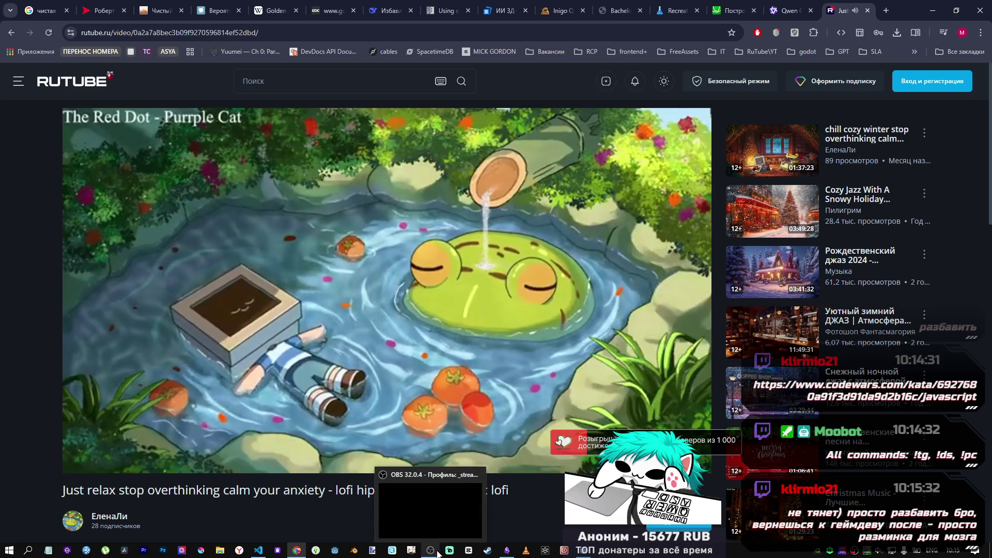
{"action": "left_click", "coordinate": [259, 550]}
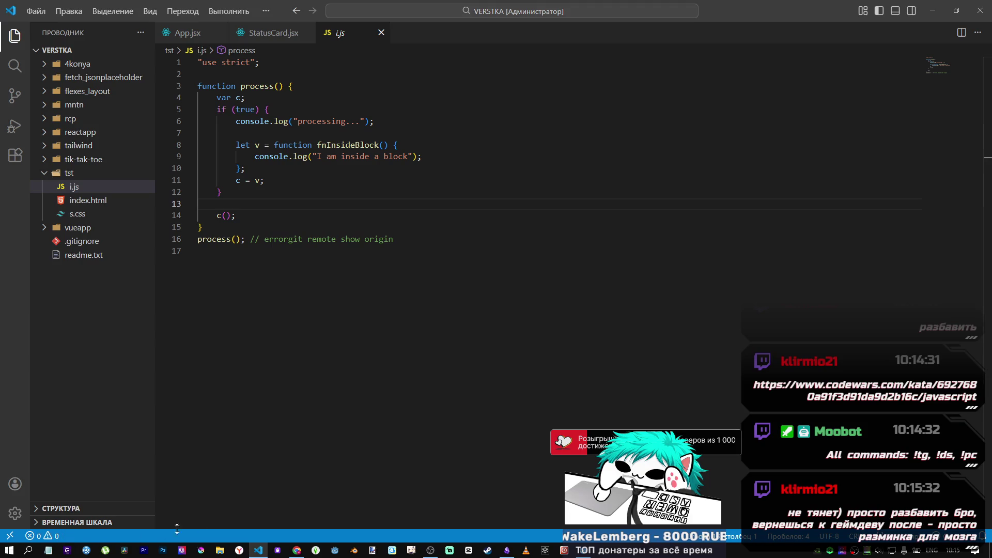
Step: Create a new PowerShell terminal via Терминал > Создать терминал and show the profile list
{"action": "left_click", "coordinate": [212, 10]}
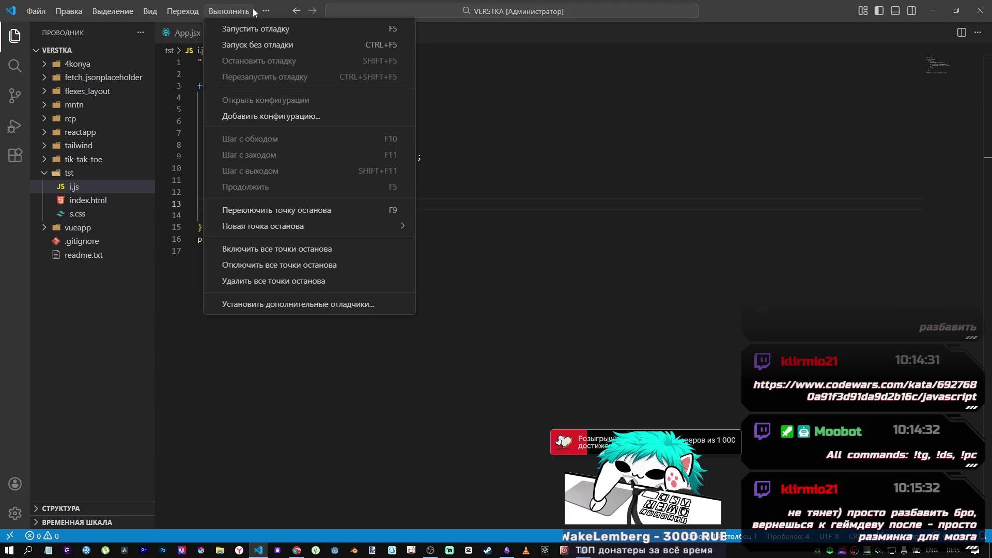
{"action": "mouse_move", "coordinate": [266, 10]}
{"action": "mouse_move", "coordinate": [310, 28]}
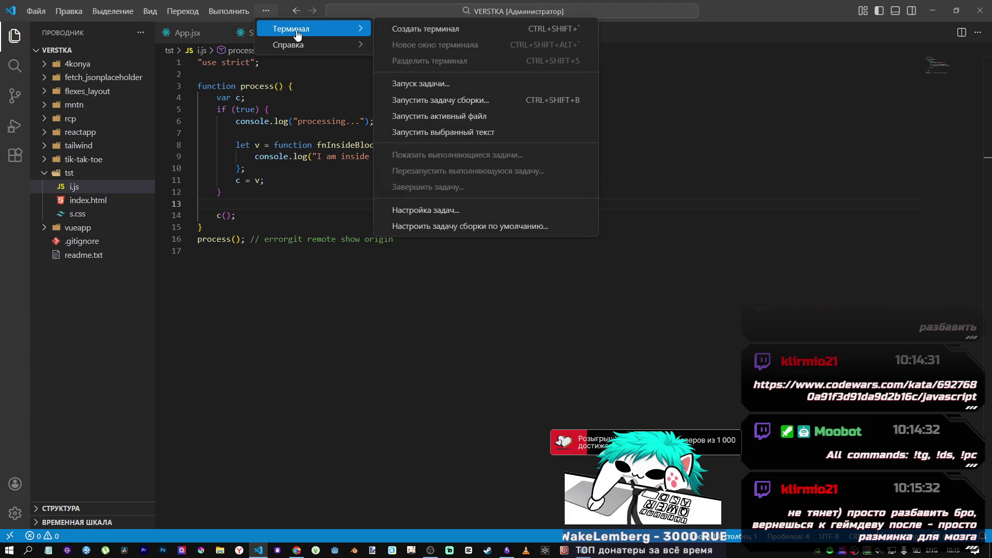
{"action": "left_click", "coordinate": [401, 38]}
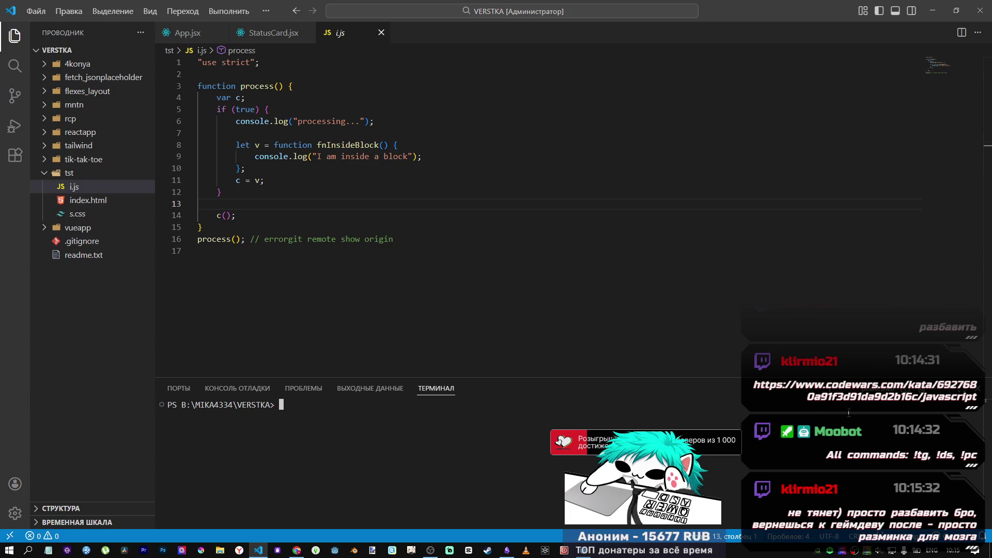
{"action": "left_click", "coordinate": [838, 394]}
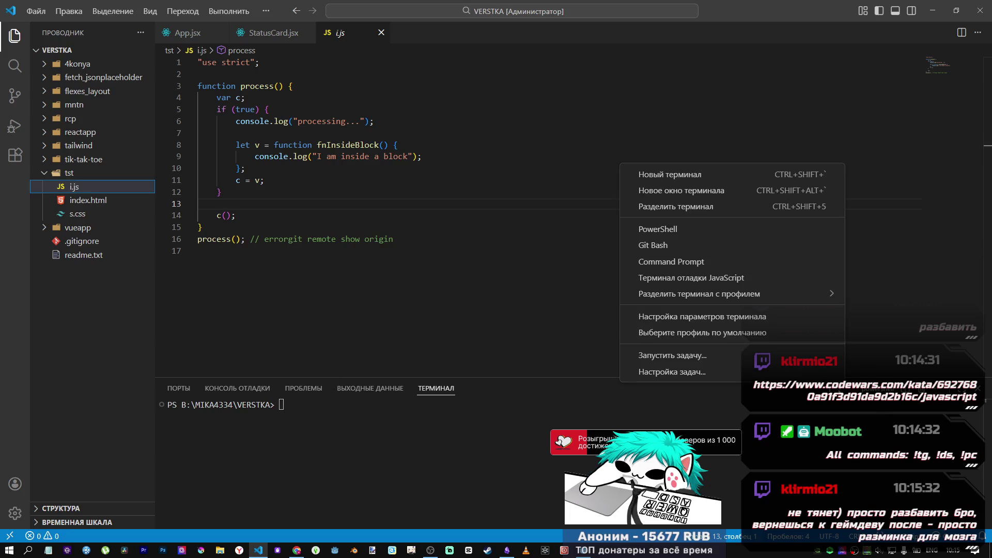
Step: Switch the terminal to a Git Bash profile, refocus the editor, then go to the browser
{"action": "left_click", "coordinate": [698, 245]}
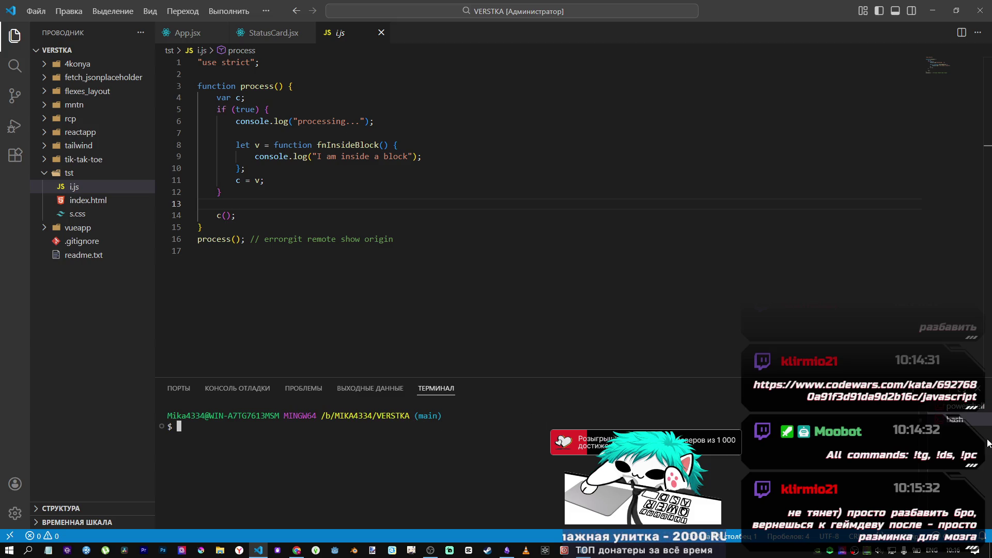
{"action": "left_click", "coordinate": [400, 145]}
{"action": "key", "text": "alt+Tab"}
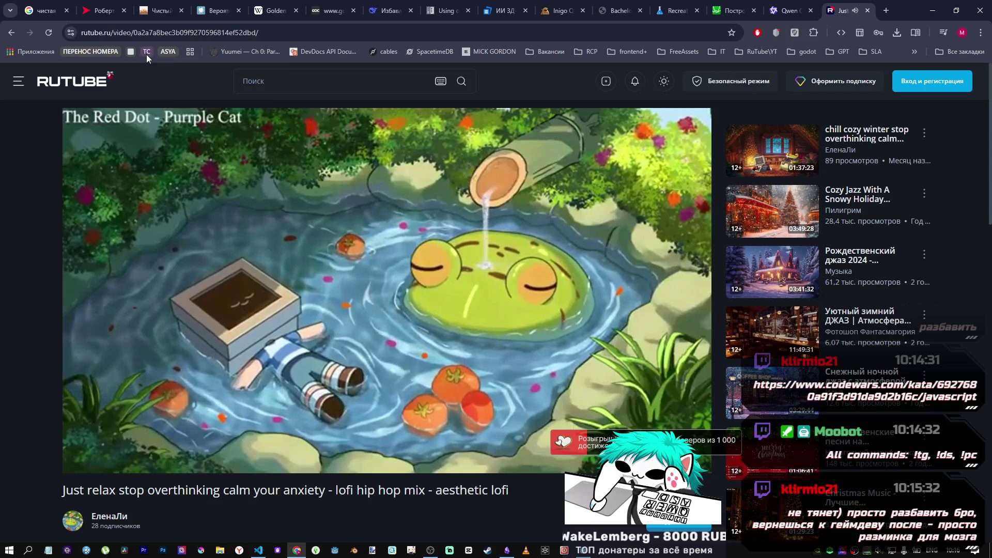
Step: Open the TC group's Twitch chat popout and select the Codewars link
{"action": "left_click", "coordinate": [146, 54]}
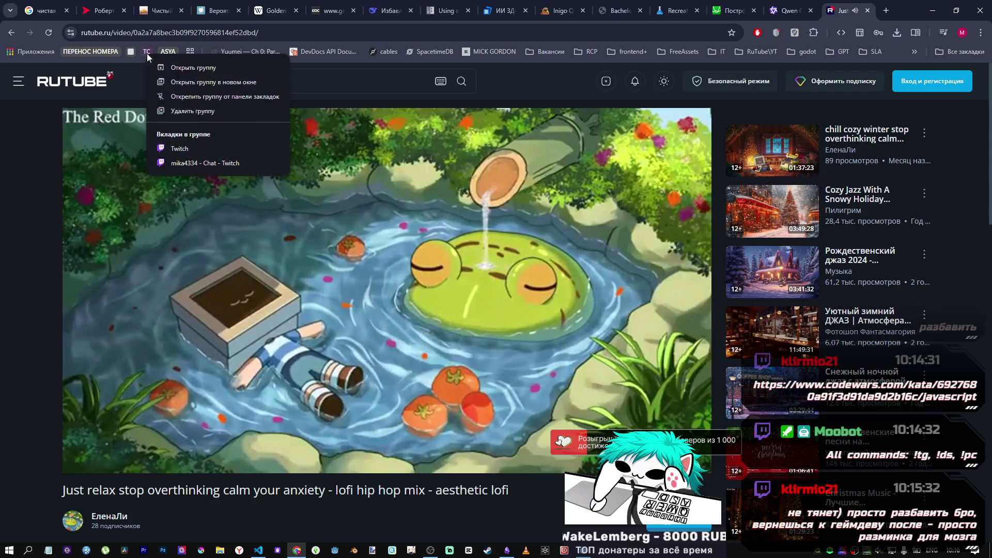
{"action": "left_click", "coordinate": [214, 164]}
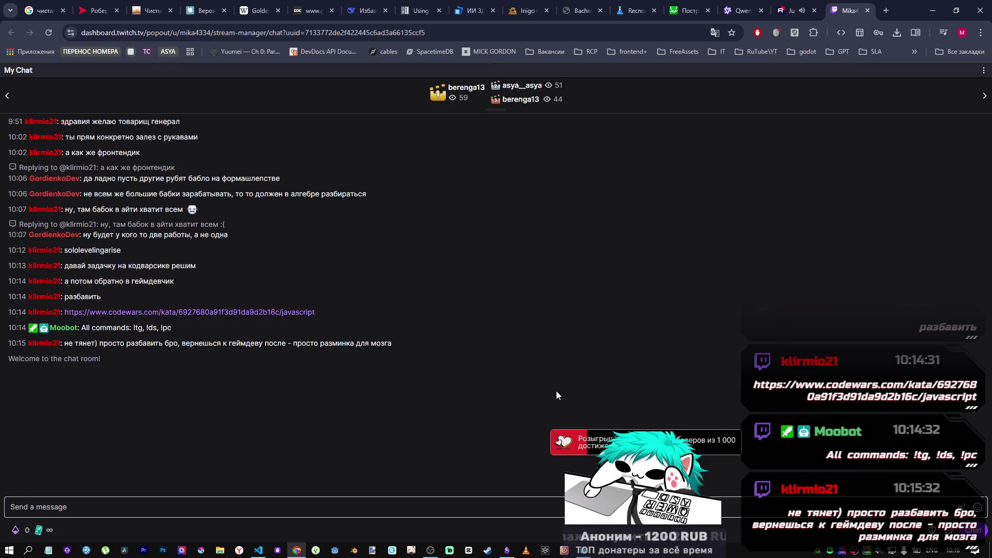
{"action": "left_click_drag", "start_coordinate": [350, 311], "coordinate": [64, 312]}
{"action": "key", "text": "ctrl+c"}
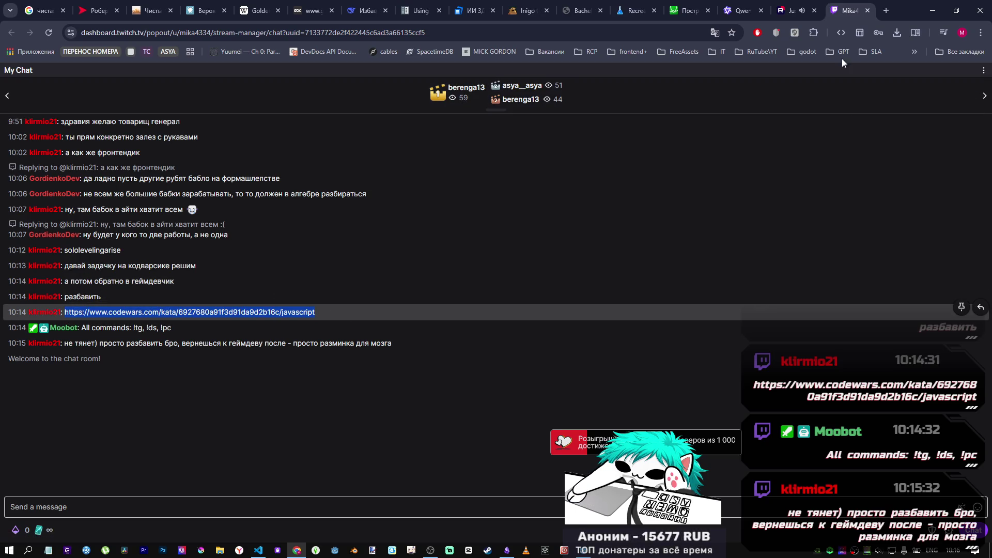
Step: Close the chat tab and load the copied Codewars kata link in a new tab
{"action": "left_click", "coordinate": [885, 11]}
{"action": "left_click", "coordinate": [817, 10]}
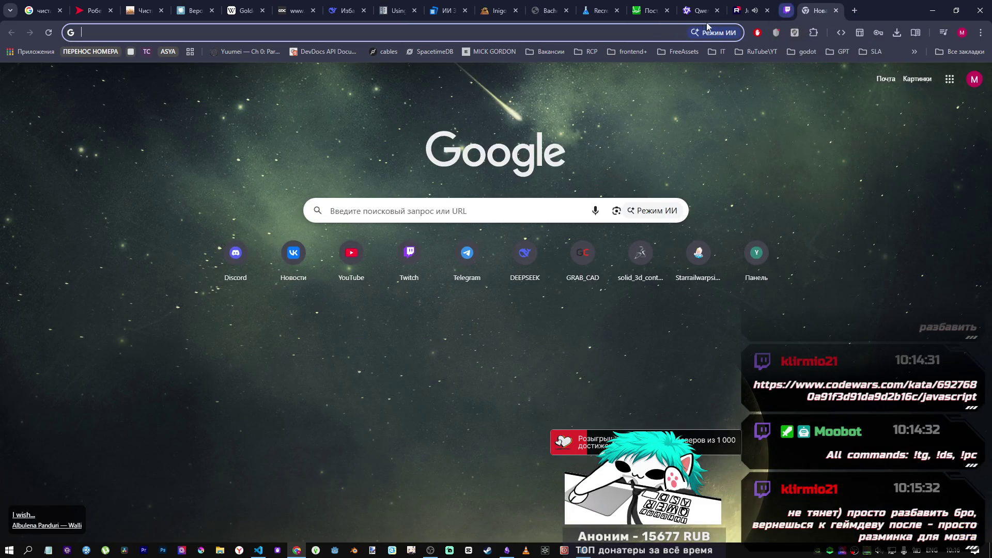
{"action": "key", "text": "ctrl+v"}
{"action": "key", "text": "Return"}
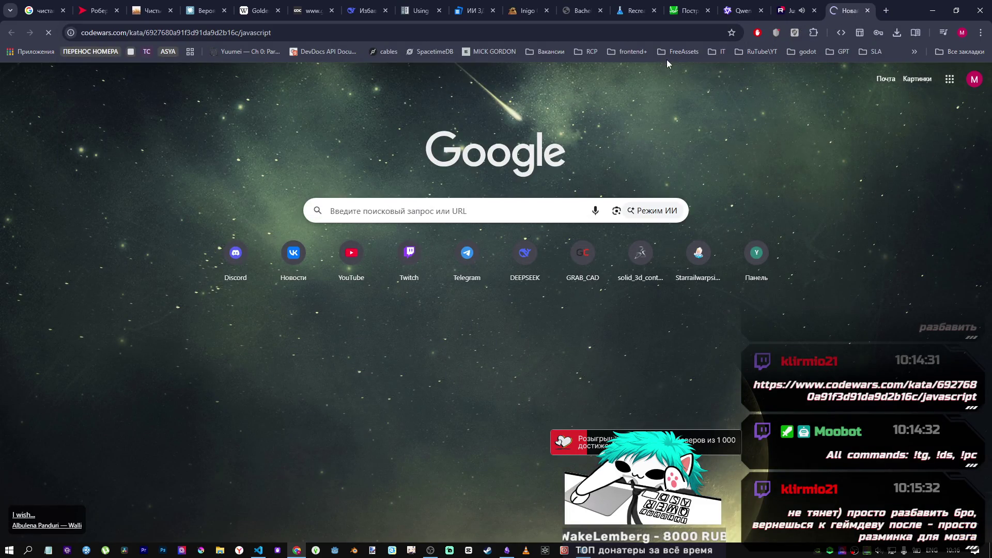
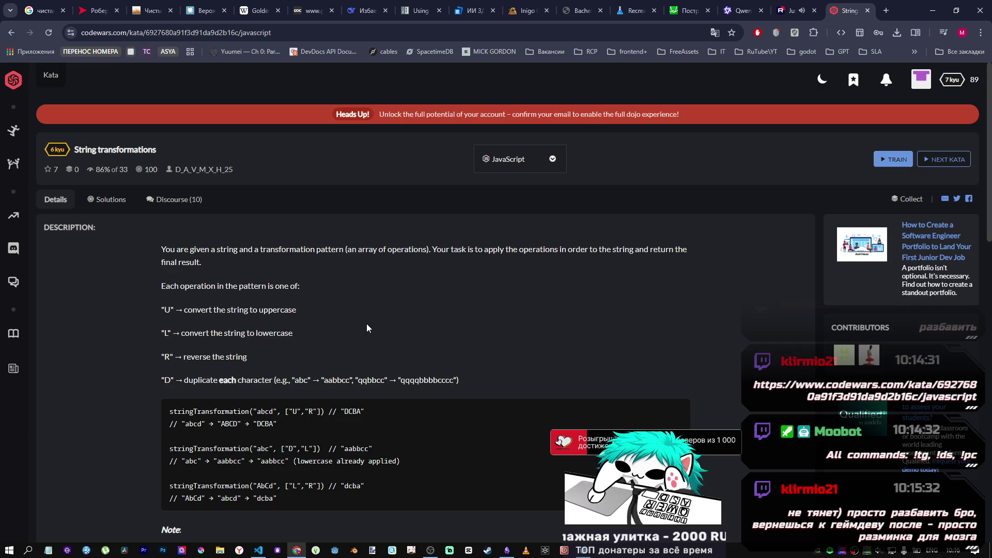
Step: Read through the String transformations kata description and start training on it
{"action": "scroll", "coordinate": [364, 329], "scroll_direction": "down", "scroll_amount": 3}
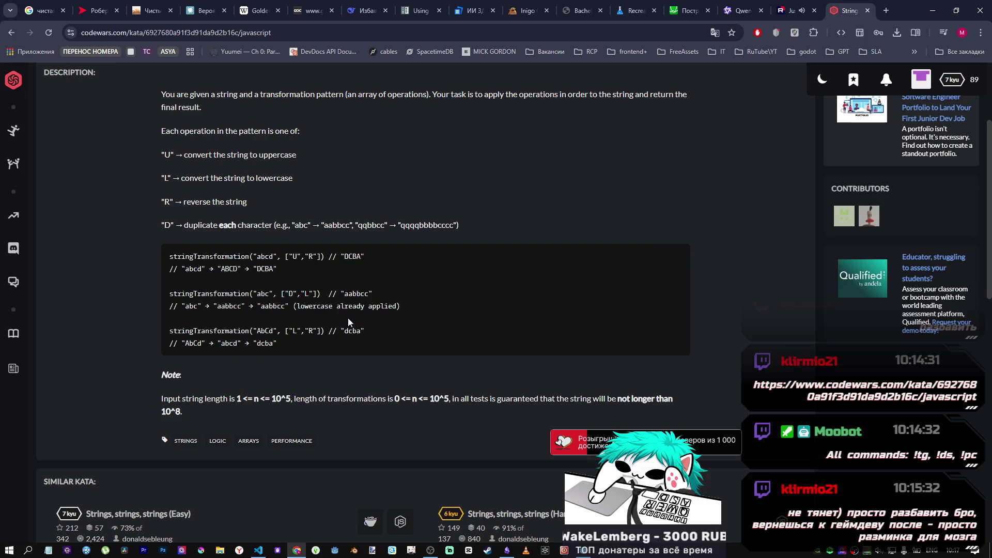
{"action": "scroll", "coordinate": [348, 318], "scroll_direction": "up", "scroll_amount": 1}
{"action": "scroll", "coordinate": [349, 315], "scroll_direction": "up", "scroll_amount": 1}
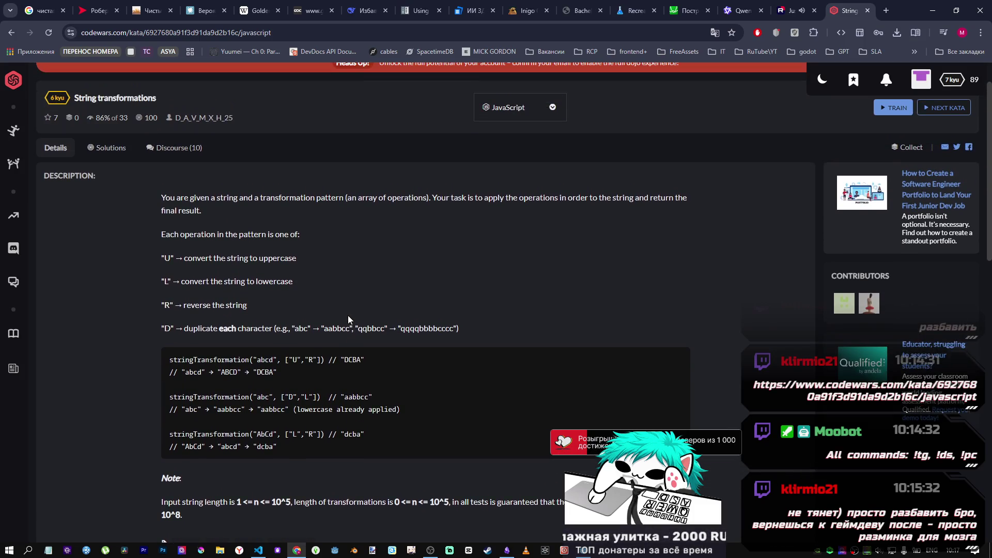
{"action": "scroll", "coordinate": [348, 315], "scroll_direction": "down", "scroll_amount": 1}
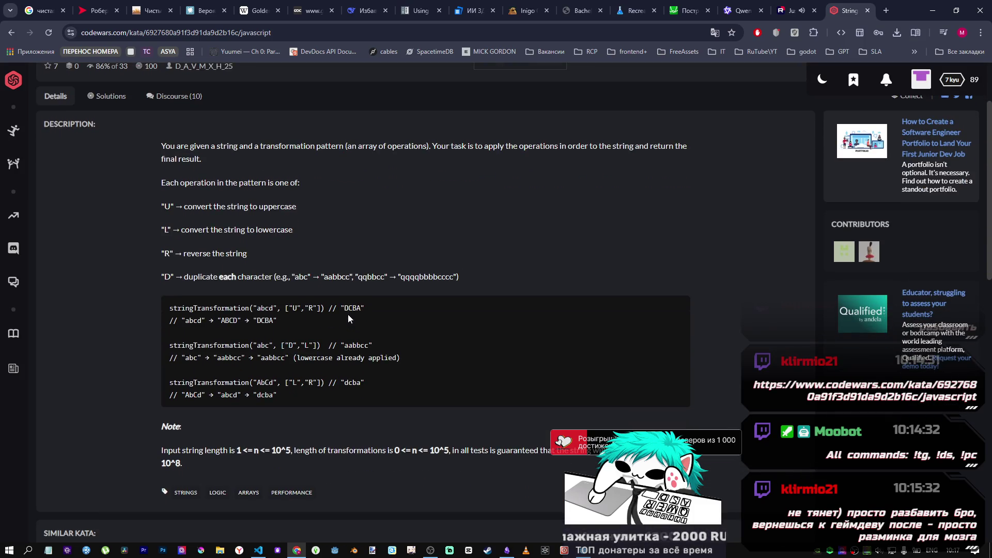
{"action": "scroll", "coordinate": [347, 314], "scroll_direction": "up", "scroll_amount": 1}
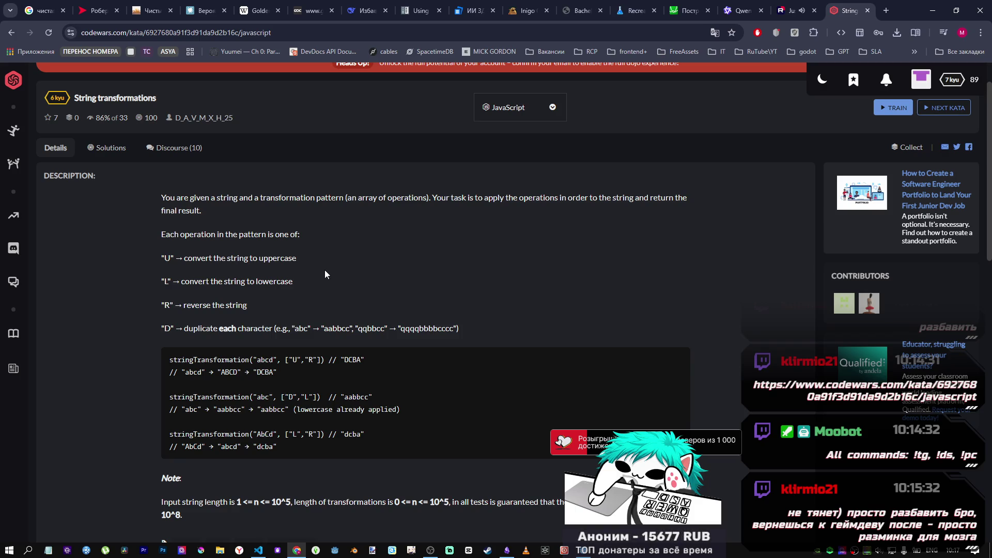
{"action": "scroll", "coordinate": [157, 300], "scroll_direction": "down", "scroll_amount": 3}
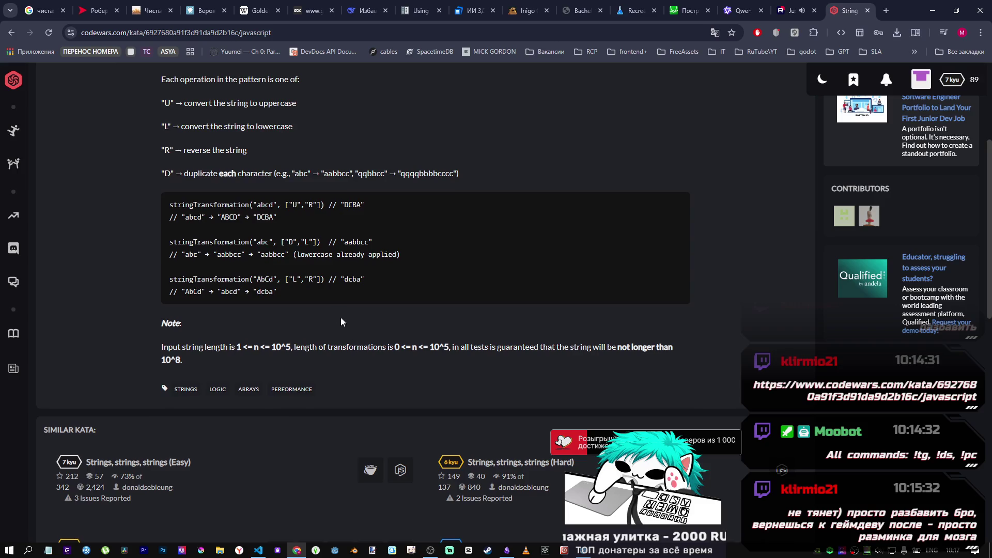
{"action": "scroll", "coordinate": [342, 320], "scroll_direction": "up", "scroll_amount": 3}
{"action": "scroll", "coordinate": [330, 310], "scroll_direction": "down", "scroll_amount": 3}
{"action": "scroll", "coordinate": [349, 343], "scroll_direction": "up", "scroll_amount": 1}
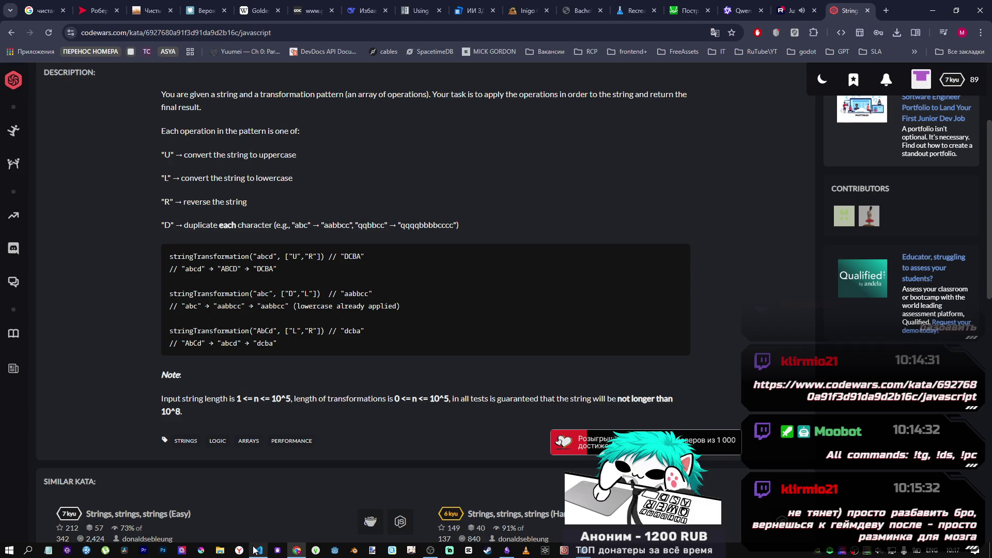
{"action": "scroll", "coordinate": [365, 404], "scroll_direction": "down", "scroll_amount": 3}
{"action": "scroll", "coordinate": [351, 402], "scroll_direction": "up", "scroll_amount": 4}
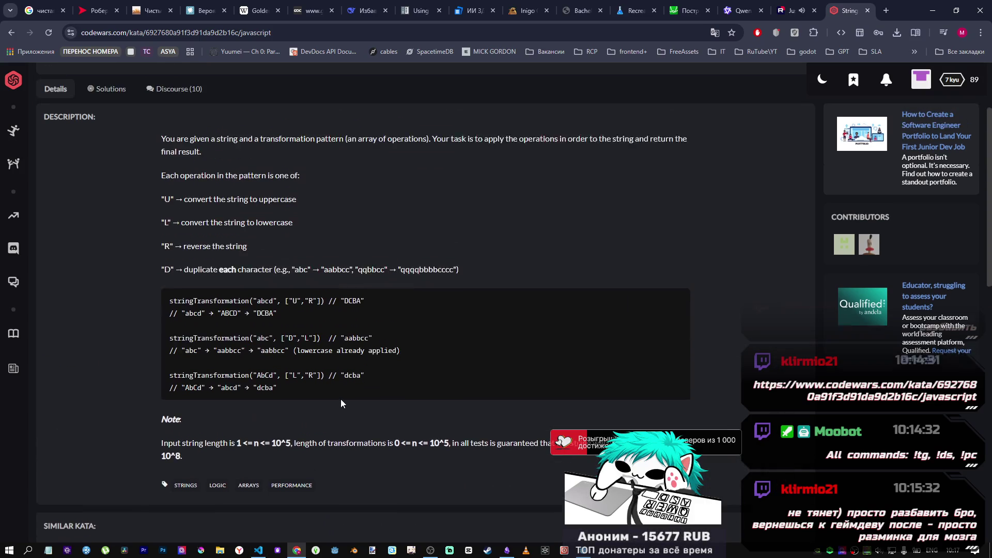
{"action": "scroll", "coordinate": [260, 262], "scroll_direction": "up", "scroll_amount": 2}
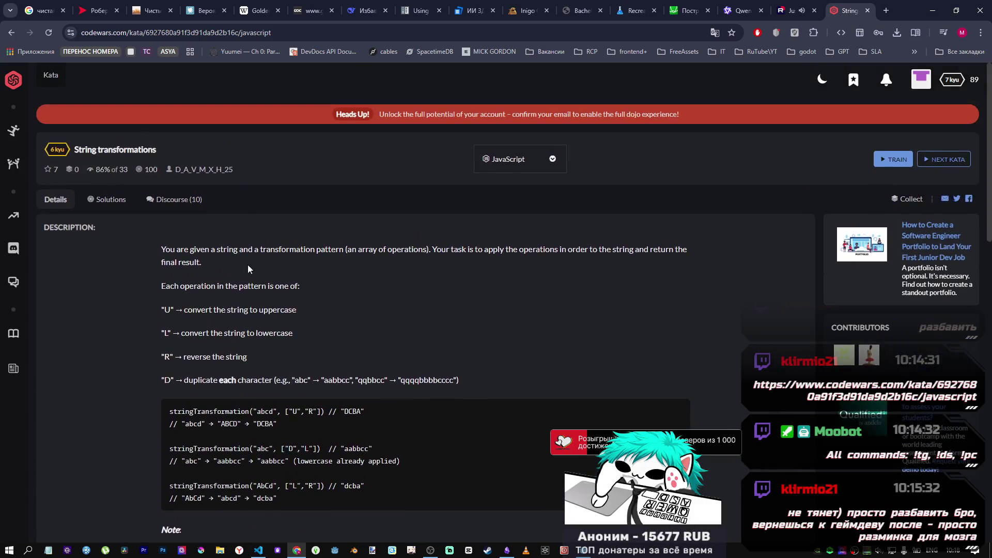
{"action": "scroll", "coordinate": [262, 361], "scroll_direction": "down", "scroll_amount": 5}
{"action": "scroll", "coordinate": [361, 408], "scroll_direction": "up", "scroll_amount": 5}
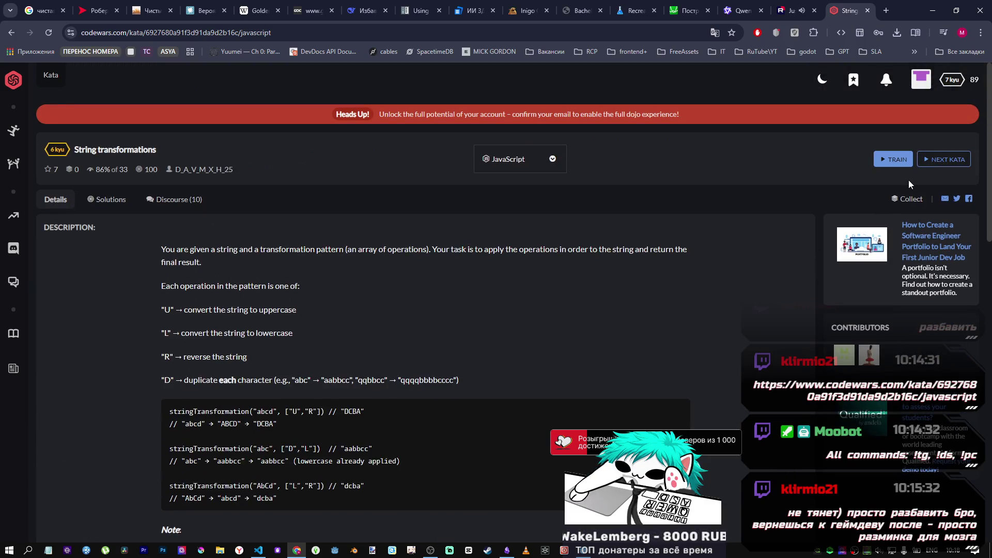
{"action": "left_click", "coordinate": [893, 161]}
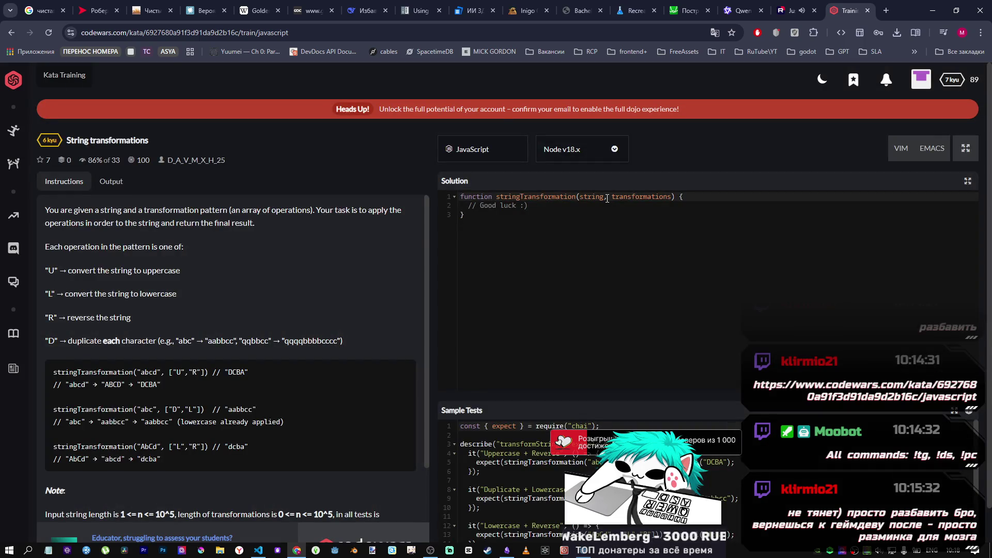
Step: Select all the stringTransformation starter code, then select the old code in i.js
{"action": "scroll", "coordinate": [473, 269], "scroll_direction": "down", "scroll_amount": 1}
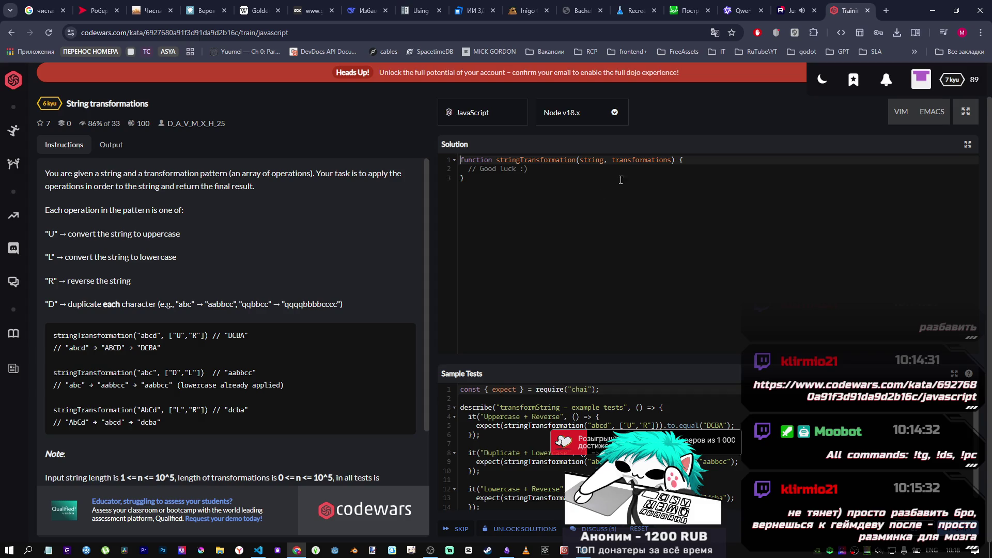
{"action": "left_click_drag", "start_coordinate": [672, 160], "coordinate": [614, 160]}
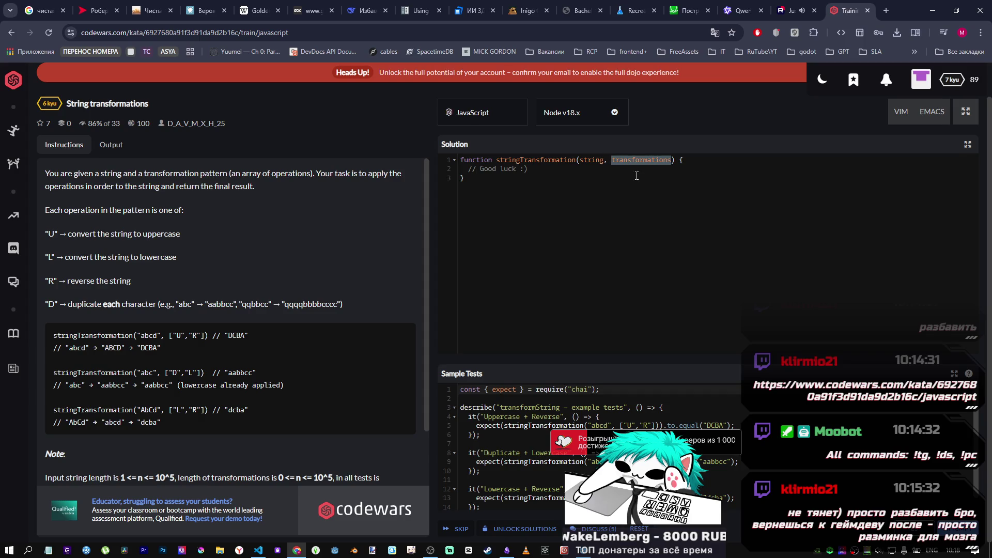
{"action": "left_click", "coordinate": [590, 159]}
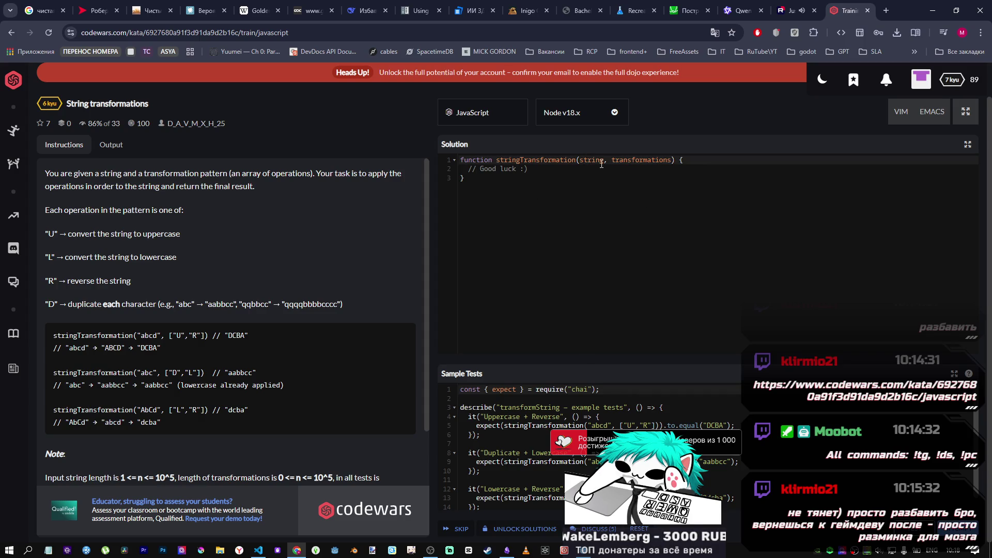
{"action": "left_click_drag", "start_coordinate": [602, 161], "coordinate": [579, 161]}
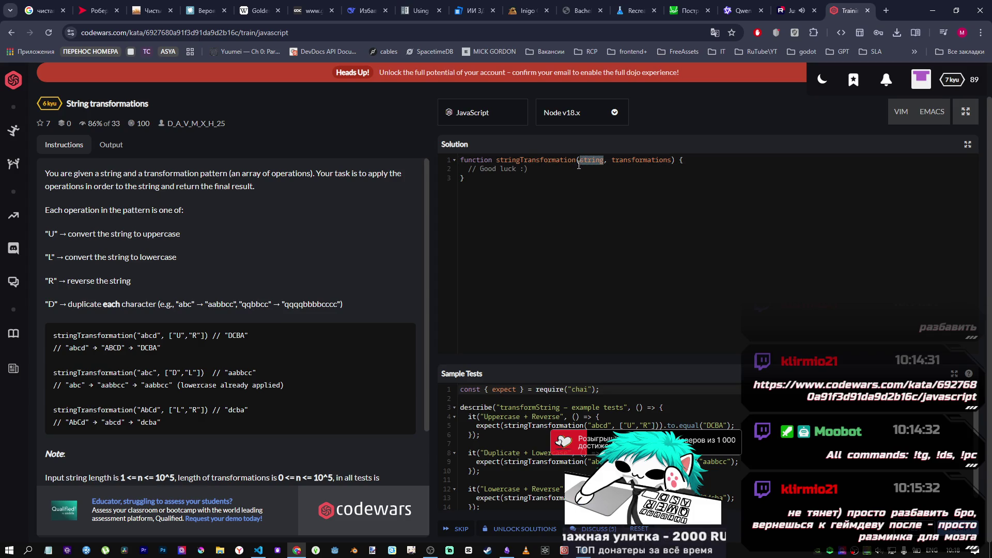
{"action": "left_click", "coordinate": [654, 160]}
{"action": "key", "text": "ctrl+a"}
{"action": "key", "text": "ctrl+c"}
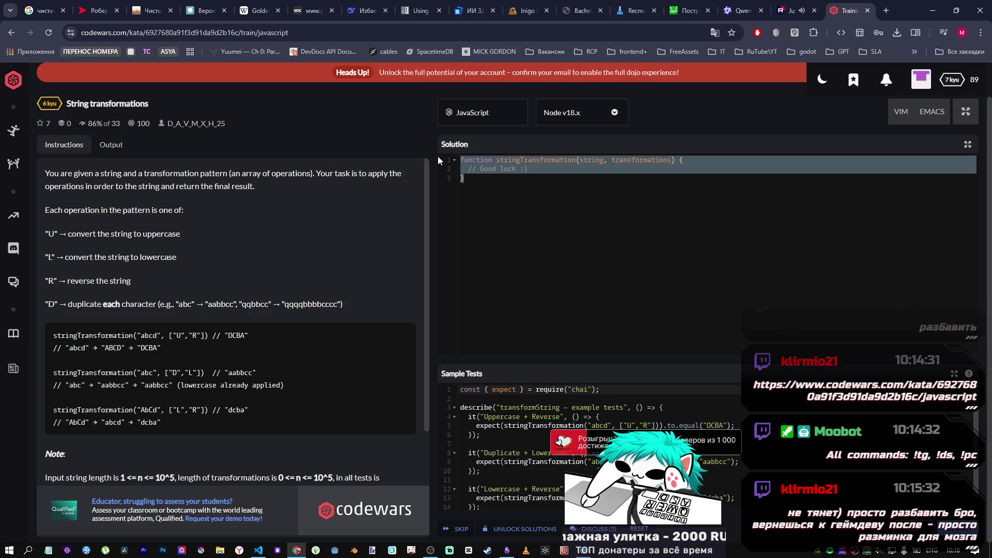
{"action": "left_click", "coordinate": [258, 549]}
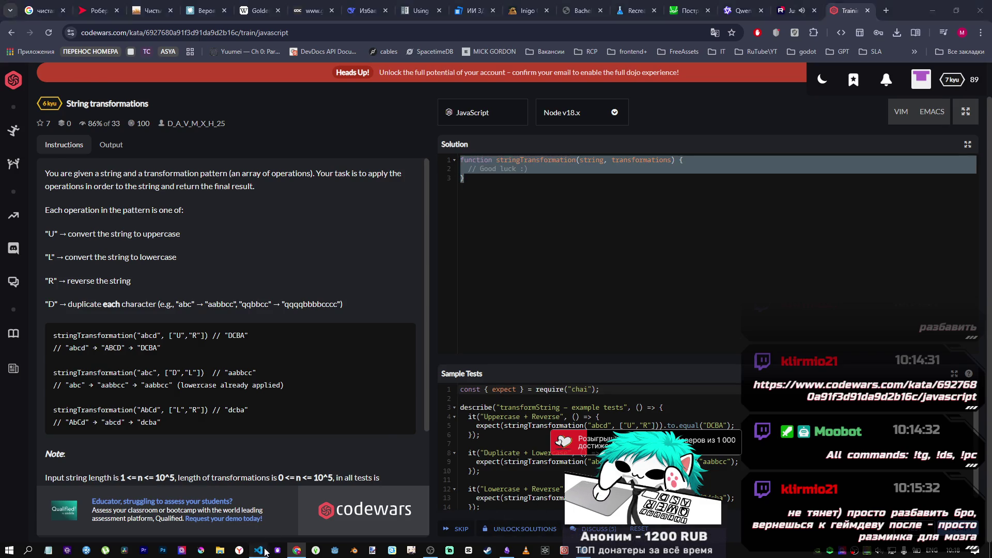
{"action": "left_click_drag", "start_coordinate": [398, 239], "coordinate": [132, 61]}
Step: Comment out the old i.js code and paste the stringTransformation starter function below it
{"action": "key", "text": "ctrl+slash"}
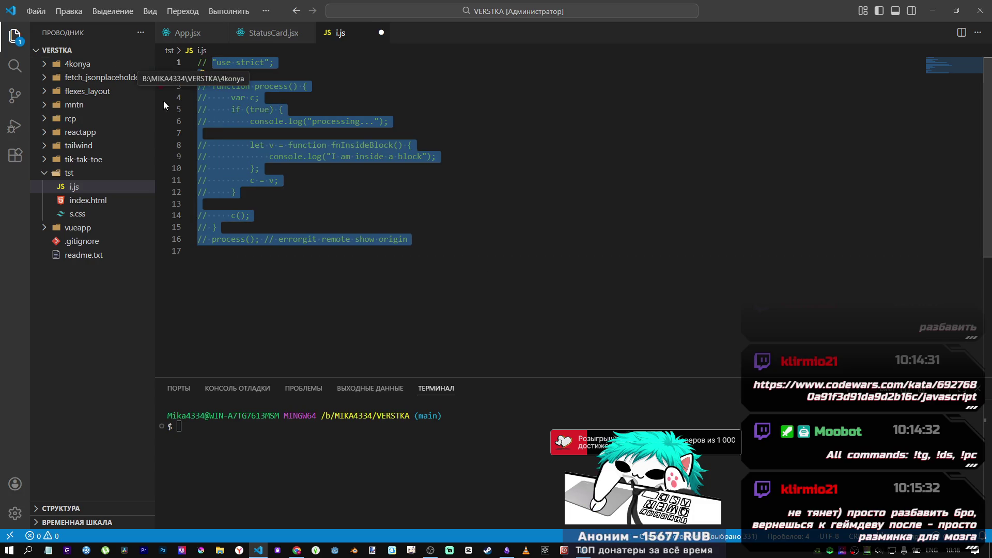
{"action": "left_click", "coordinate": [269, 263]}
{"action": "key", "text": "Return"}
{"action": "key", "text": "Return"}
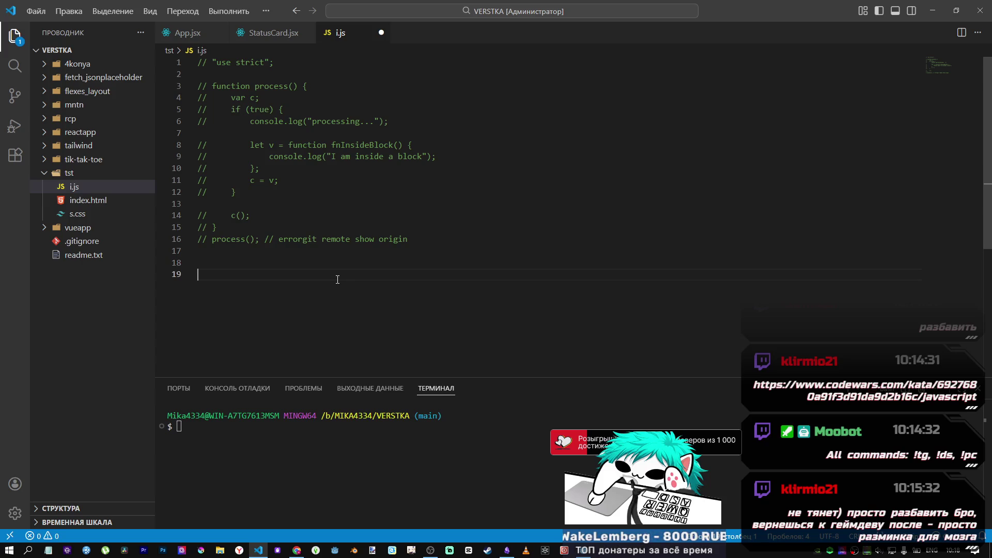
{"action": "key", "text": "ctrl+v"}
{"action": "left_click", "coordinate": [330, 265]}
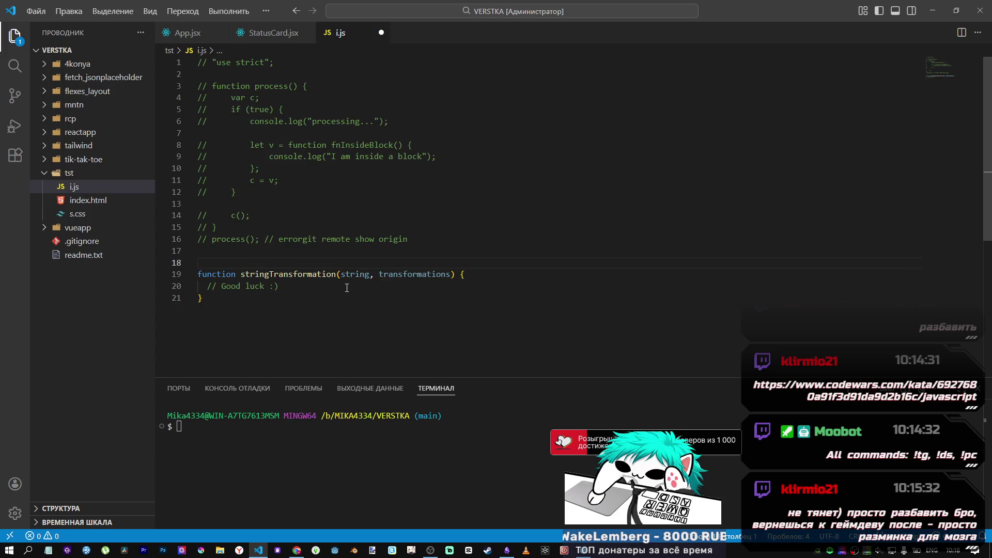
{"action": "key", "text": "Return"}
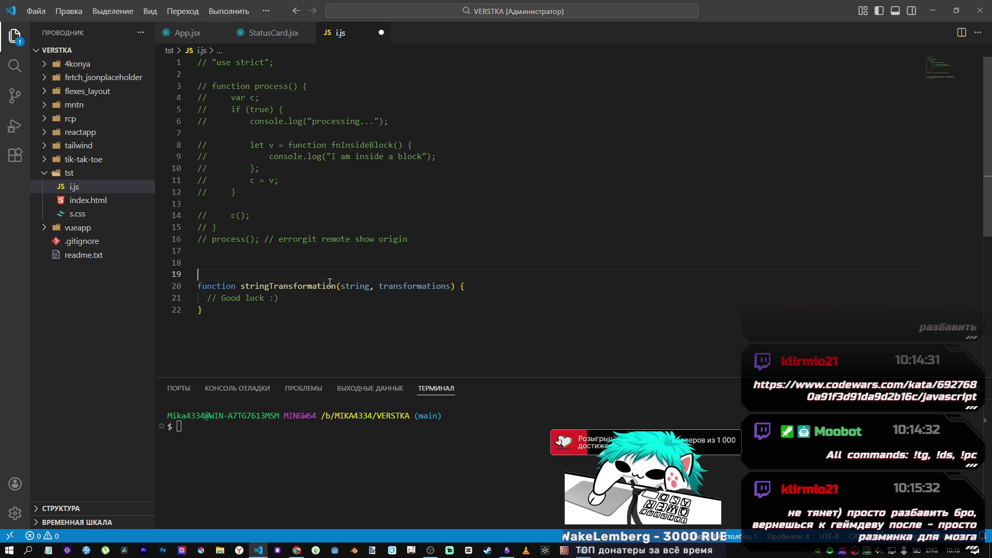
{"action": "left_click", "coordinate": [261, 337]}
{"action": "key", "text": "Return"}
{"action": "key", "text": "Return"}
{"action": "key", "text": "Return"}
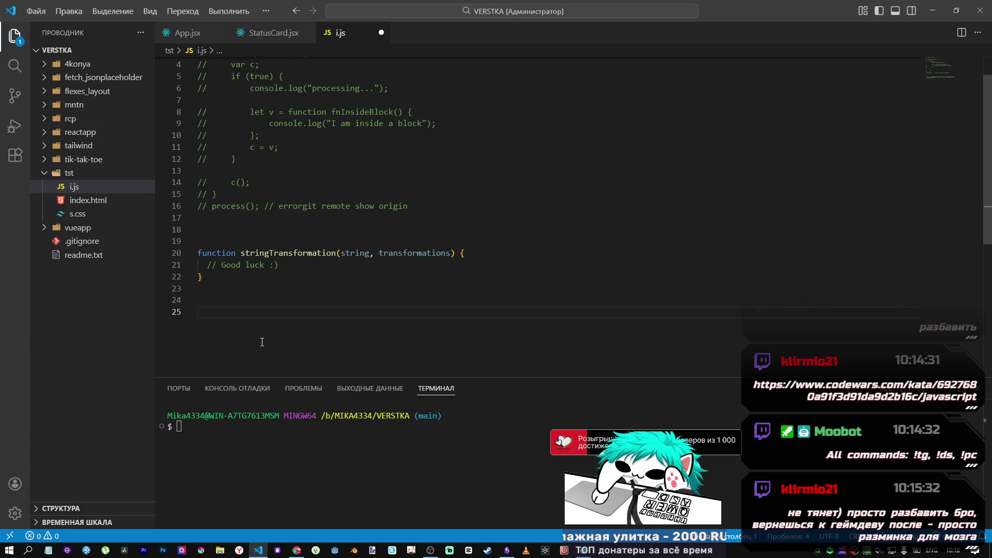
Step: Add a test call stringTransformation('',['U','R']) below the function
{"action": "double_click", "coordinate": [284, 253]}
{"action": "key", "text": "ctrl+c"}
{"action": "left_click", "coordinate": [289, 329]}
{"action": "key", "text": "ctrl+v"}
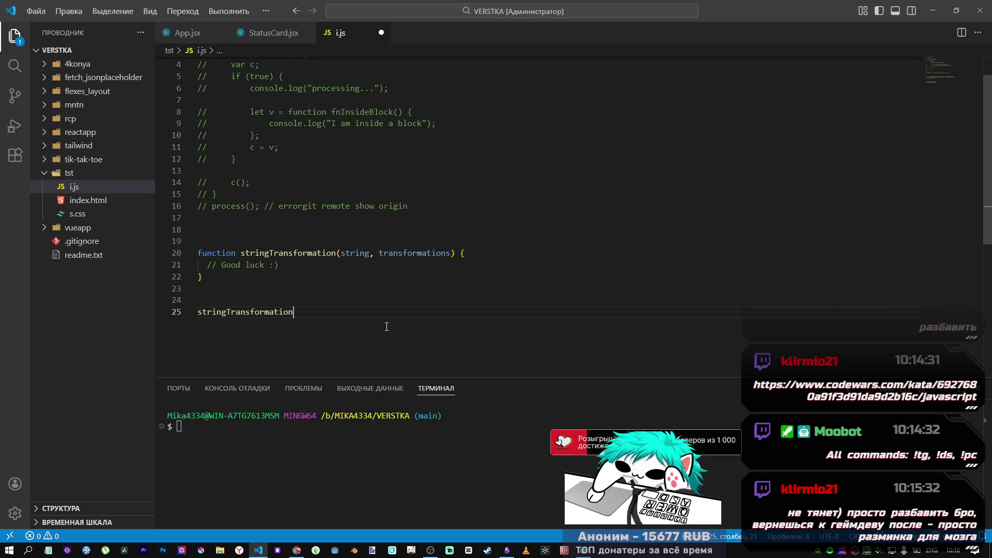
{"action": "type", "text": "'',"}
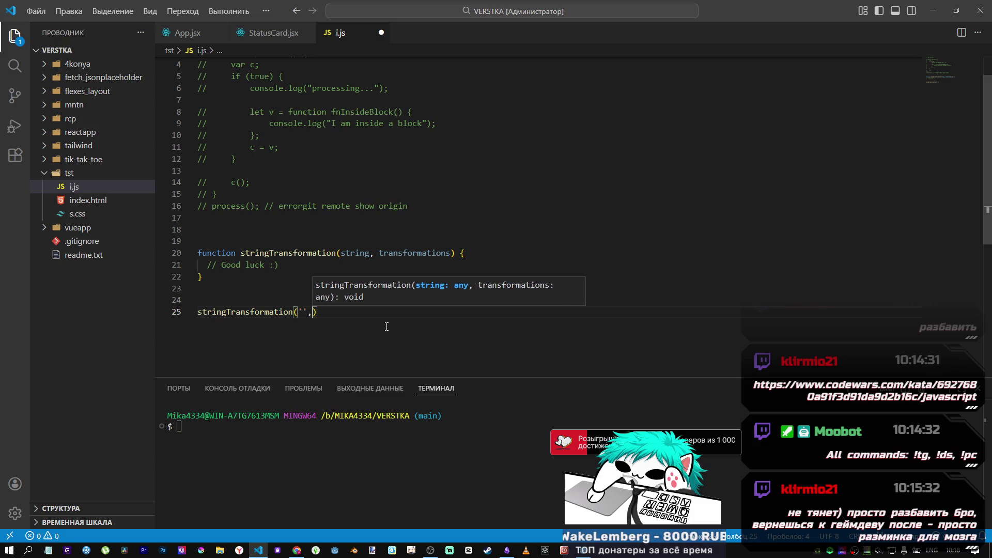
{"action": "type", "text": "["}
{"action": "type", "text": "'"}
{"action": "type", "text": "','"}
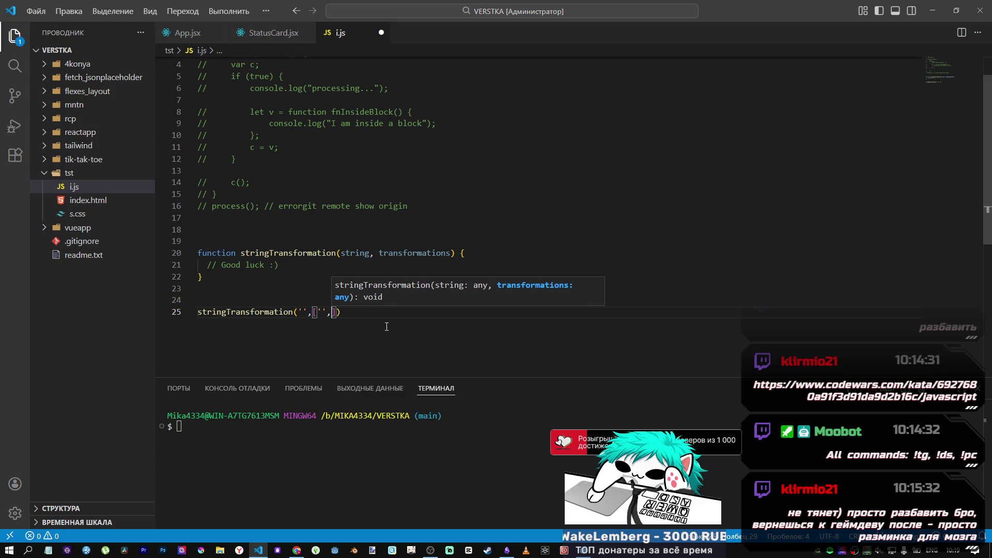
{"action": "key", "text": "alt+Tab"}
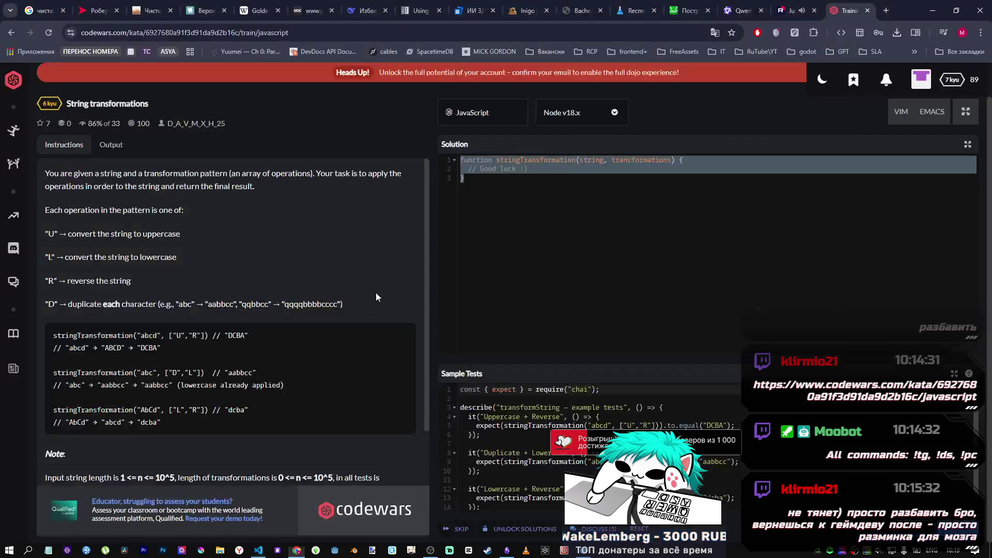
{"action": "key", "text": "alt+Tab"}
{"action": "key", "text": "Left"}
{"action": "key", "text": "Left"}
{"action": "key", "text": "Left"}
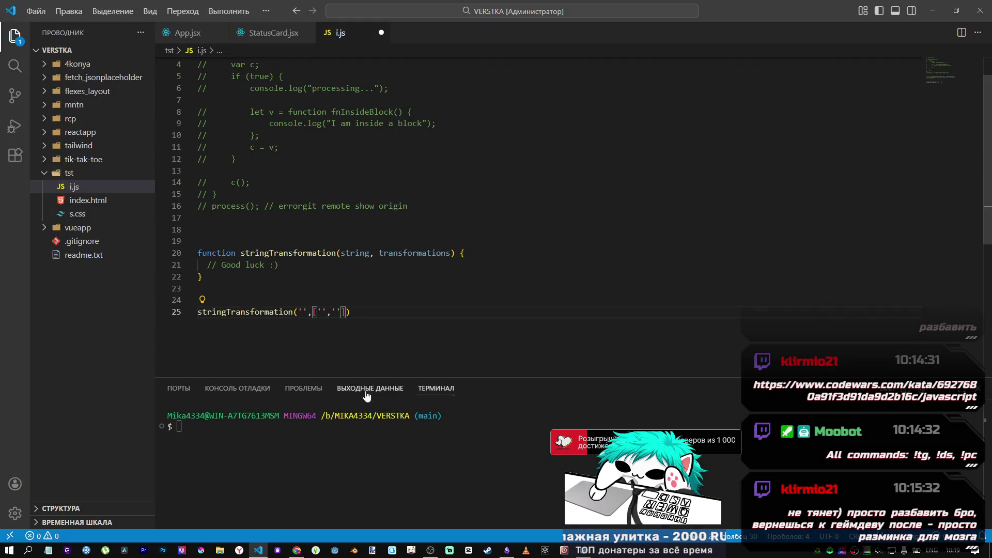
{"action": "type", "text": "U"}
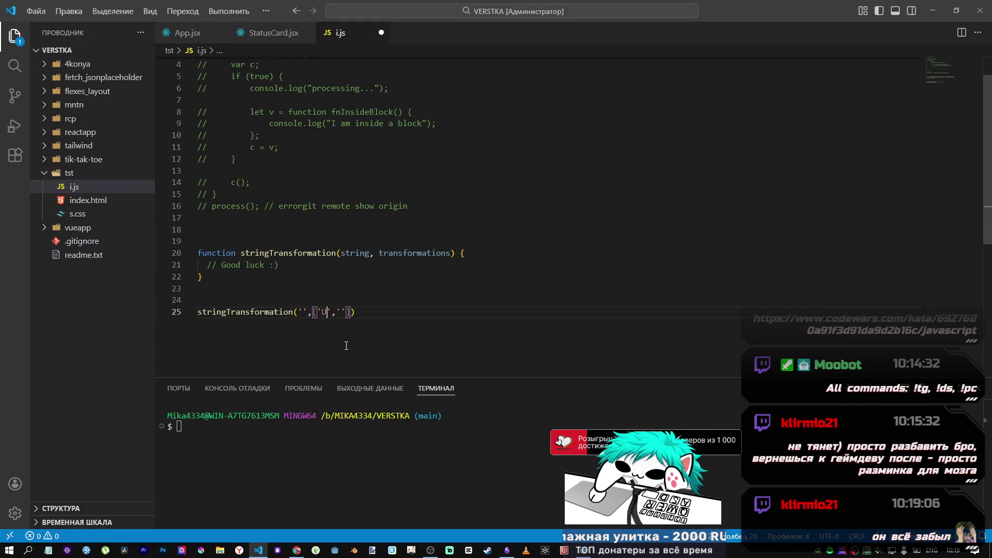
{"action": "key", "text": "Right"}
{"action": "key", "text": "Right"}
{"action": "key", "text": "Right"}
{"action": "type", "text": "R"}
Step: Copy the example string 'abcd' from the kata into the test call's first argument
{"action": "left_click", "coordinate": [302, 311]}
{"action": "key", "text": "alt+Tab"}
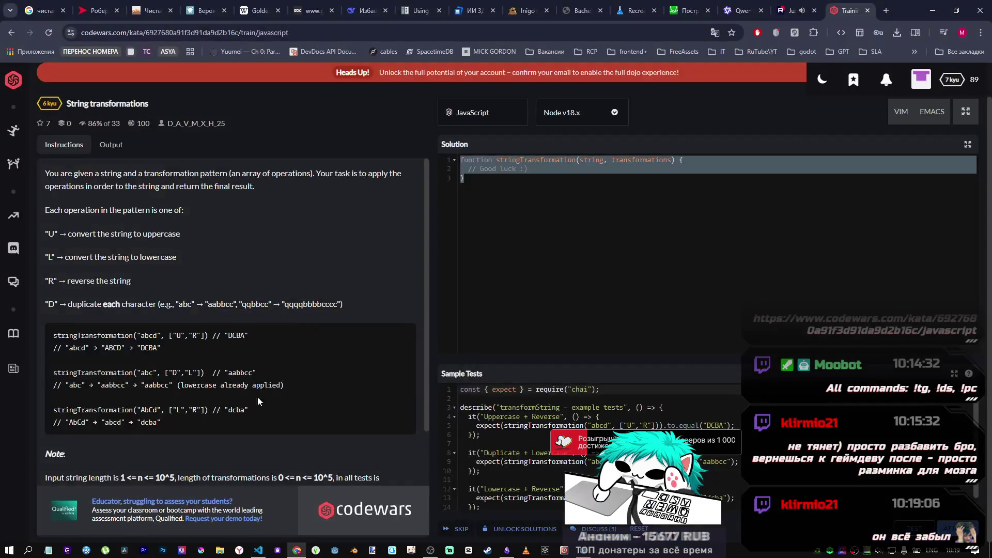
{"action": "double_click", "coordinate": [69, 348]}
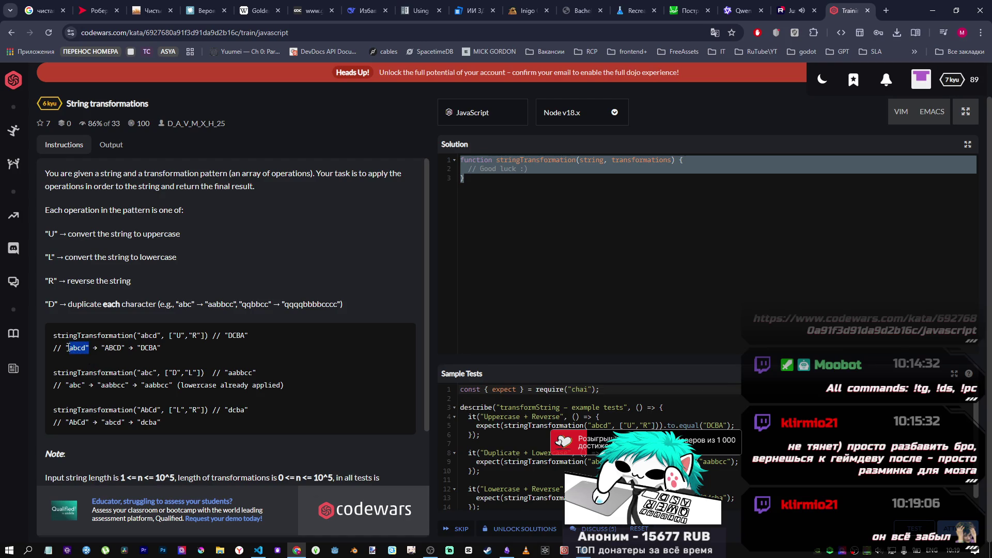
{"action": "left_click", "coordinate": [77, 349]}
{"action": "left_click_drag", "start_coordinate": [68, 347], "coordinate": [87, 350]}
{"action": "key", "text": "ctrl+c"}
{"action": "key", "text": "alt+Tab"}
{"action": "key", "text": "ctrl+v"}
{"action": "key", "text": "End"}
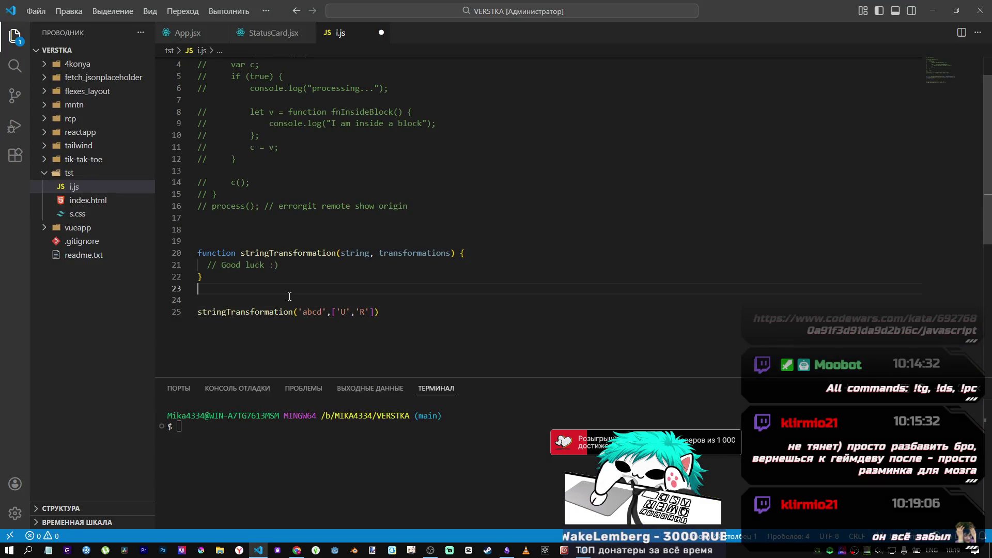
{"action": "left_click_drag", "start_coordinate": [342, 265], "coordinate": [207, 264]}
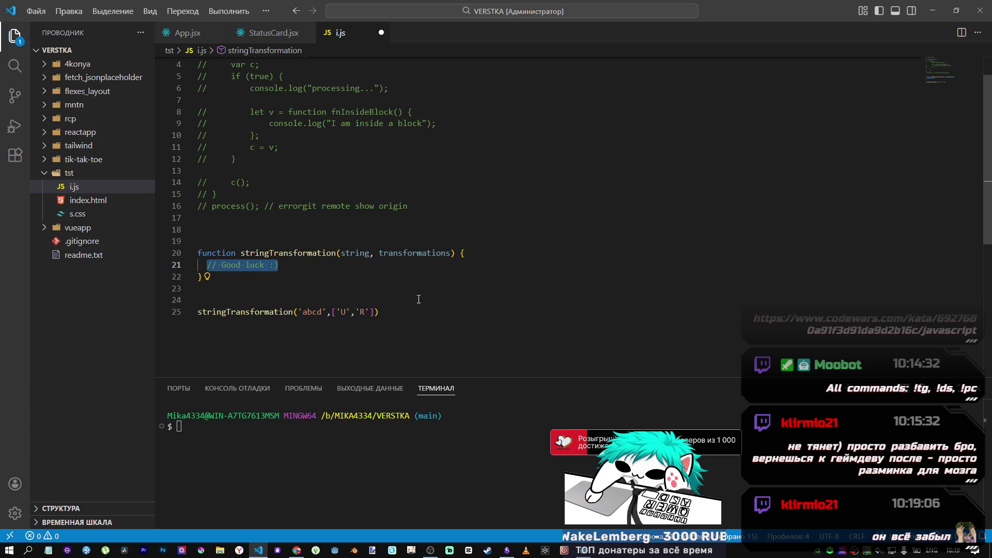
{"action": "left_click", "coordinate": [285, 265]}
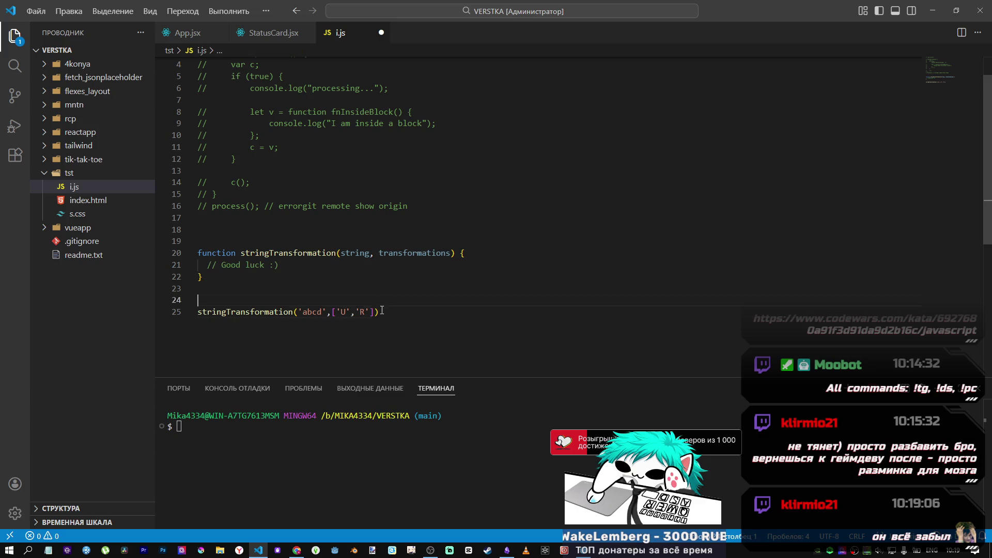
Step: Delete the // Good luck :) placeholder comment, checking the kata's rules
{"action": "key", "text": "shift+Home"}
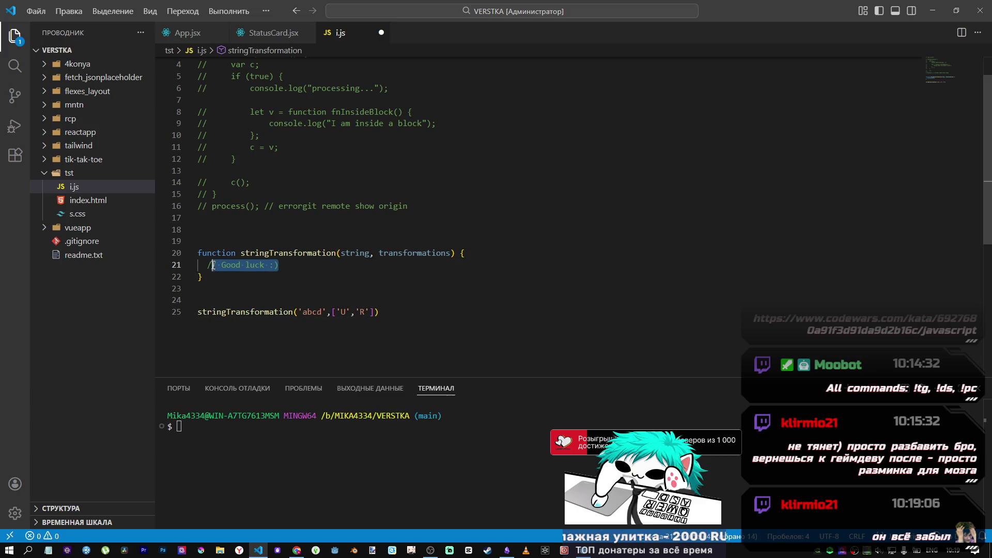
{"action": "key", "text": "BackSpace"}
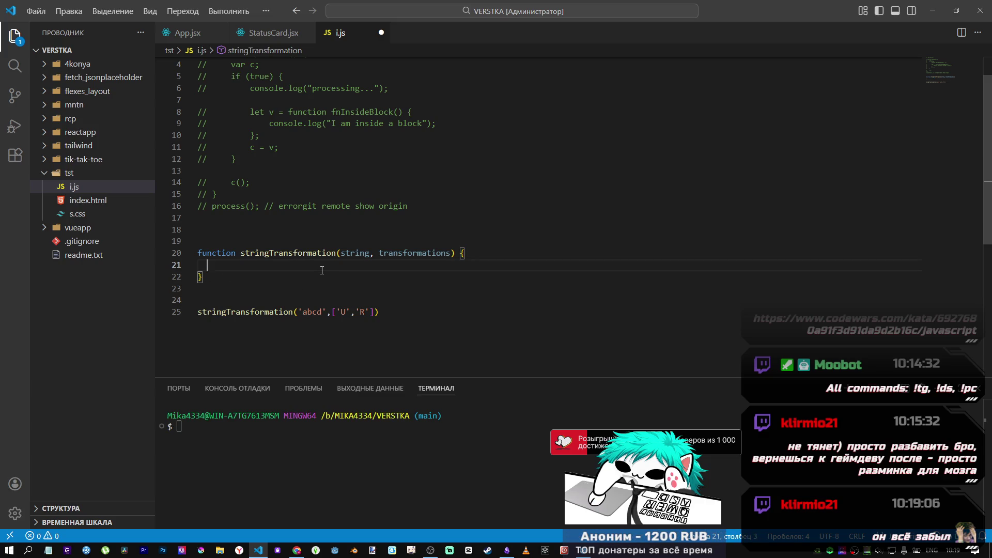
{"action": "key", "text": "alt+Tab"}
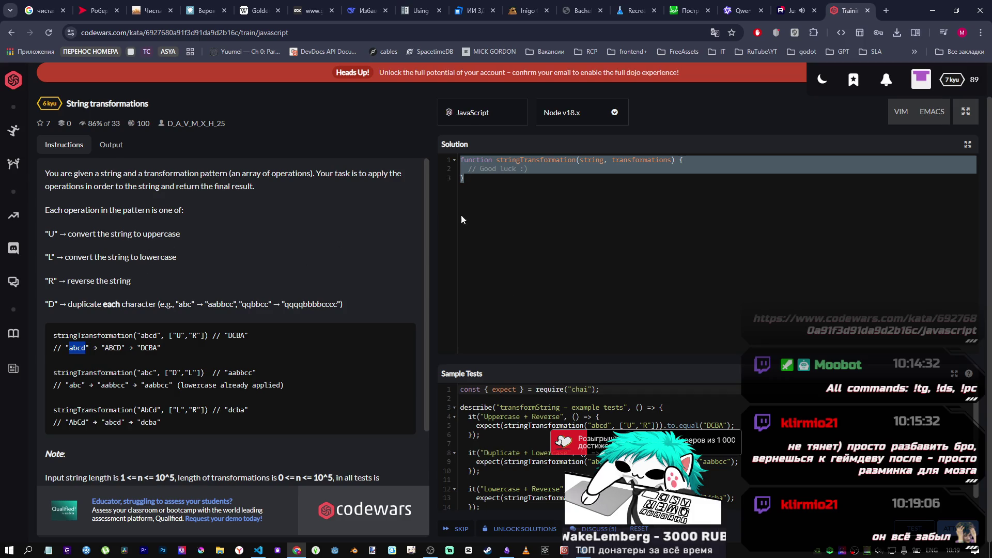
{"action": "left_click_drag", "start_coordinate": [527, 169], "coordinate": [467, 169]}
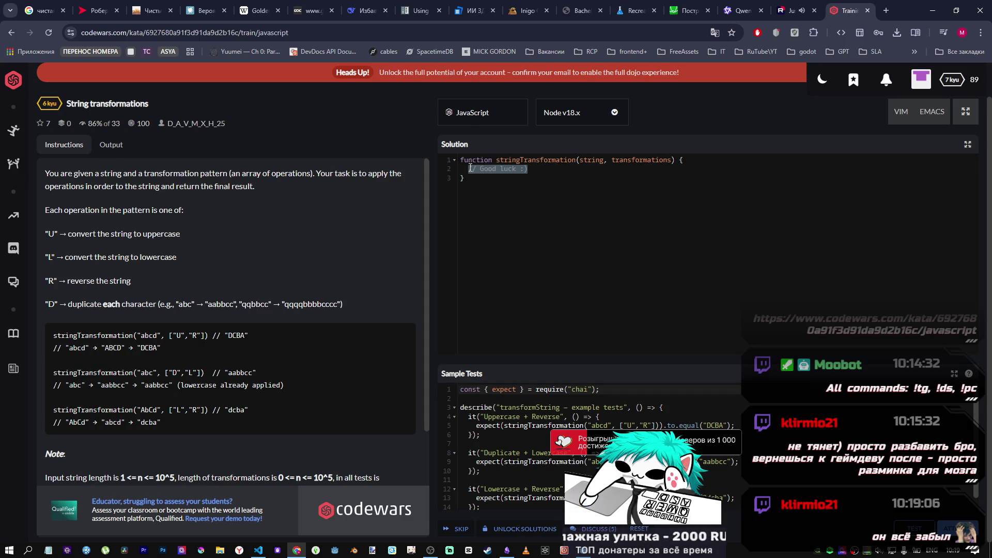
{"action": "key", "text": "alt+Tab"}
{"action": "double_click", "coordinate": [362, 312]}
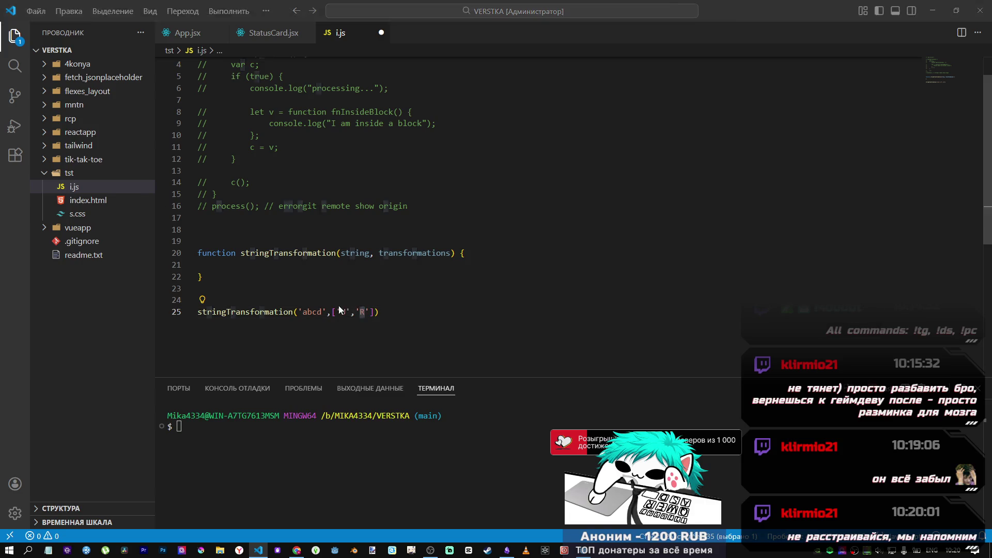
{"action": "key", "text": "alt+Tab"}
{"action": "left_click_drag", "start_coordinate": [109, 281], "coordinate": [215, 275]}
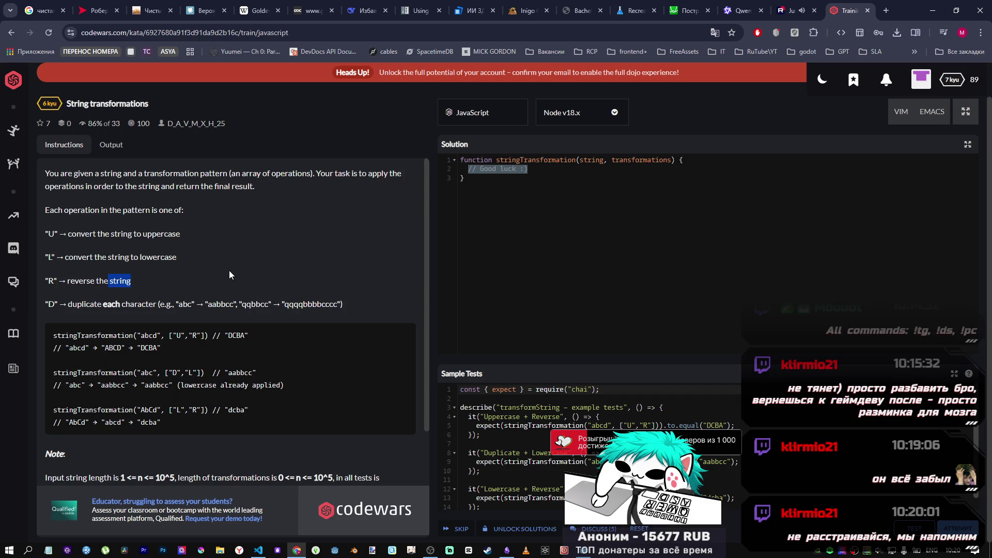
{"action": "key", "text": "alt+Tab"}
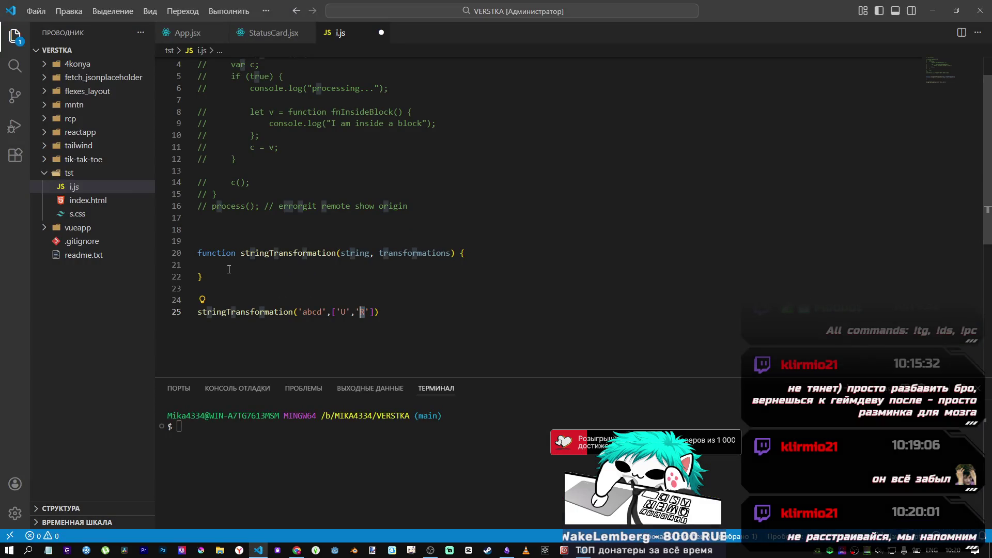
{"action": "type", "text": "R"}
Step: Write string.toUppercase() in the function body and add a blank line above the function
{"action": "left_click", "coordinate": [229, 271]}
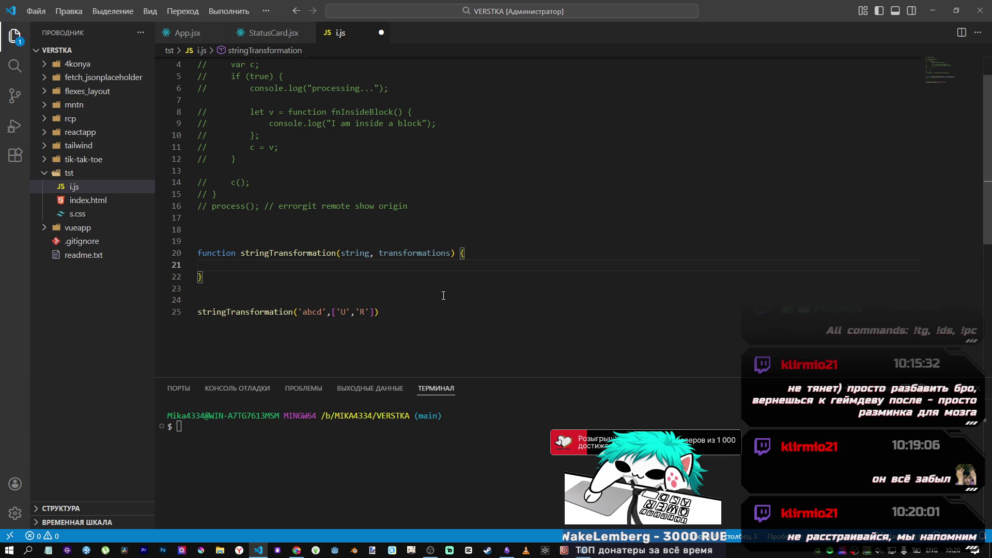
{"action": "type", "text": "string"}
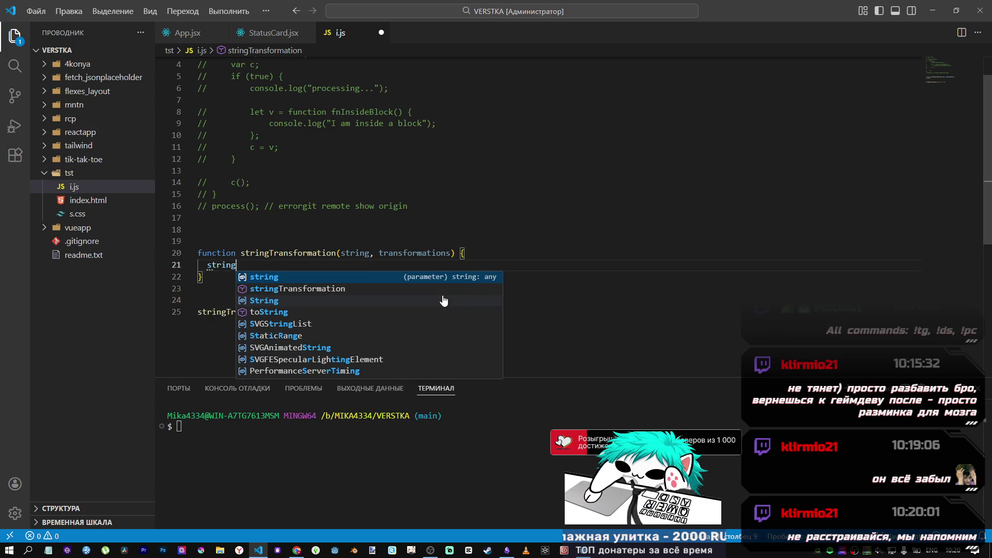
{"action": "type", "text": ".to"}
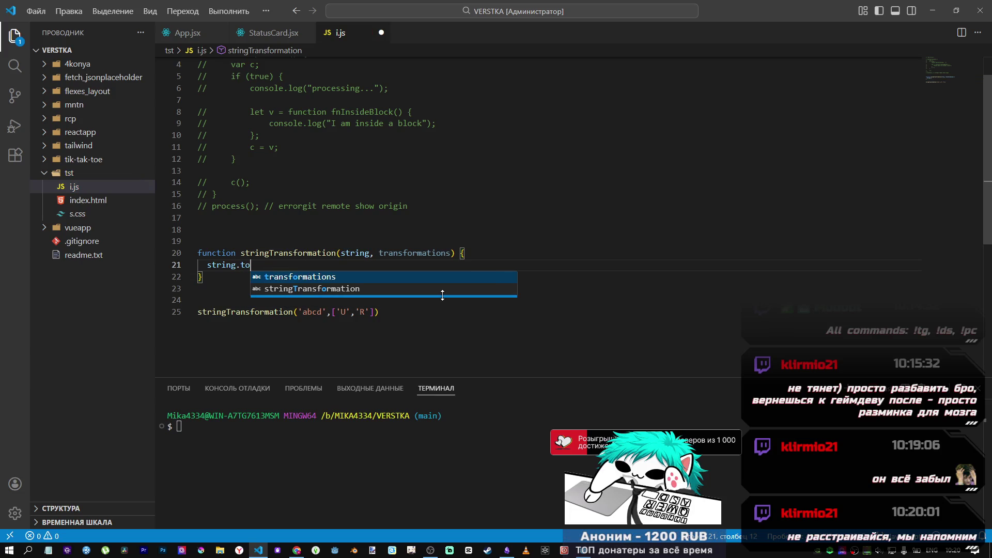
{"action": "type", "text": "_"}
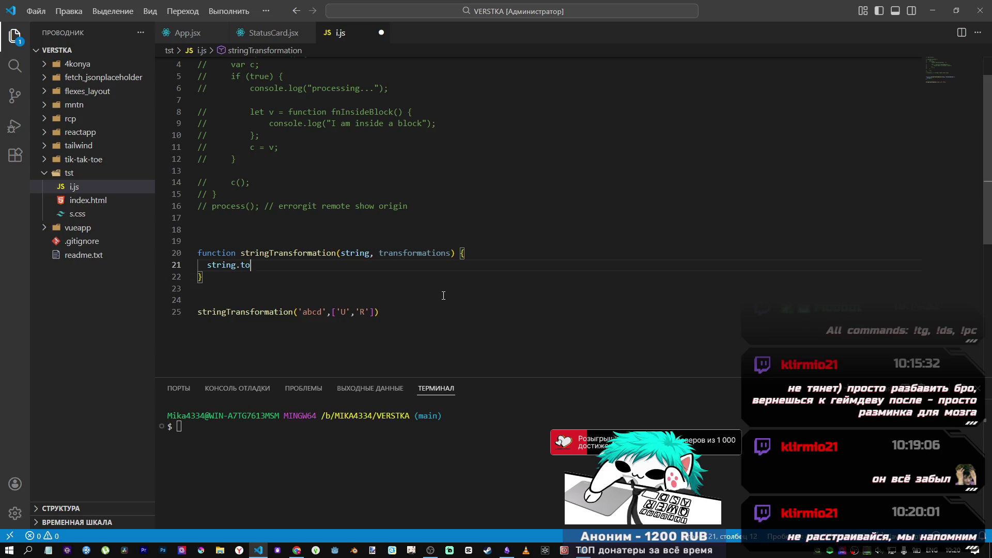
{"action": "type", "text": "percawes"}
{"action": "key", "text": "BackSpace"}
{"action": "key", "text": "BackSpace"}
{"action": "key", "text": "BackSpace"}
{"action": "type", "text": "se"}
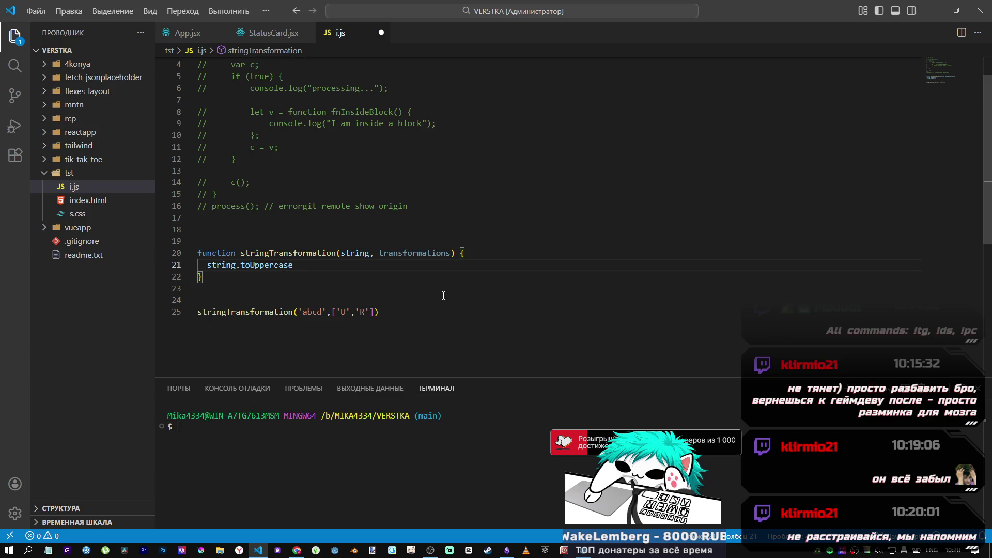
{"action": "type", "text": "()"}
{"action": "left_click", "coordinate": [206, 265]}
{"action": "double_click", "coordinate": [207, 265]}
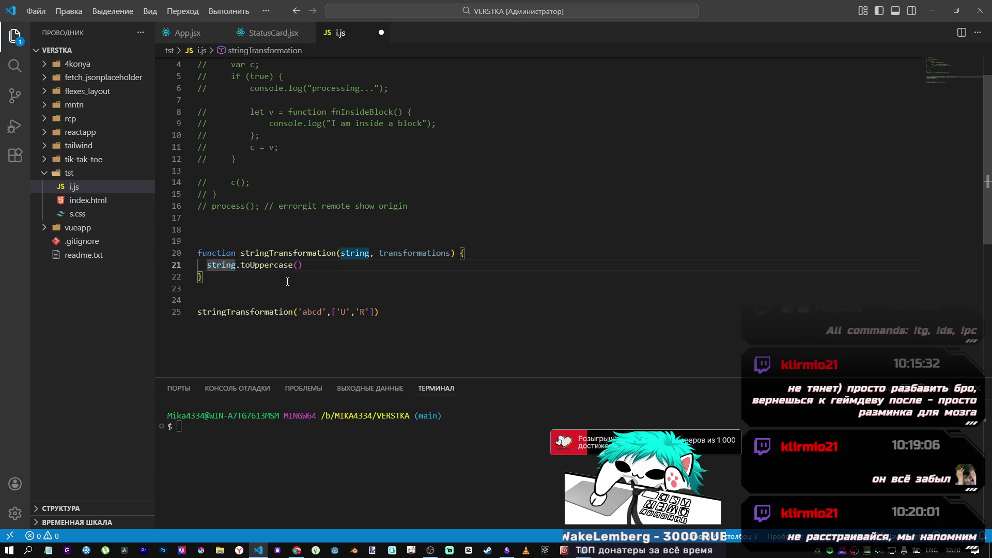
{"action": "left_click", "coordinate": [279, 240]}
{"action": "key", "text": "Return"}
{"action": "key", "text": "Up"}
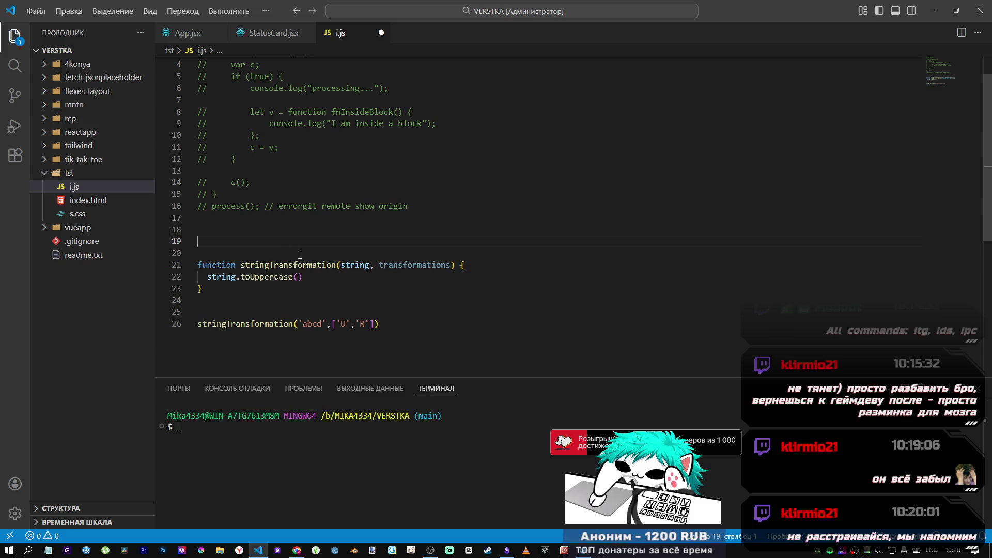
{"action": "left_click", "coordinate": [340, 277]}
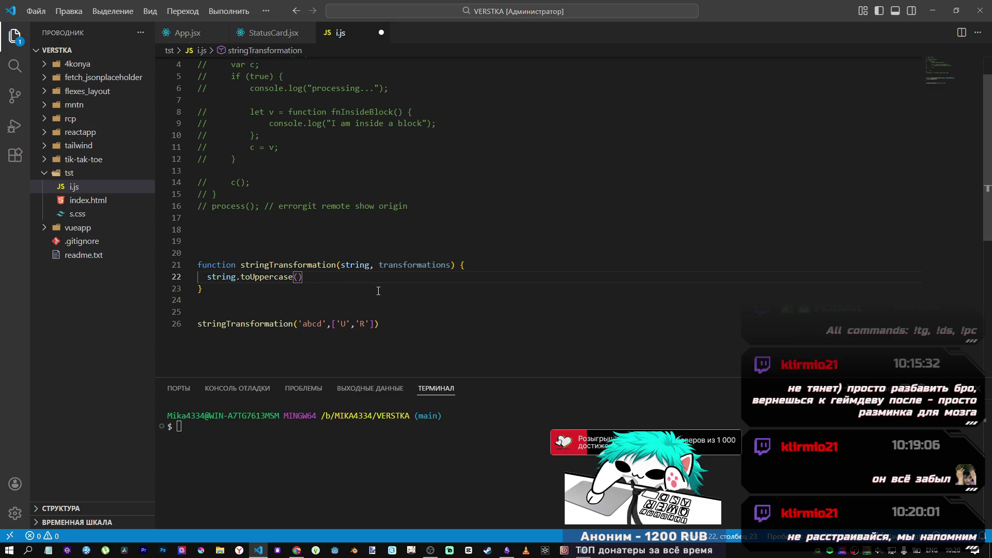
{"action": "key", "text": "Return"}
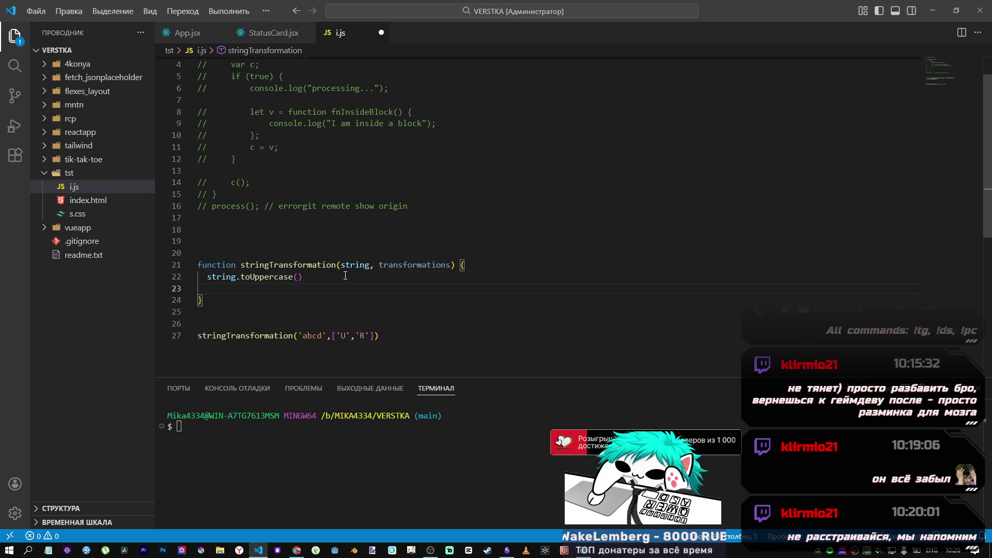
Step: Duplicate the uppercase line and edit the copy into string.toLowercase()
{"action": "key", "text": "alt+Tab"}
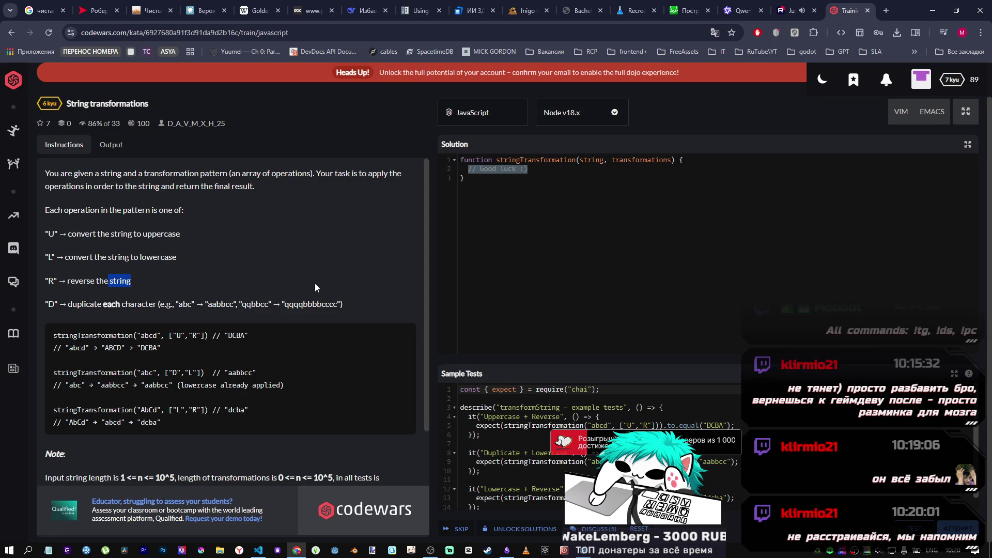
{"action": "key", "text": "alt+Tab"}
{"action": "left_click_drag", "start_coordinate": [316, 283], "coordinate": [206, 277]}
{"action": "key", "text": "ctrl+c"}
{"action": "key", "text": "Down"}
{"action": "key", "text": "ctrl+v"}
{"action": "left_click", "coordinate": [269, 289]}
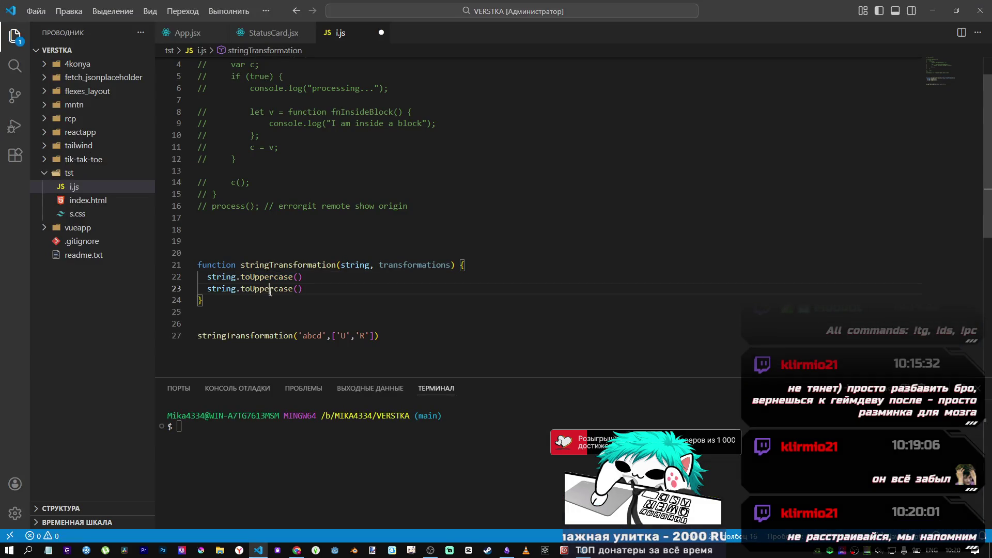
{"action": "left_click_drag", "start_coordinate": [269, 288], "coordinate": [253, 288]}
{"action": "type", "text": "Lo"}
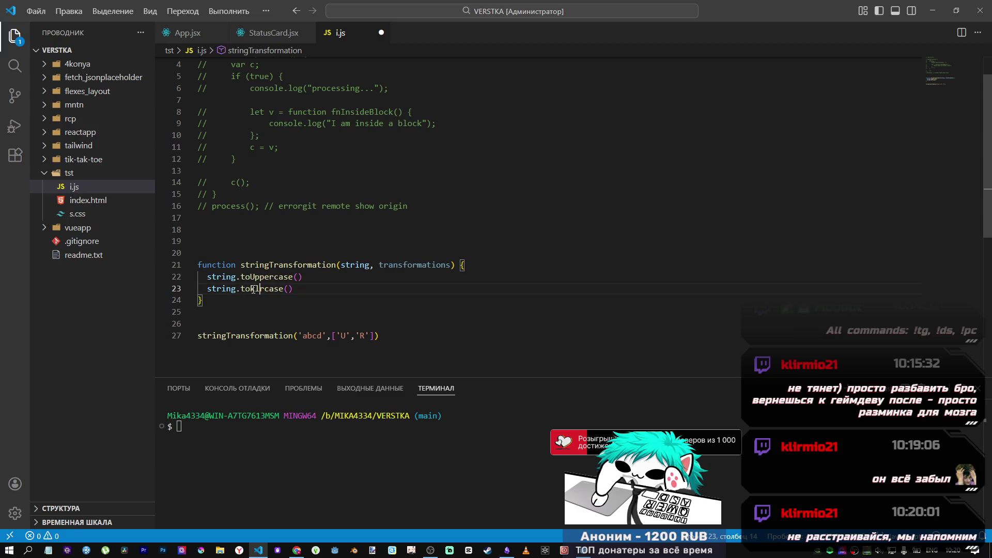
{"action": "key", "text": "BackSpace"}
{"action": "key", "text": "BackSpace"}
{"action": "type", "text": "Low"}
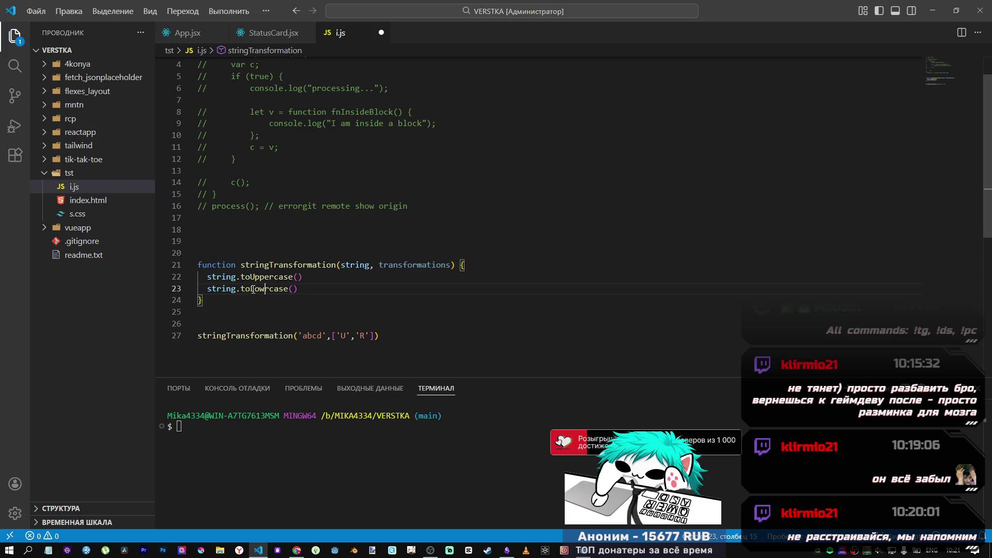
{"action": "type", "text": "e"}
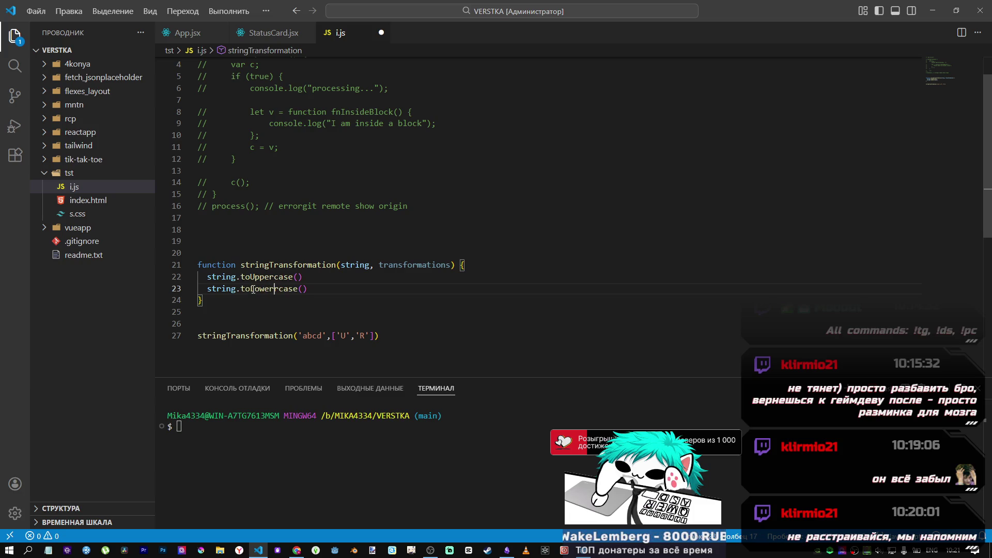
{"action": "key", "text": "End"}
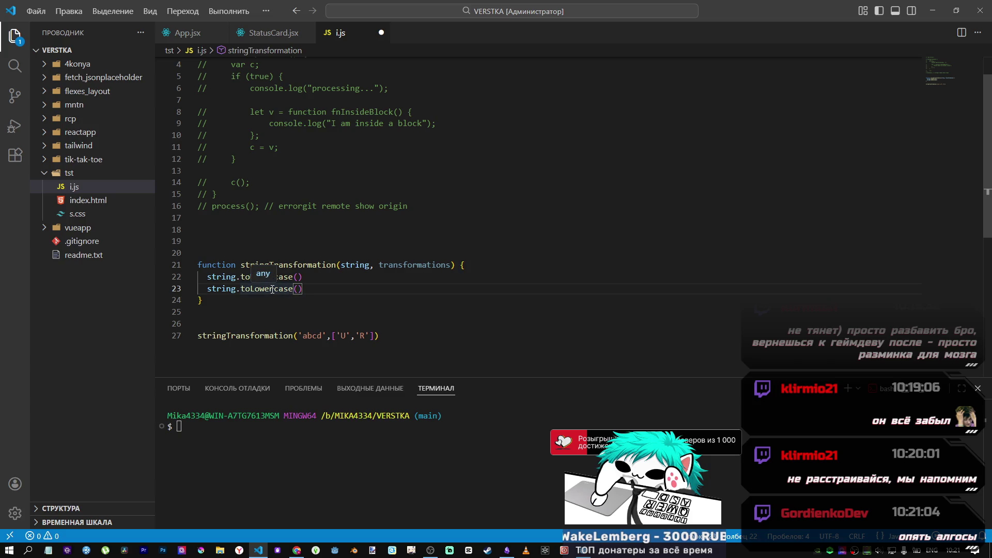
{"action": "key", "text": "End"}
{"action": "key", "text": "alt+Tab"}
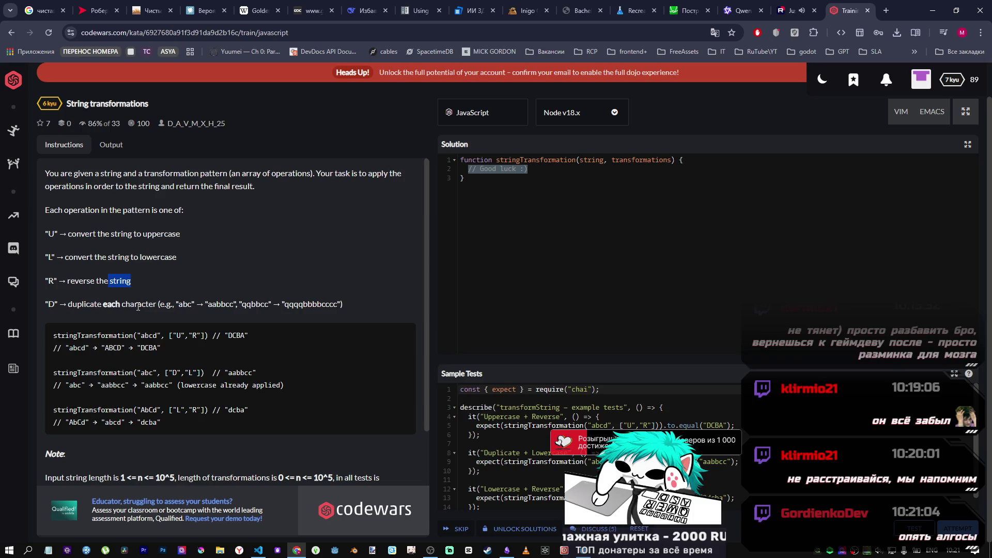
{"action": "key", "text": "alt+Tab"}
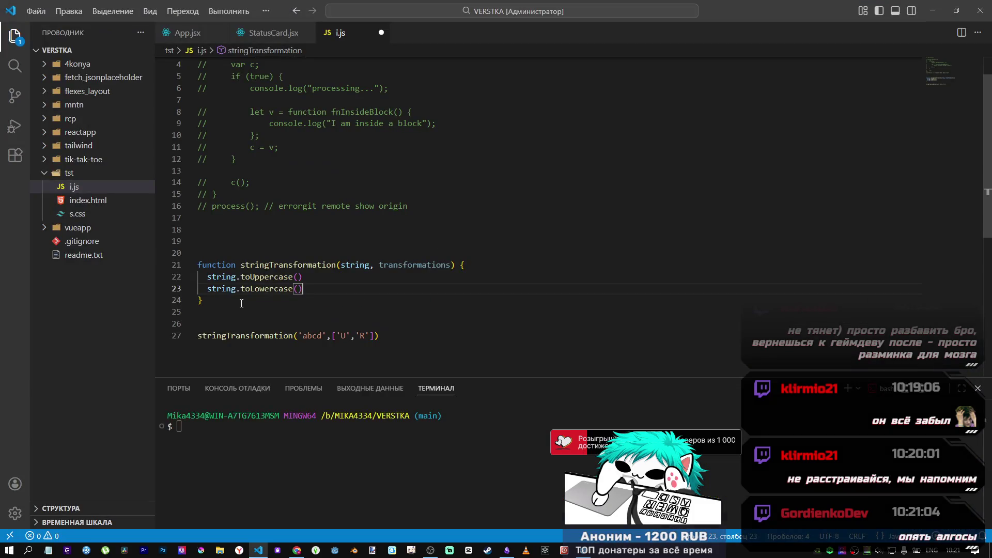
Step: Start a 'for i' loop in the function body, then switch to the Codewars kata page
{"action": "key", "text": "Return"}
{"action": "key", "text": "Return"}
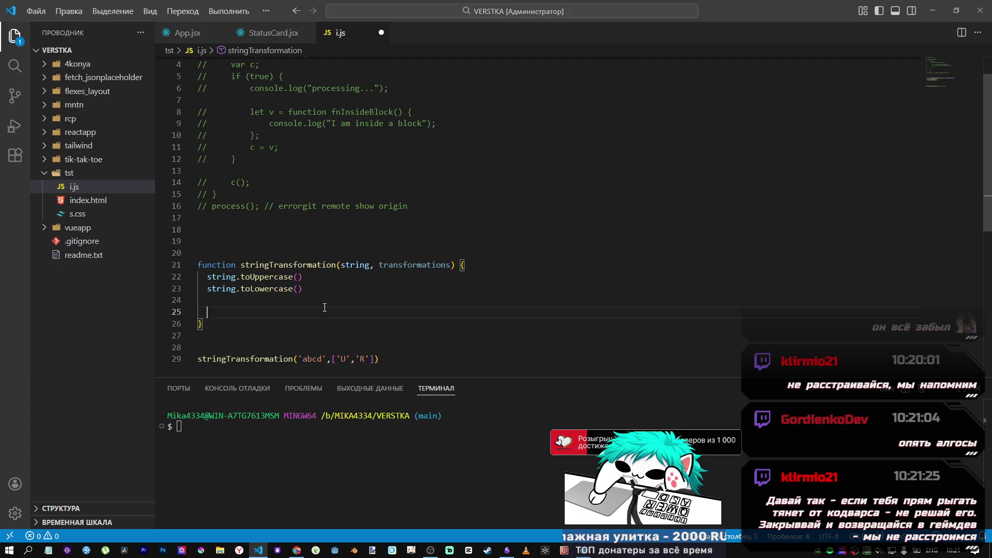
{"action": "type", "text": "for i"}
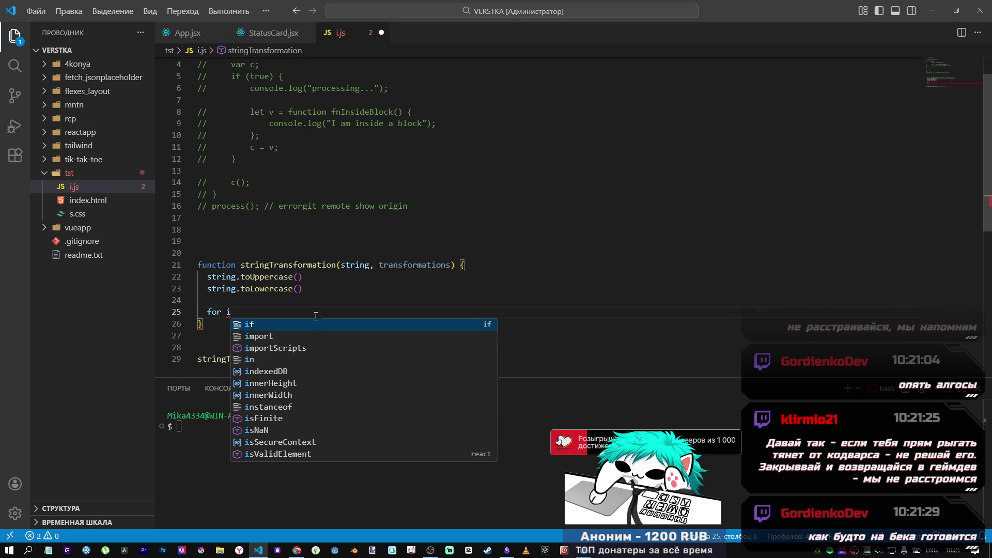
{"action": "mouse_move", "coordinate": [297, 549]}
{"action": "left_click", "coordinate": [296, 524]}
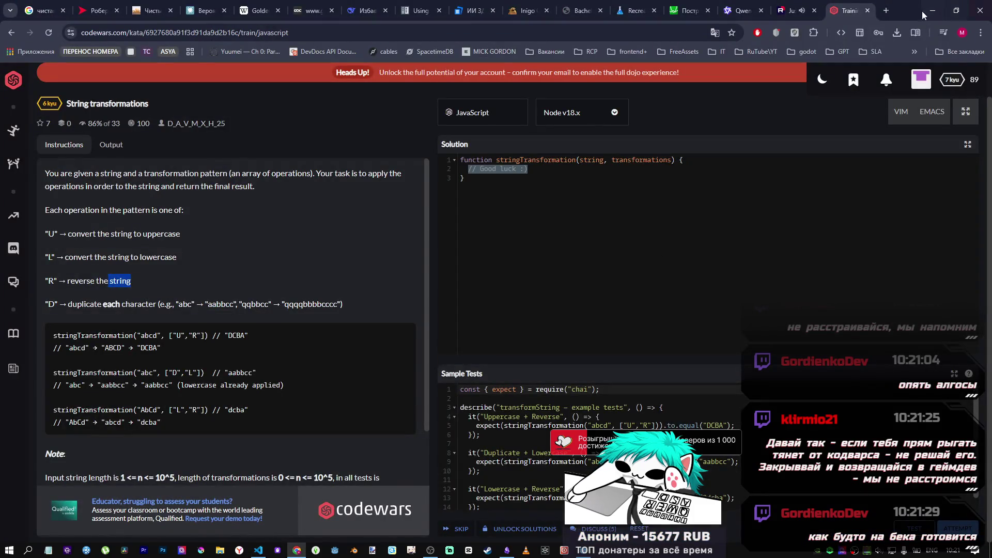
Step: Search 'for of js' in a new tab and scroll through the MDN for...of article
{"action": "left_click", "coordinate": [886, 10]}
{"action": "type", "text": "for of"}
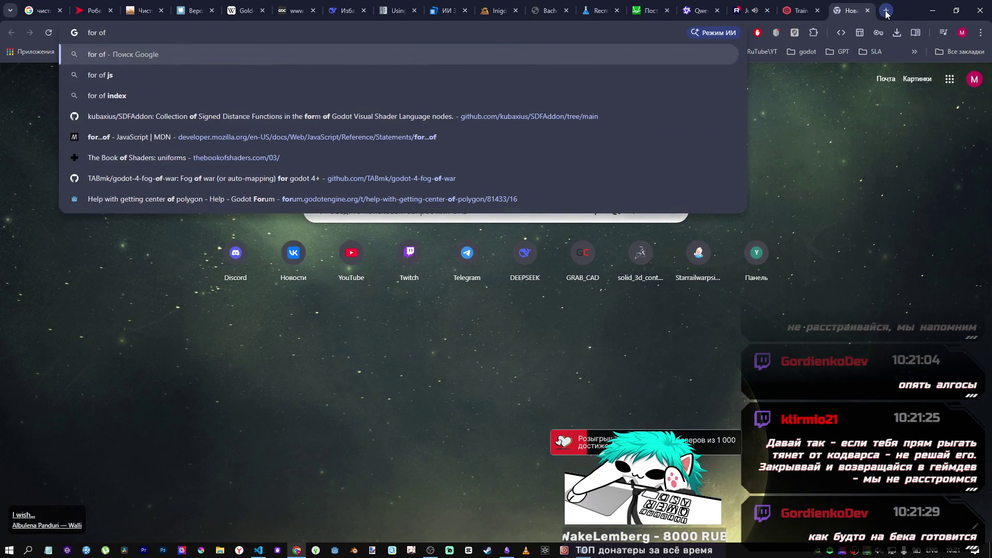
{"action": "type", "text": " js"}
{"action": "key", "text": "Return"}
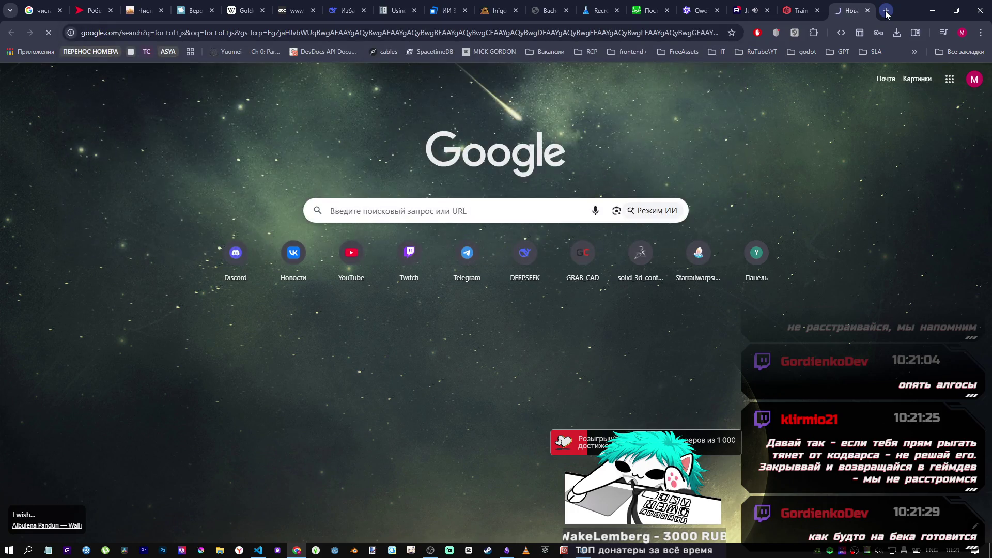
{"action": "left_click", "coordinate": [142, 388]}
{"action": "scroll", "coordinate": [314, 229], "scroll_direction": "down", "scroll_amount": 3}
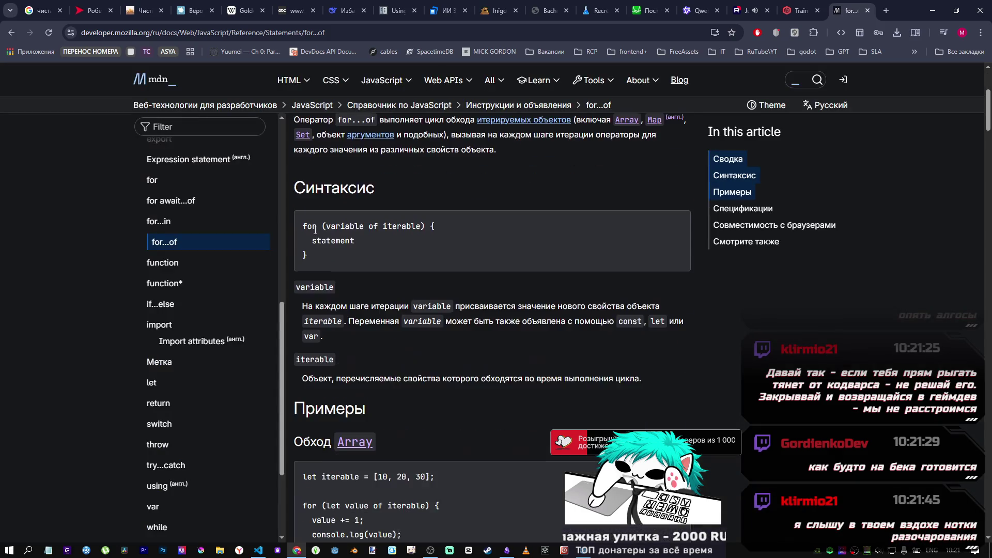
{"action": "scroll", "coordinate": [431, 227], "scroll_direction": "down", "scroll_amount": 1}
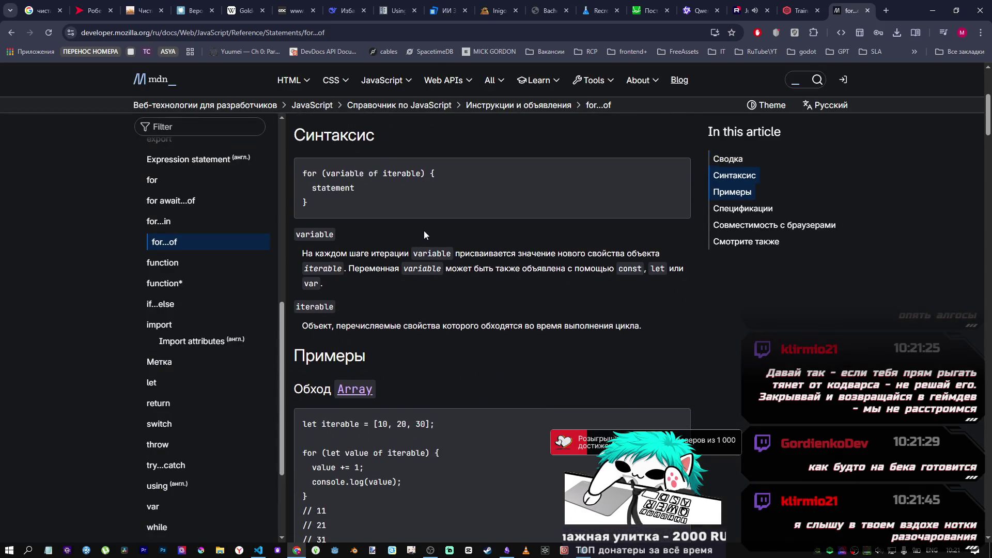
{"action": "scroll", "coordinate": [336, 197], "scroll_direction": "down", "scroll_amount": 2}
{"action": "scroll", "coordinate": [375, 359], "scroll_direction": "up", "scroll_amount": 2}
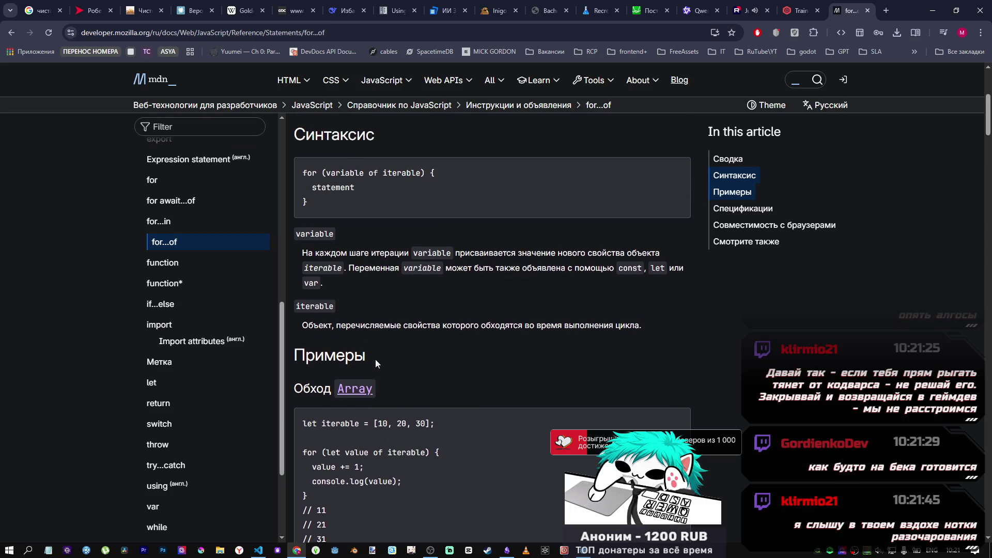
{"action": "scroll", "coordinate": [204, 260], "scroll_direction": "up", "scroll_amount": 2}
{"action": "scroll", "coordinate": [205, 259], "scroll_direction": "up", "scroll_amount": 7}
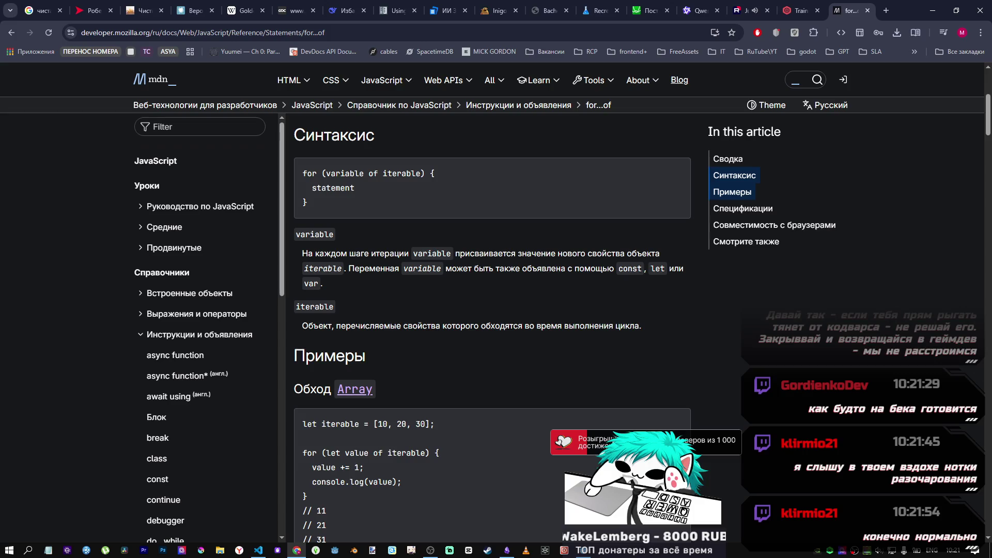
Step: Compare the for...of page with i.js, then filter the MDN sidebar for 'for in'
{"action": "mouse_move", "coordinate": [264, 543]}
{"action": "left_click", "coordinate": [266, 526]}
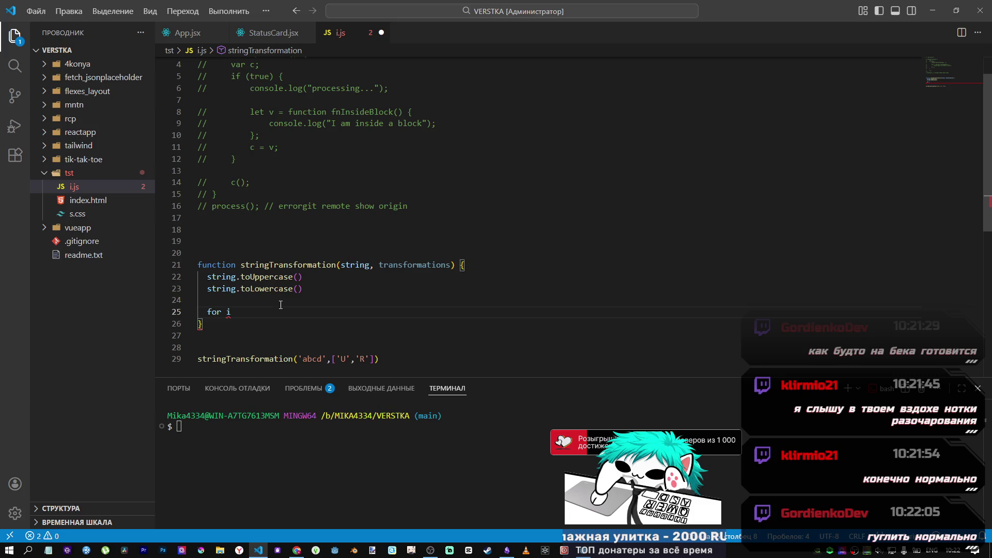
{"action": "mouse_move", "coordinate": [296, 550]}
{"action": "left_click", "coordinate": [296, 517]}
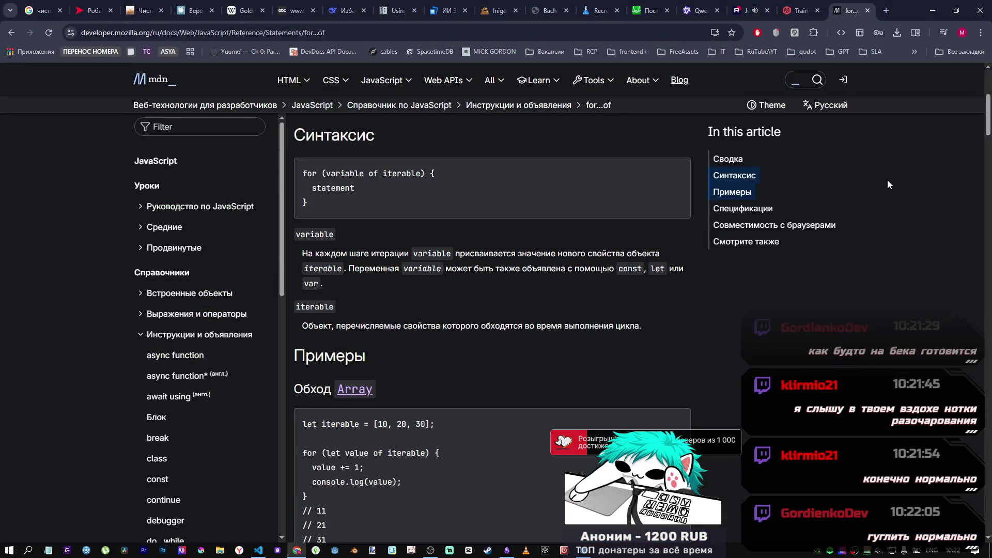
{"action": "left_click", "coordinate": [175, 131]}
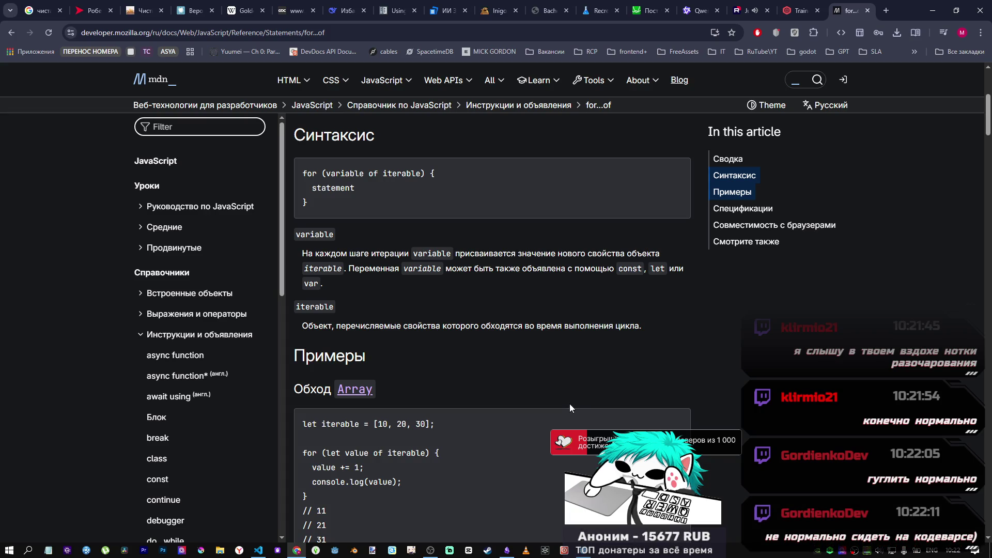
{"action": "left_click", "coordinate": [258, 549]}
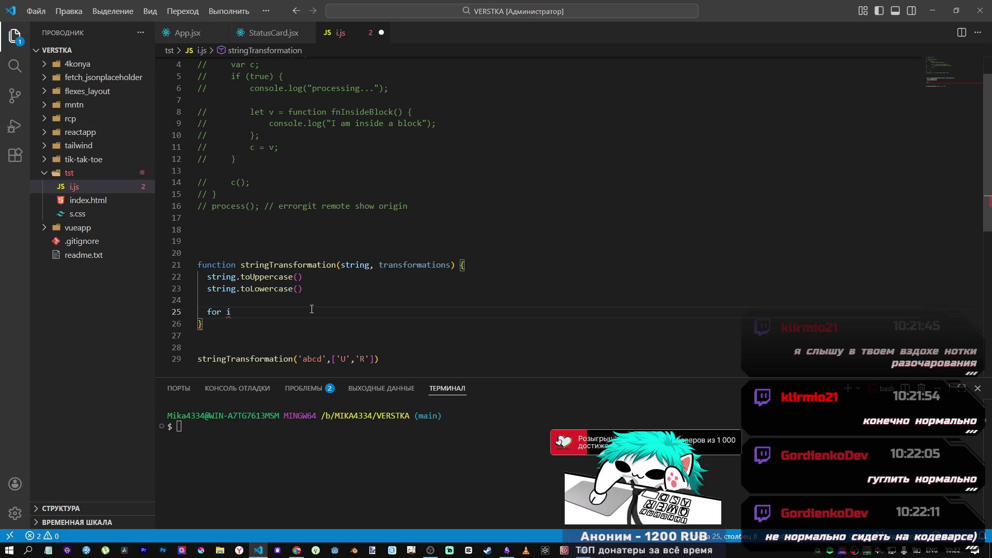
{"action": "key", "text": "alt+Tab"}
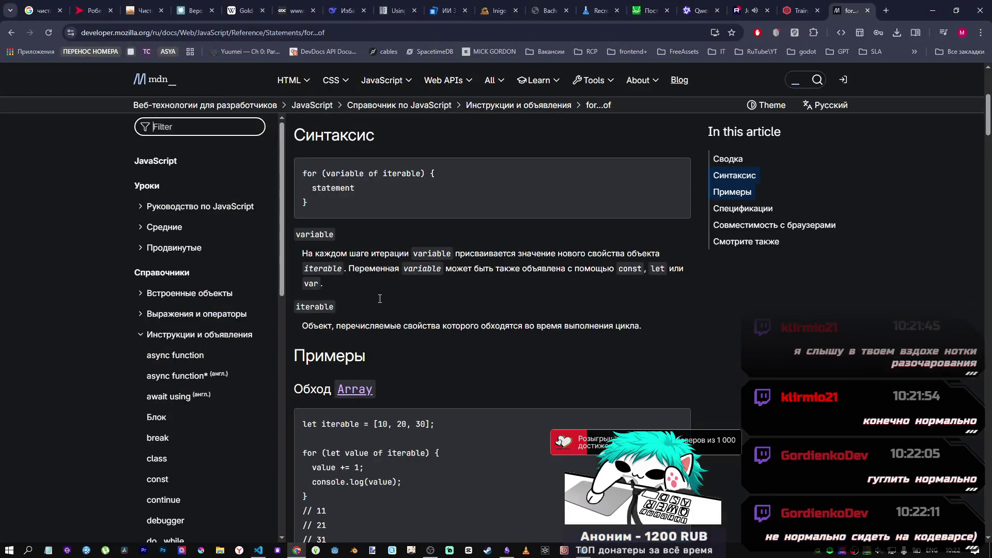
{"action": "scroll", "coordinate": [362, 232], "scroll_direction": "up", "scroll_amount": 3}
{"action": "scroll", "coordinate": [397, 268], "scroll_direction": "down", "scroll_amount": 5}
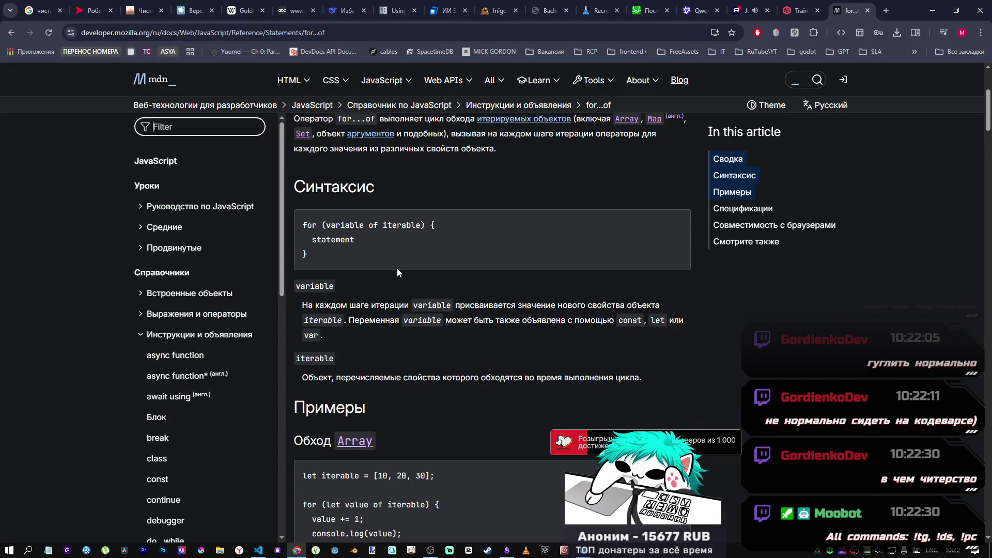
{"action": "scroll", "coordinate": [345, 384], "scroll_direction": "up", "scroll_amount": 6}
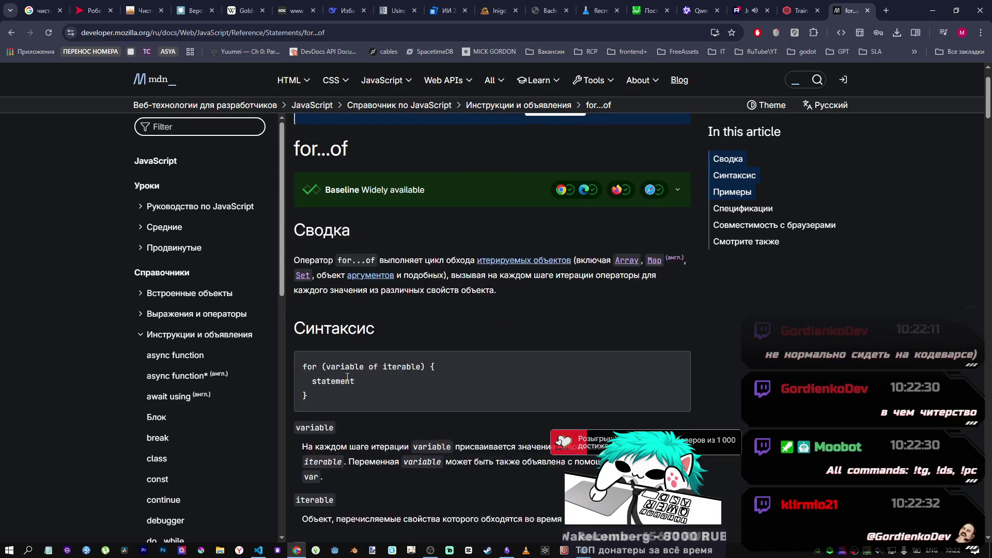
{"action": "type", "text": "for in"}
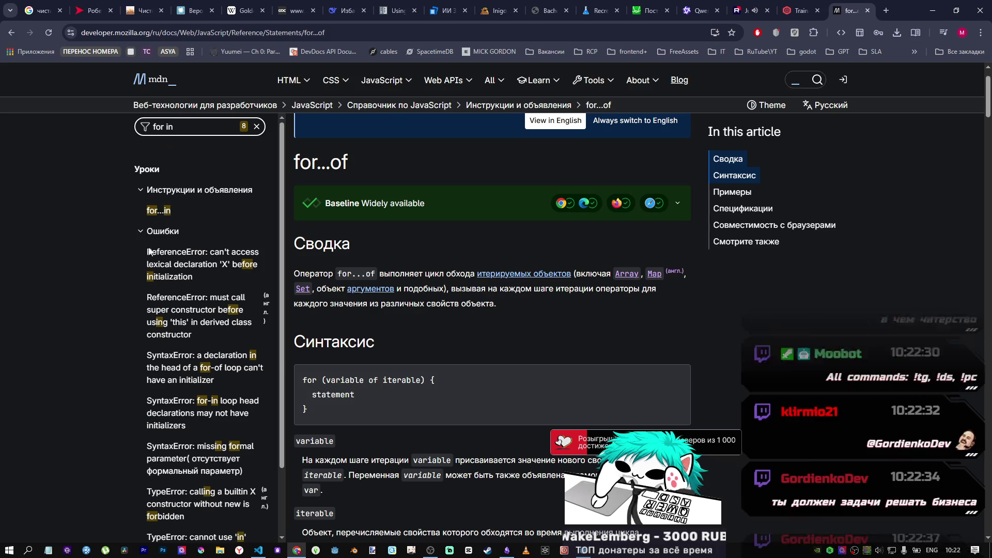
Step: Open the for...in article and highlight its phrase about enumerable properties, checking i.js alongside
{"action": "left_click", "coordinate": [158, 210]}
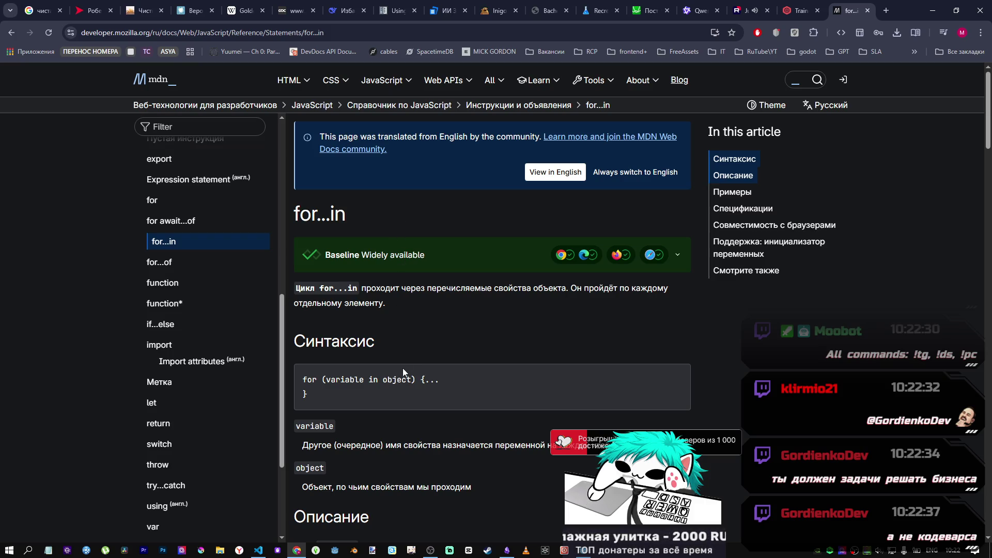
{"action": "scroll", "coordinate": [401, 385], "scroll_direction": "down", "scroll_amount": 2}
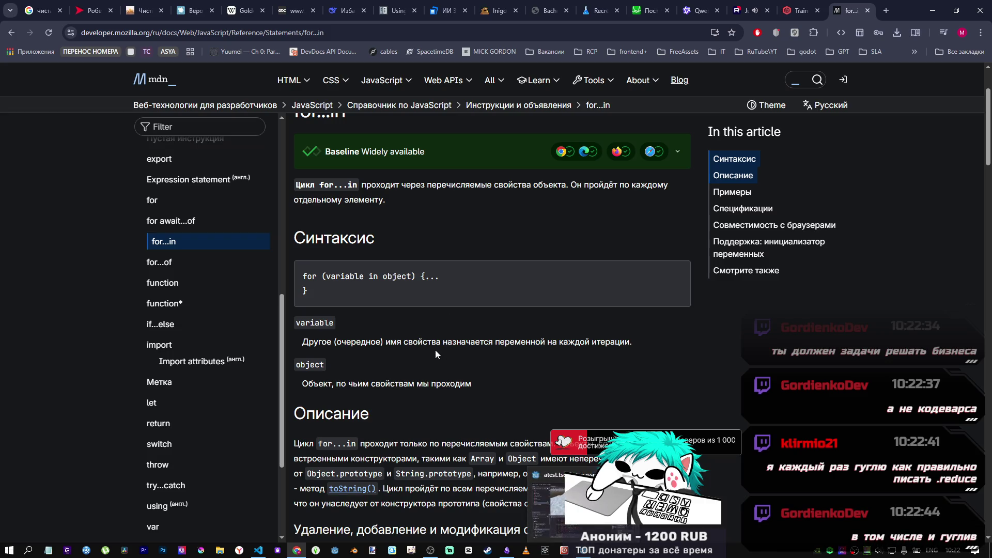
{"action": "left_click", "coordinate": [259, 550]}
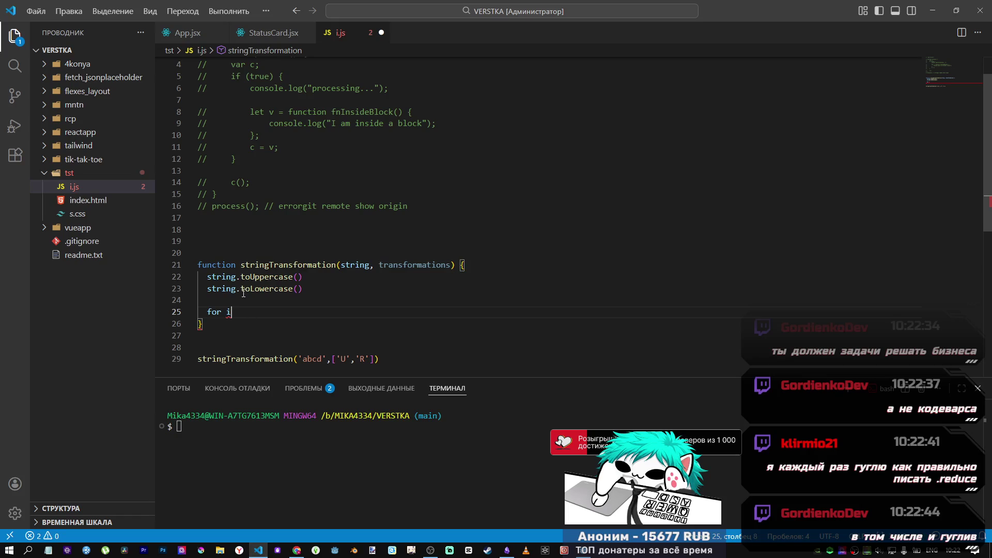
{"action": "left_click", "coordinate": [298, 551]}
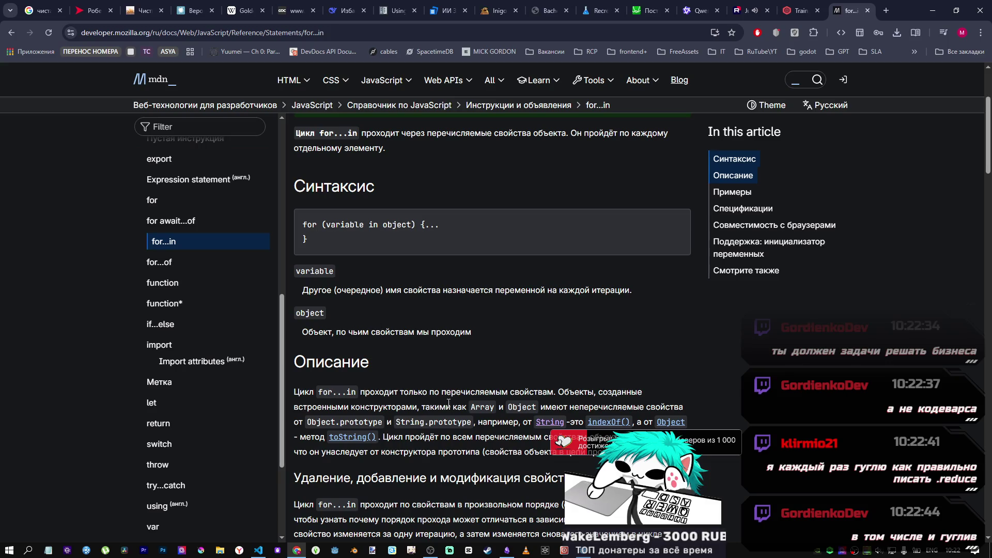
{"action": "left_click_drag", "start_coordinate": [446, 394], "coordinate": [549, 395]}
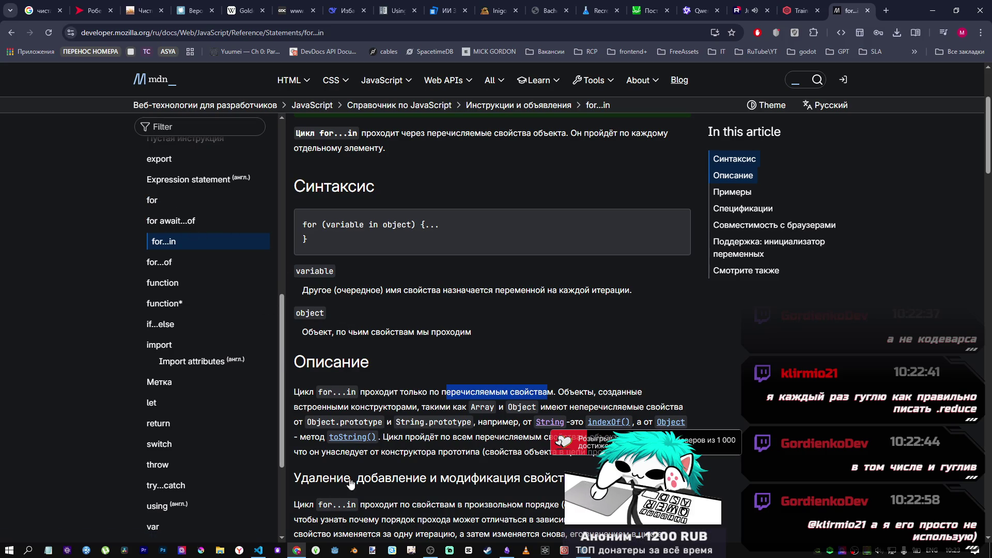
{"action": "left_click", "coordinate": [258, 550]}
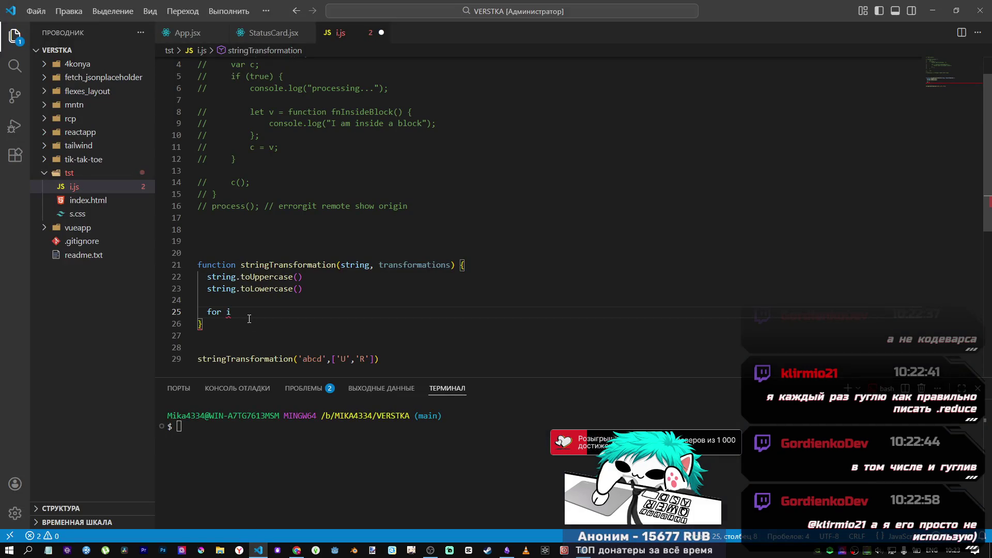
{"action": "left_click", "coordinate": [296, 550]}
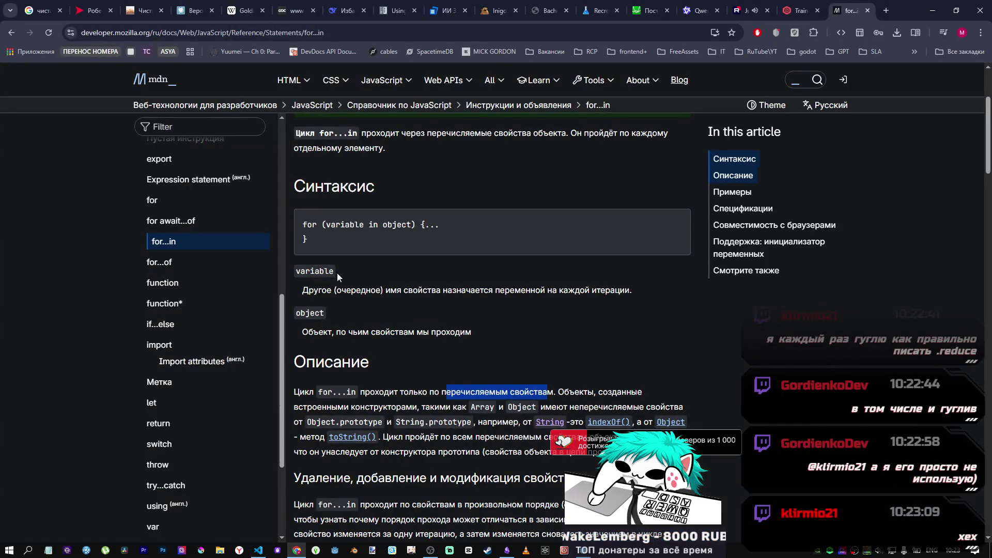
{"action": "left_click", "coordinate": [198, 129]}
Step: Filter the sidebar for 'string', open the String page in English (US), and scroll its methods
{"action": "type", "text": "string"}
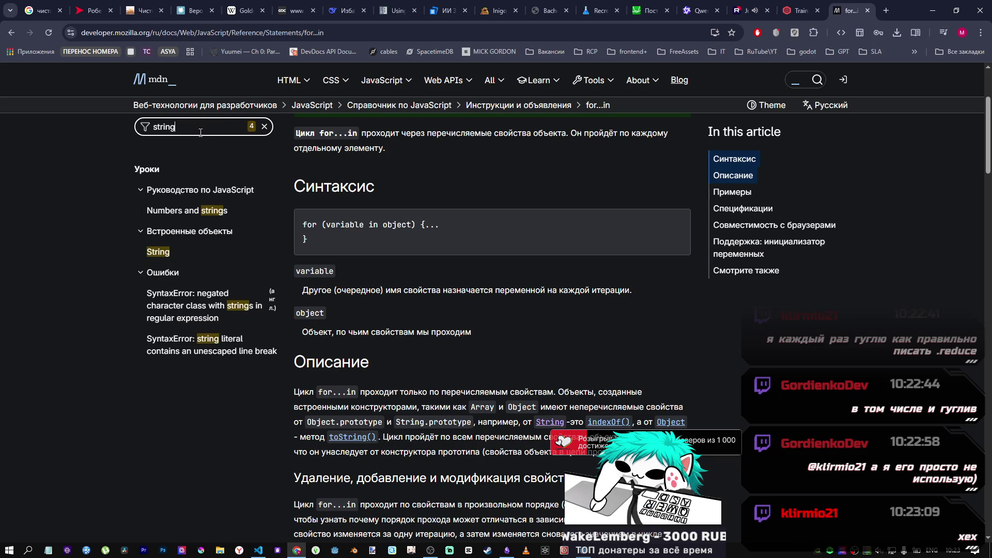
{"action": "left_click", "coordinate": [151, 253]}
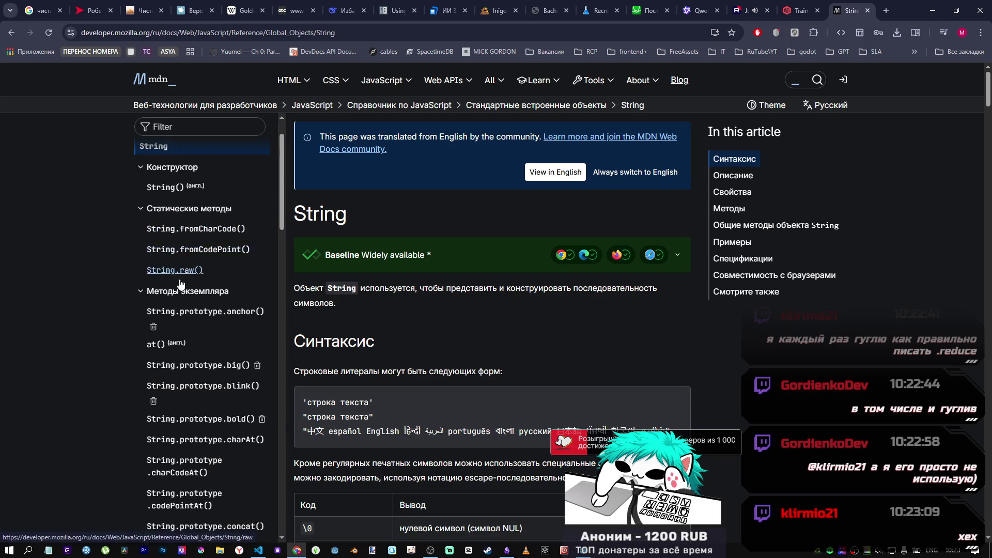
{"action": "left_click", "coordinate": [826, 104]}
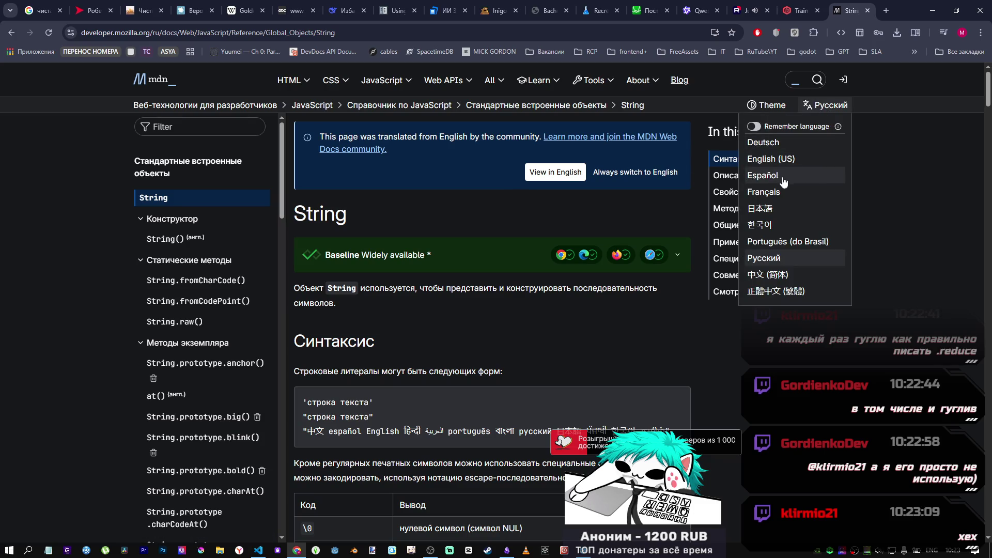
{"action": "left_click", "coordinate": [775, 160]}
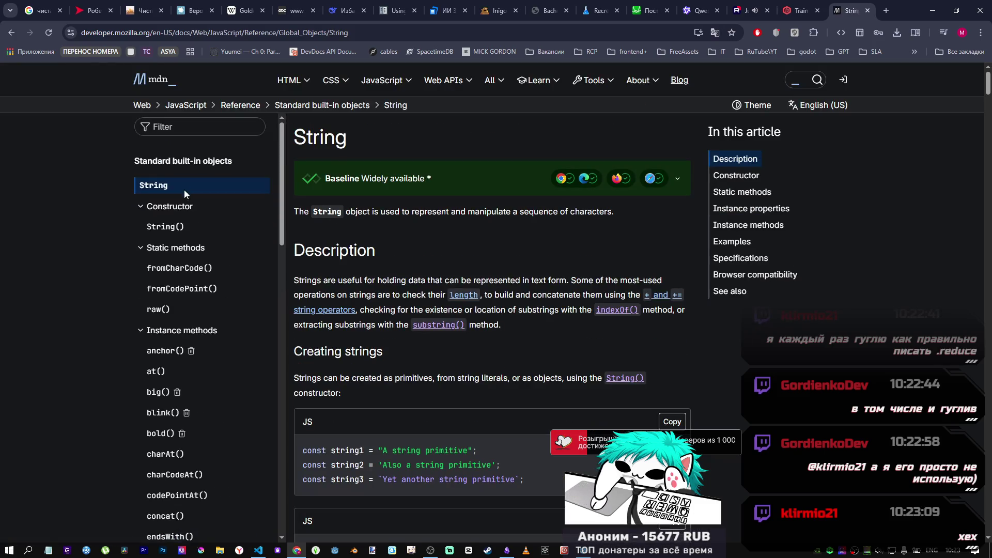
{"action": "scroll", "coordinate": [196, 348], "scroll_direction": "down", "scroll_amount": 5}
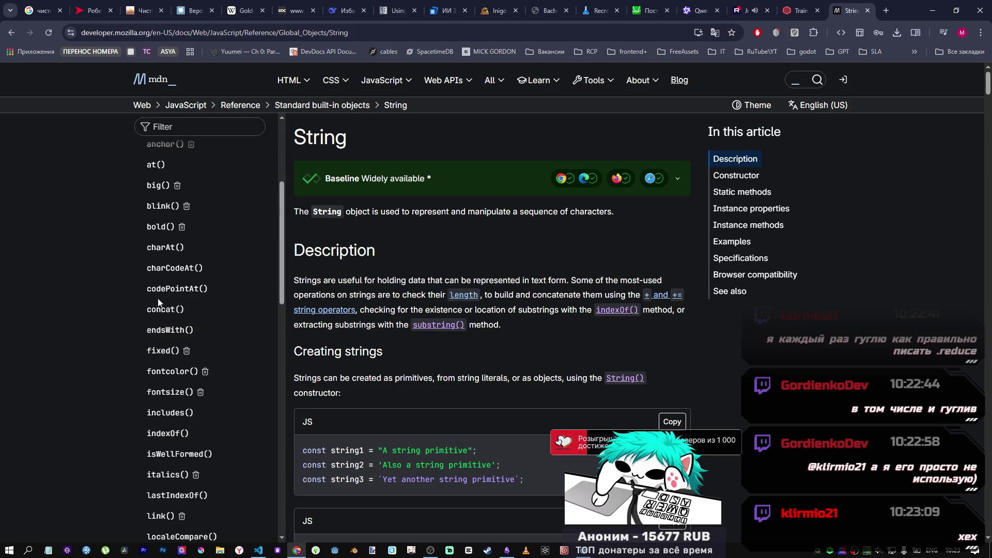
{"action": "scroll", "coordinate": [173, 334], "scroll_direction": "down", "scroll_amount": 5}
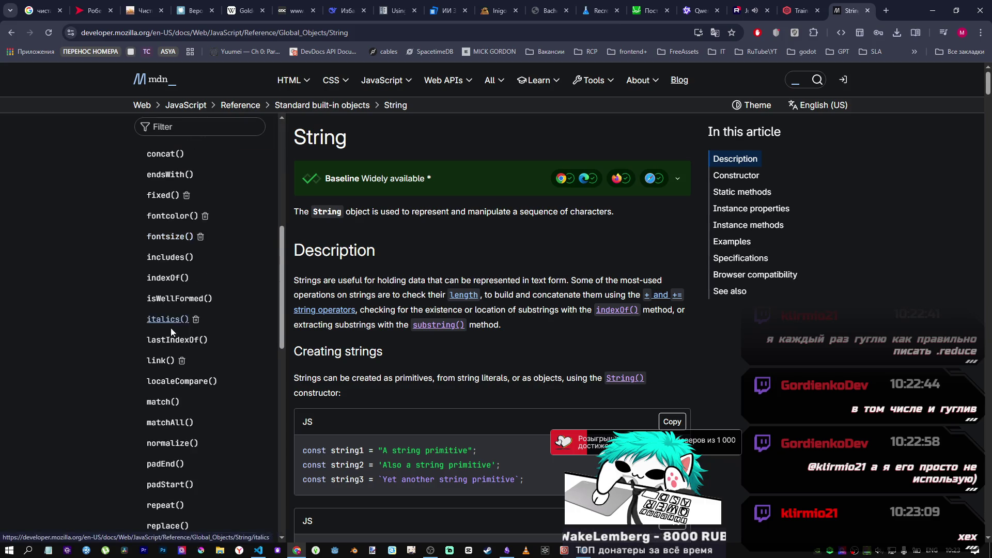